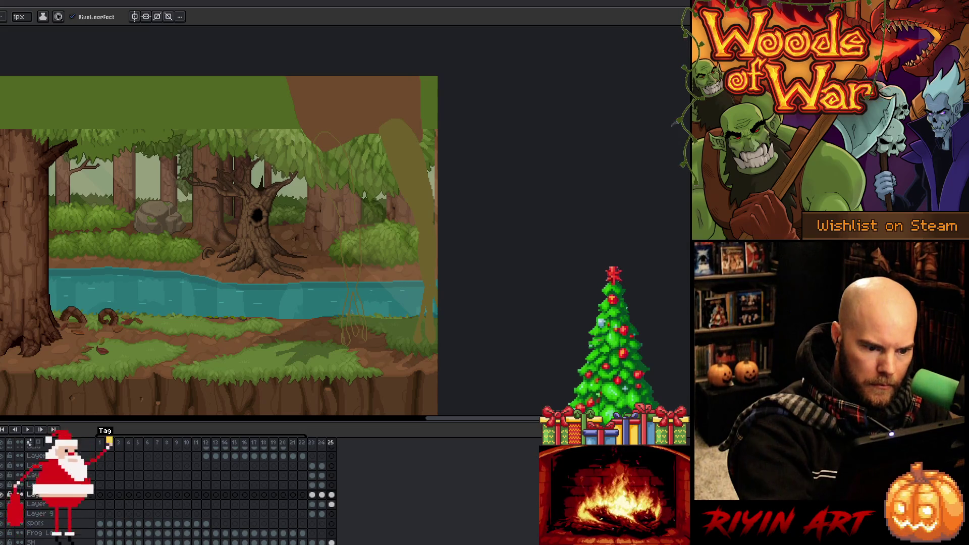
- Bucket-fill the hanging vine shape with olive, undoing two misplaced test fills
{"action": "key", "text": "g"}
{"action": "left_click", "coordinate": [353, 273]}
{"action": "key", "text": "ctrl+z"}
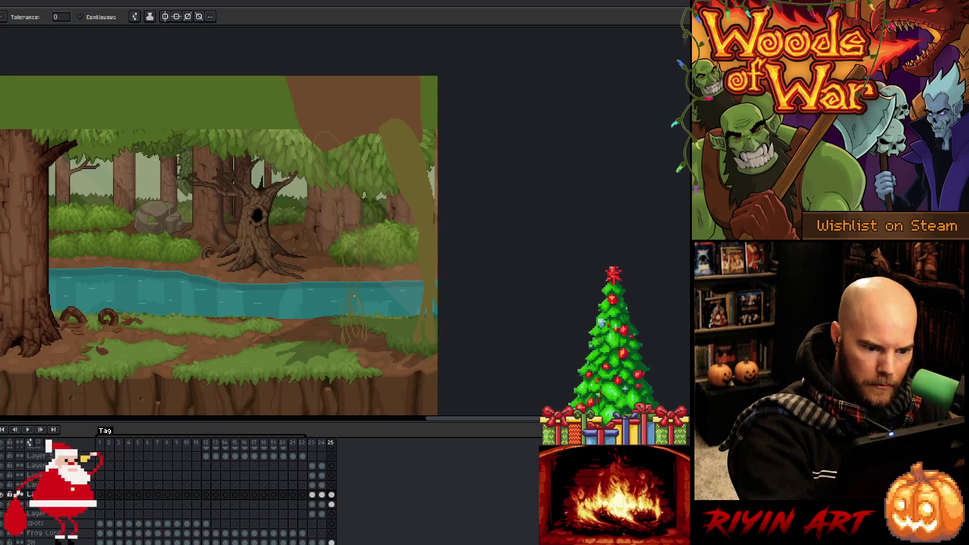
{"action": "key", "text": "b"}
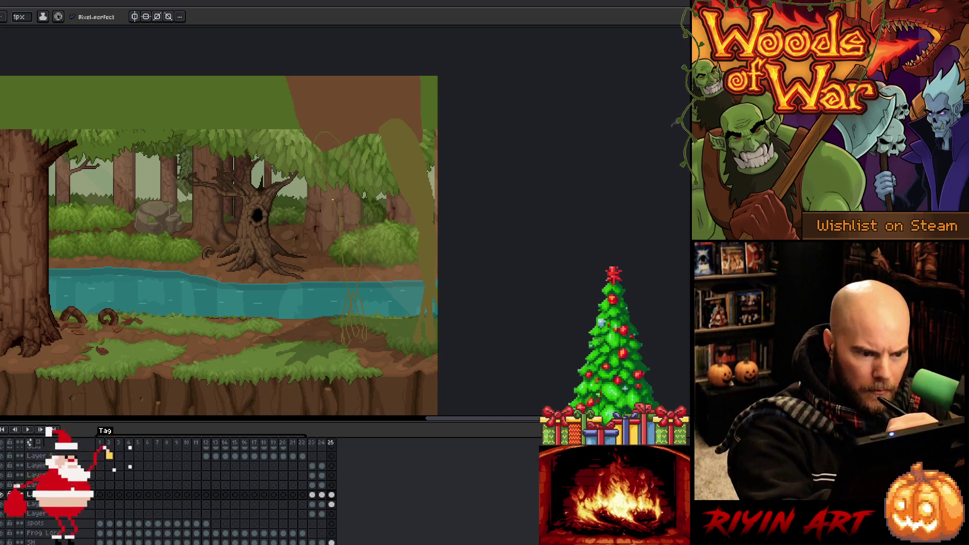
{"action": "key", "text": "g"}
{"action": "left_click", "coordinate": [353, 325]}
{"action": "key", "text": "ctrl+z"}
{"action": "key", "text": "b"}
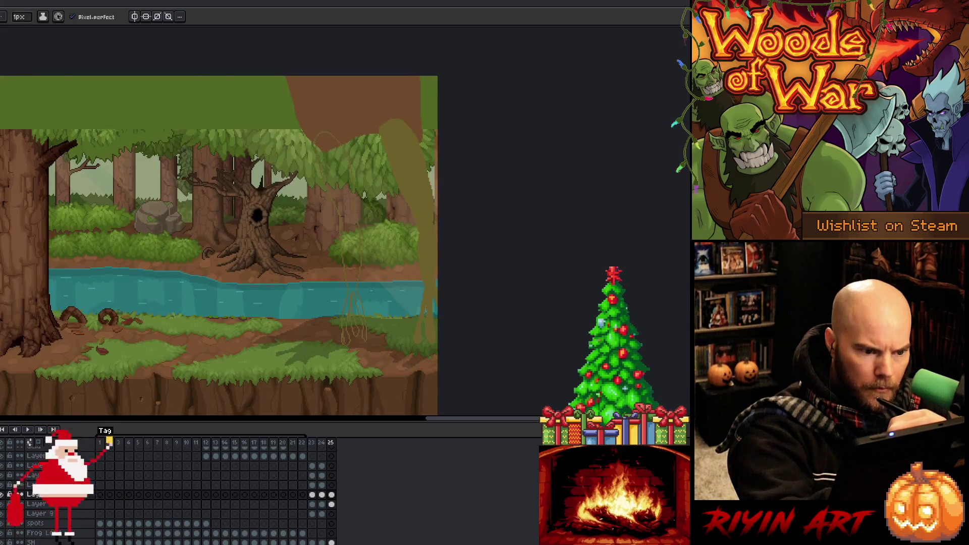
{"action": "key", "text": "g"}
{"action": "left_click", "coordinate": [352, 326]}
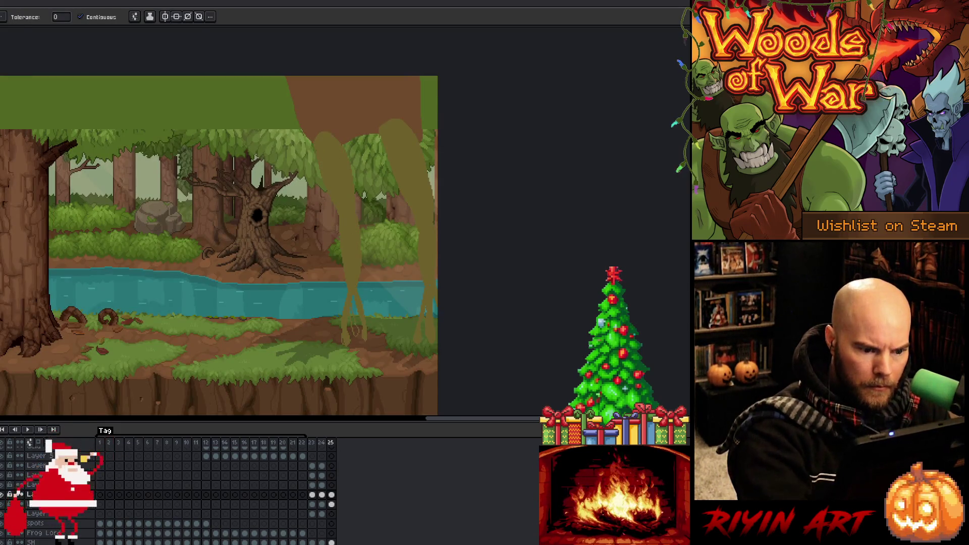
{"action": "key", "text": "b"}
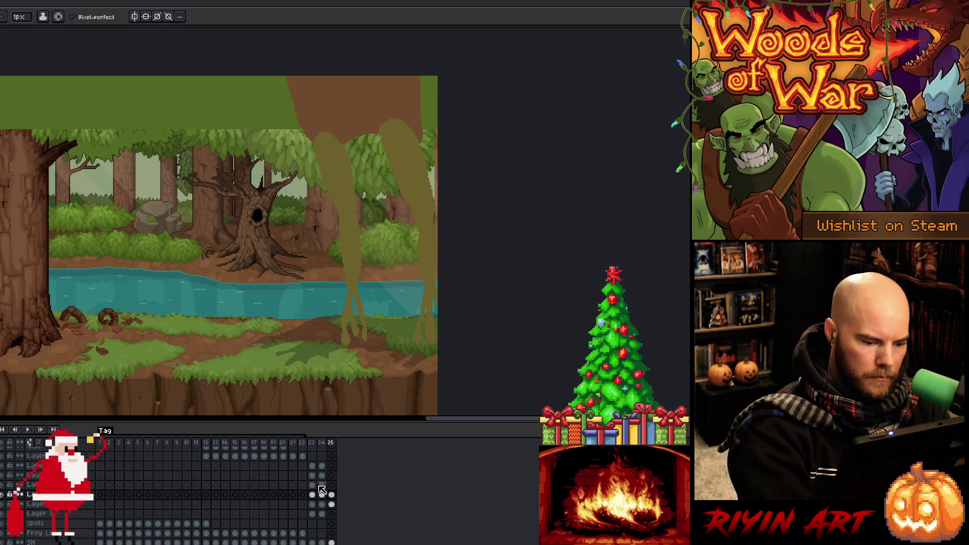
- Eyedrop the light green from frame 24, fill the left leg with it, and lasso the leg
{"action": "left_click", "coordinate": [321, 504]}
{"action": "key", "text": "i"}
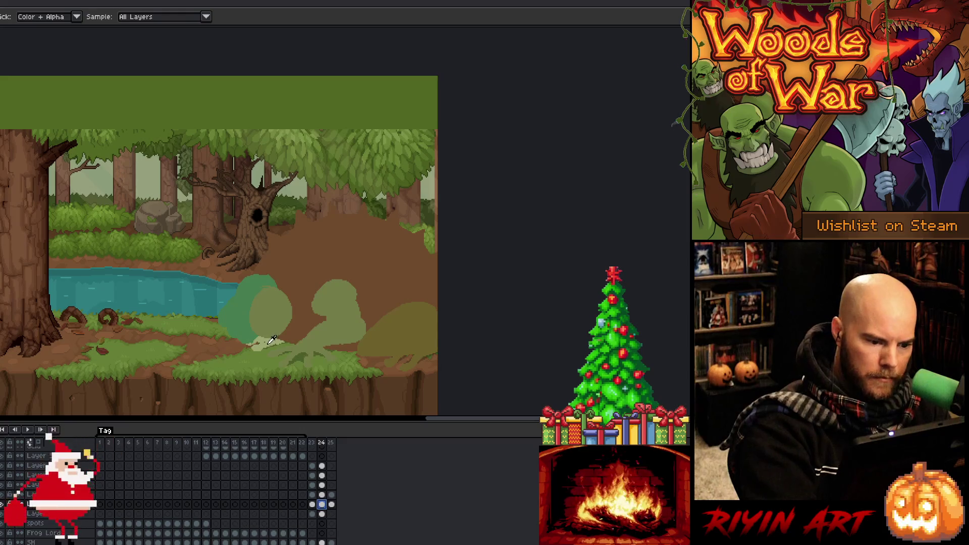
{"action": "left_click", "coordinate": [331, 504]}
{"action": "key", "text": "g"}
{"action": "left_click", "coordinate": [151, 252]}
{"action": "key", "text": "ctrl+z"}
{"action": "left_click", "coordinate": [331, 495]}
{"action": "left_click", "coordinate": [343, 167]}
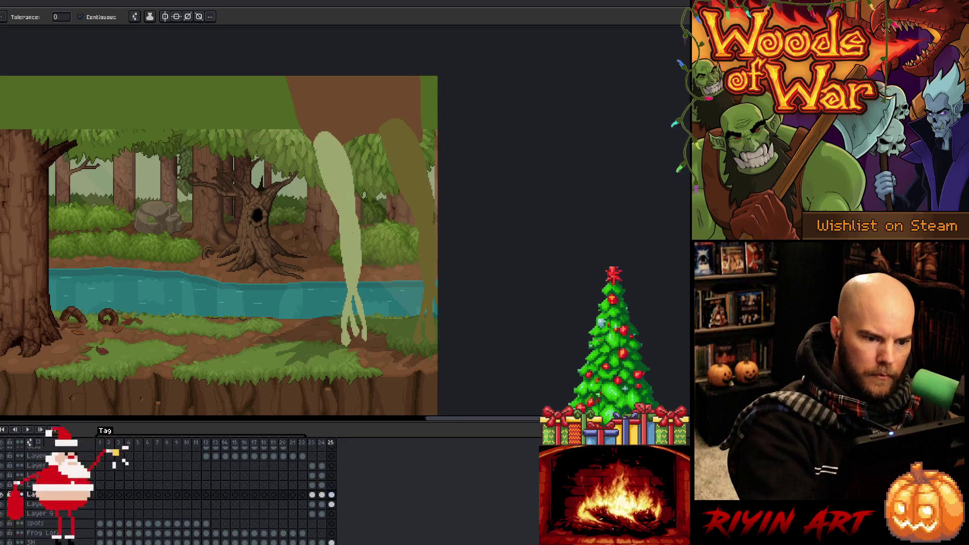
{"action": "key", "text": "m"}
{"action": "mouse_move", "coordinate": [311, 101]}
{"action": "left_mouse_down"}
{"action": "mouse_move", "coordinate": [376, 303]}
{"action": "mouse_move", "coordinate": [303, 111]}
{"action": "mouse_move", "coordinate": [309, 103]}
{"action": "left_mouse_up"}
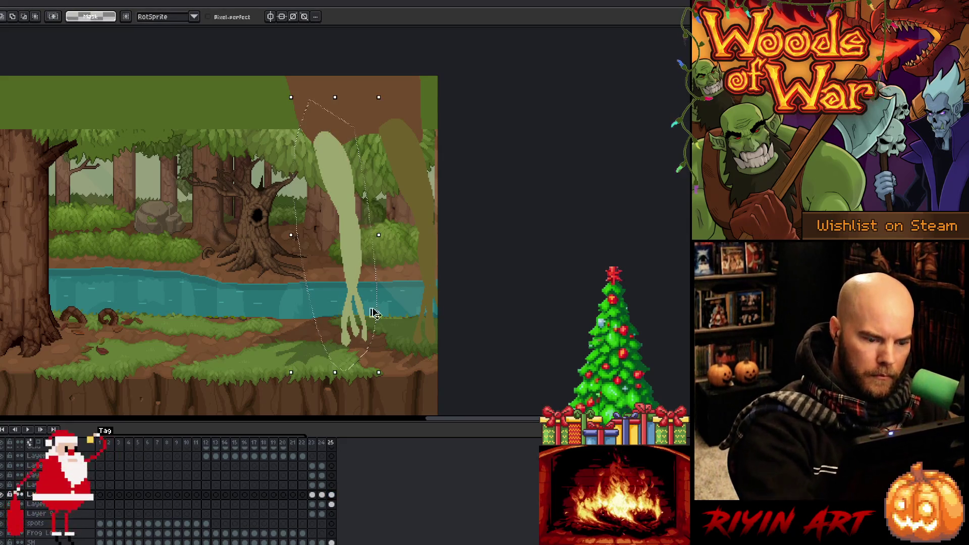
- Cut the pale green leg and paste it in place on Layer 9
{"action": "key", "text": "ctrl+x"}
{"action": "left_click", "coordinate": [331, 514]}
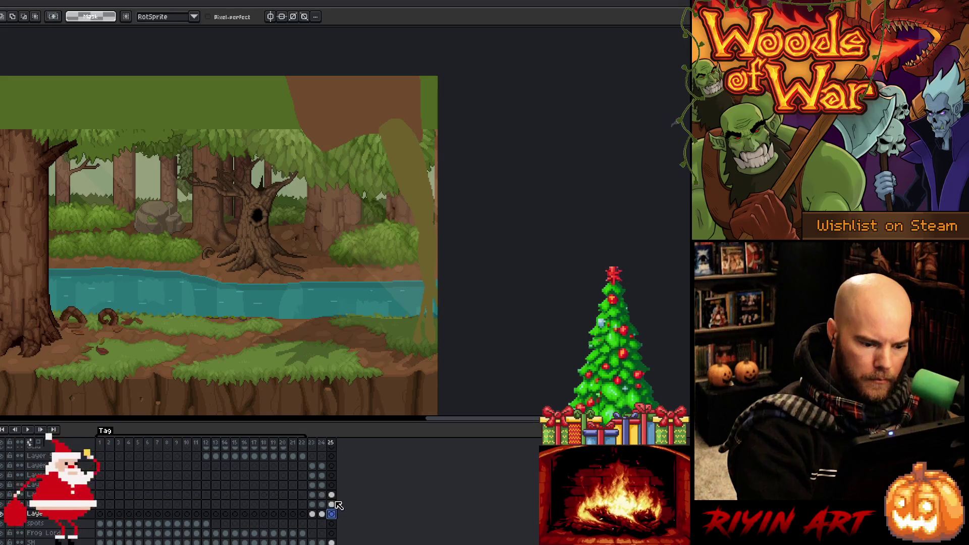
{"action": "key", "text": "ctrl+v"}
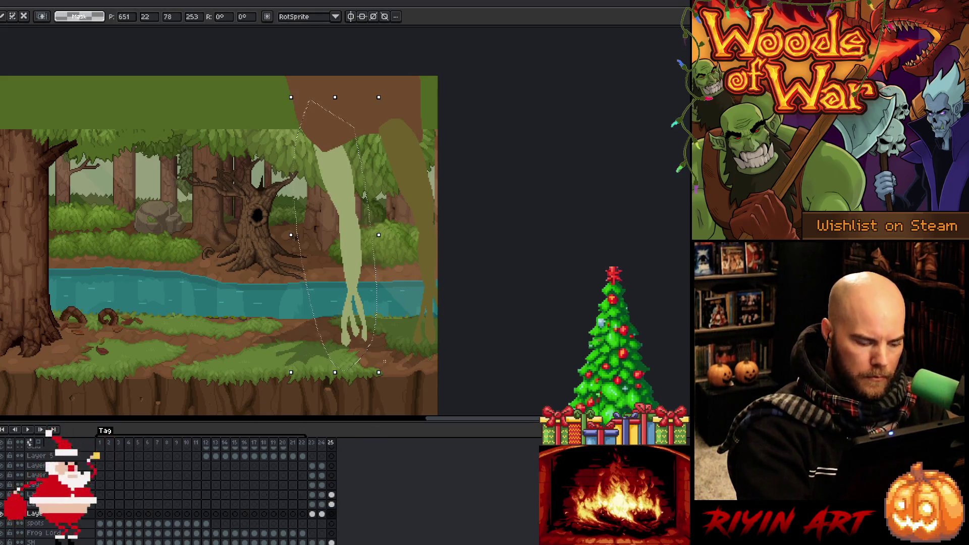
{"action": "left_click", "coordinate": [388, 391]}
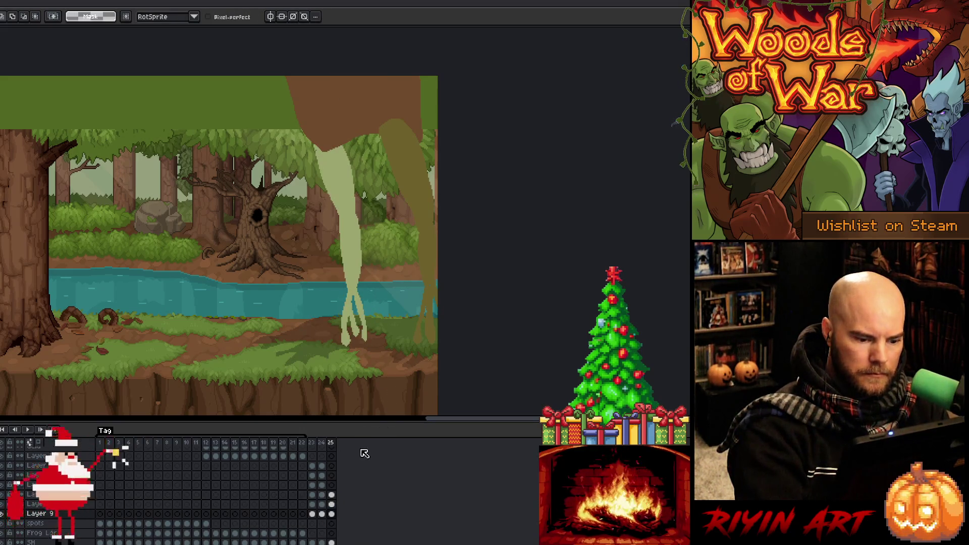
- Add frame 26 after frame 25, clear its leg shapes, and preview from frame 23
{"action": "left_click", "coordinate": [313, 443]}
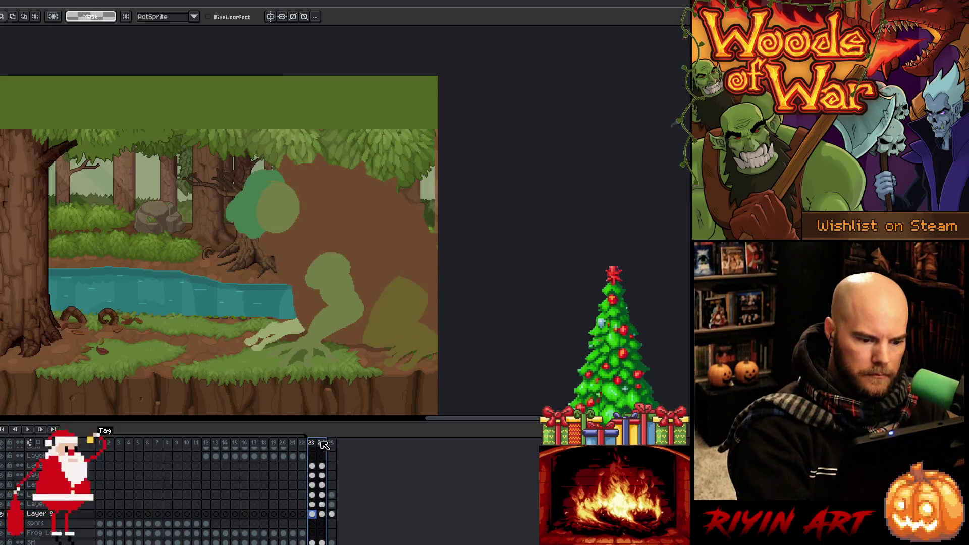
{"action": "left_click", "coordinate": [323, 443]}
{"action": "left_click", "coordinate": [331, 443]}
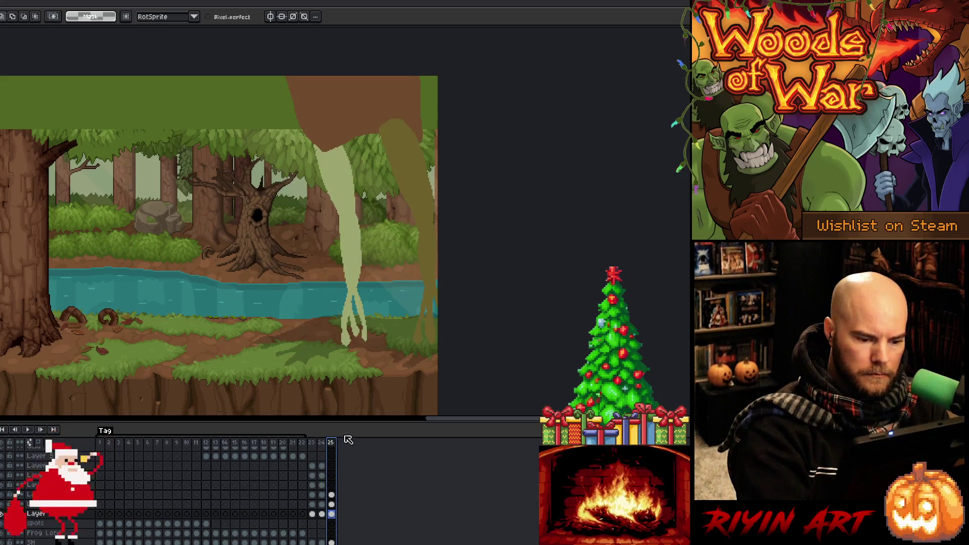
{"action": "key", "text": "alt+n"}
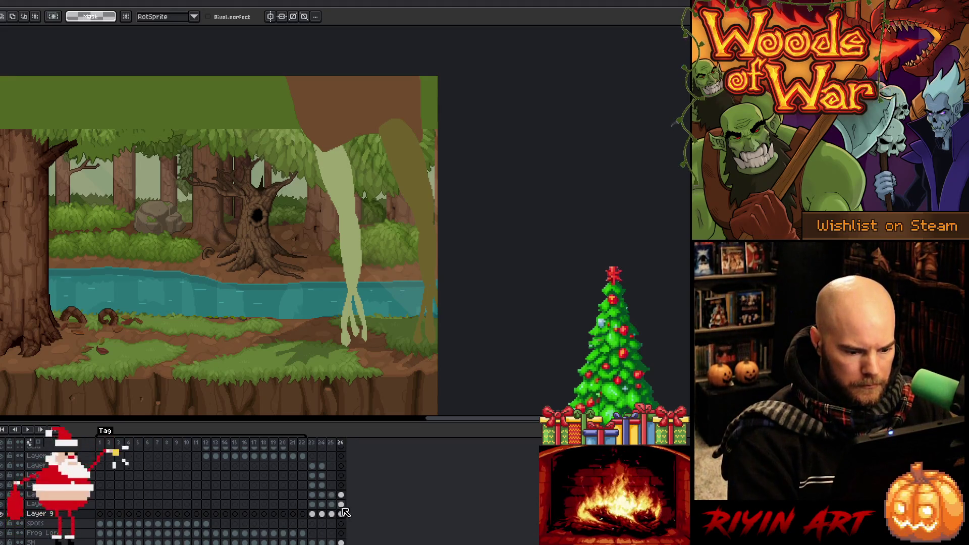
{"action": "left_click_drag", "start_coordinate": [341, 495], "coordinate": [342, 505]}
{"action": "key", "text": "Delete"}
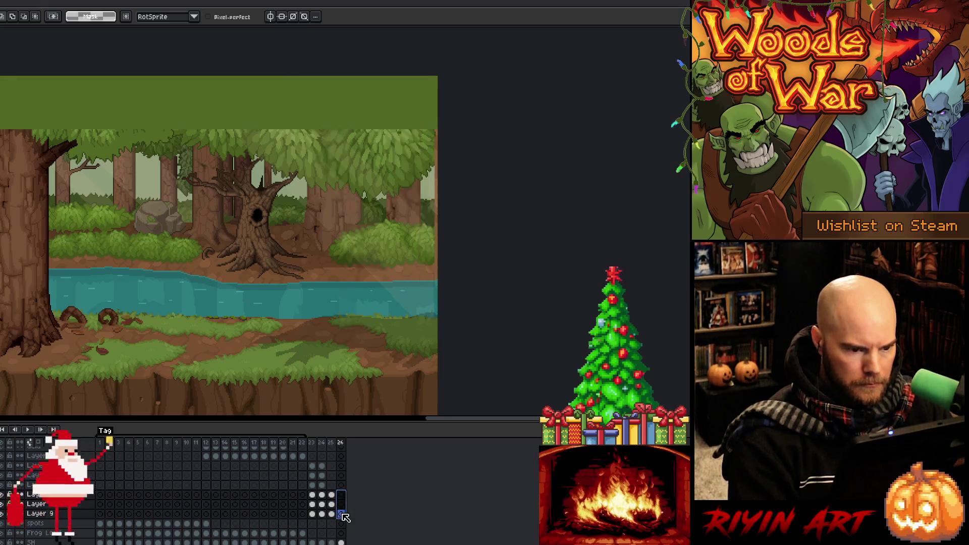
{"action": "left_click", "coordinate": [312, 438]}
{"action": "key", "text": "Return"}
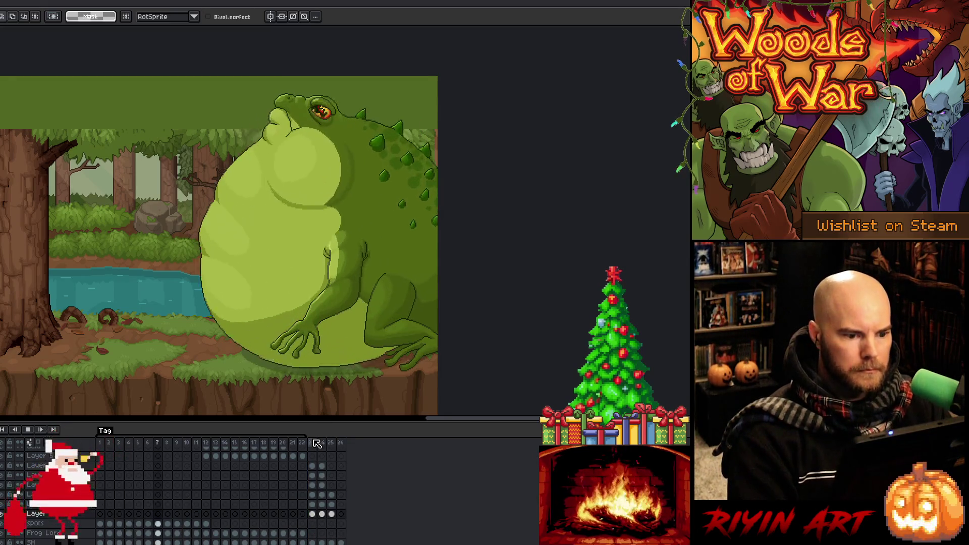
{"action": "left_click", "coordinate": [333, 444]}
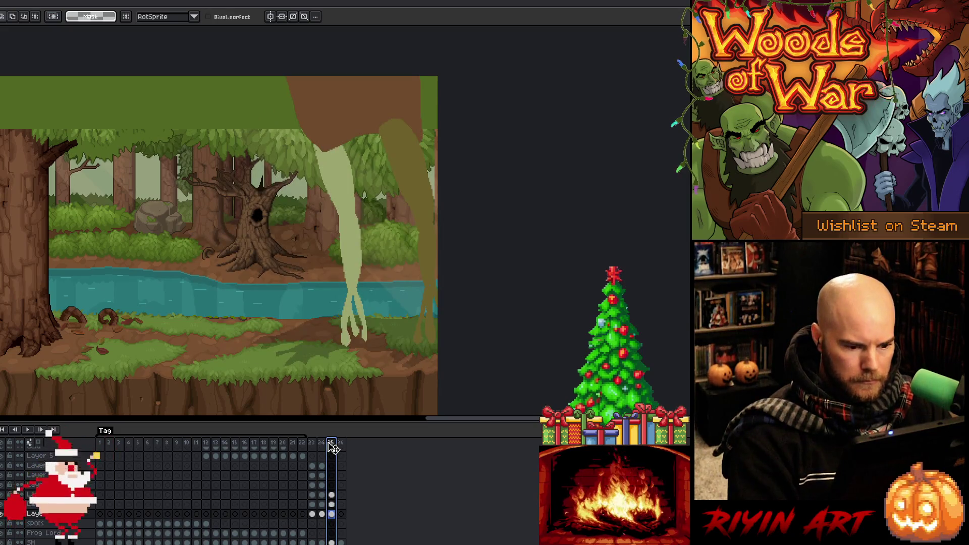
- Raise the hanging vine shapes toward the top of the canvas with the Move tool
{"action": "left_click", "coordinate": [333, 514]}
{"action": "left_click_drag", "start_coordinate": [334, 514], "coordinate": [342, 495]}
{"action": "key", "text": "v"}
{"action": "left_click_drag", "start_coordinate": [344, 268], "coordinate": [339, 104]}
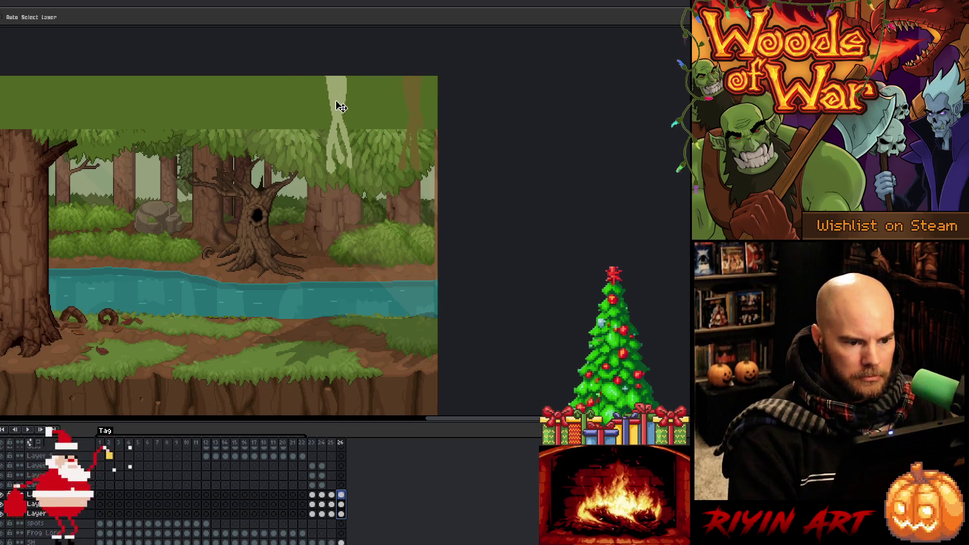
- Add a blank frame 27, preview the animation, and select frames 23 through 27
{"action": "left_click", "coordinate": [342, 443]}
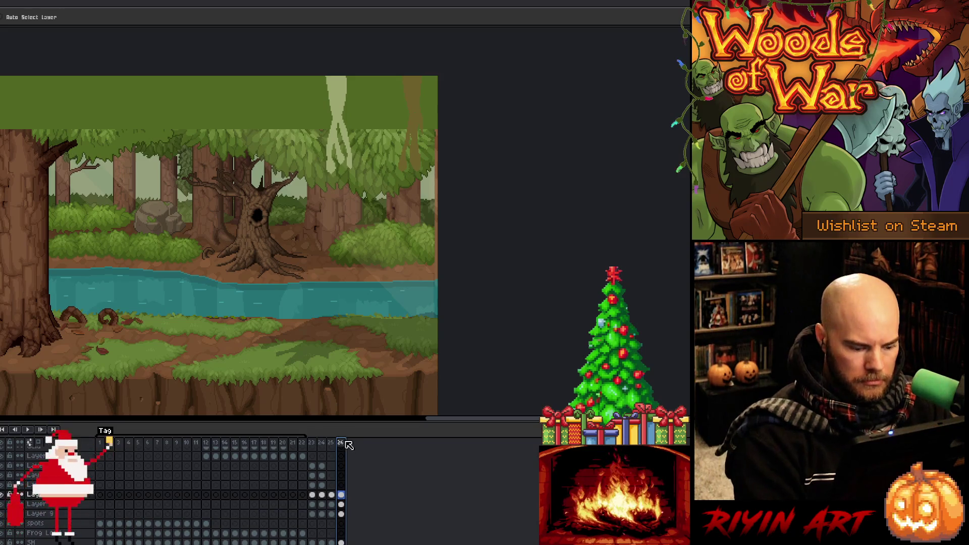
{"action": "key", "text": "alt+n"}
{"action": "left_click", "coordinate": [350, 513]}
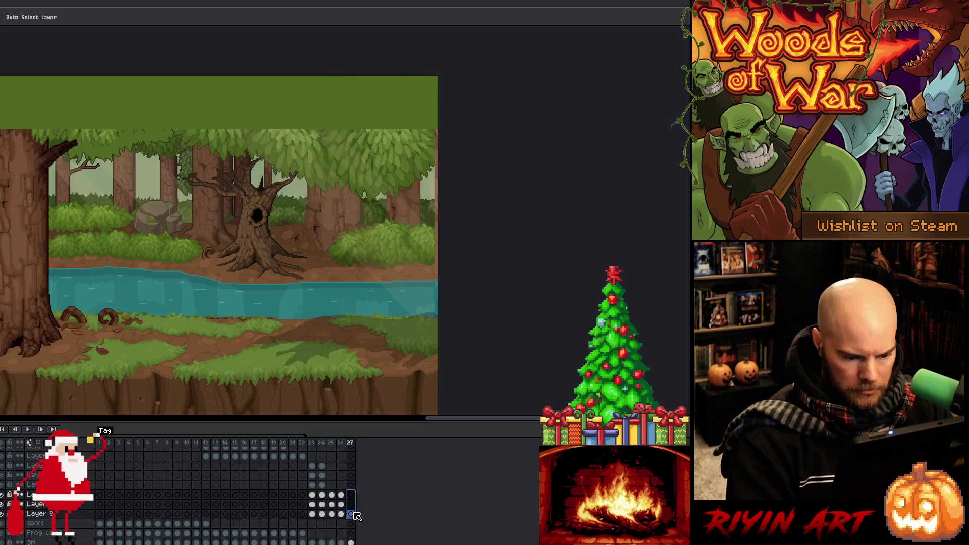
{"action": "key", "text": "Return"}
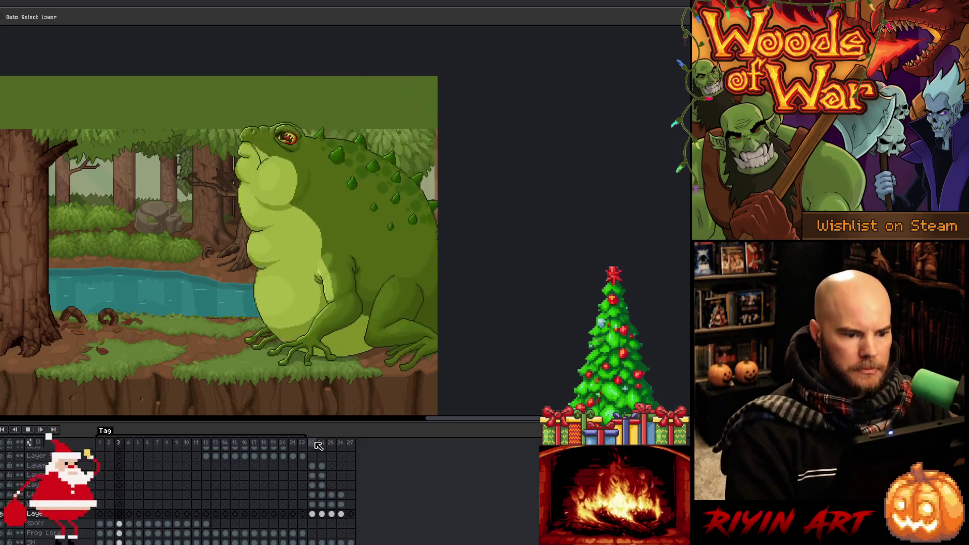
{"action": "key", "text": "Return"}
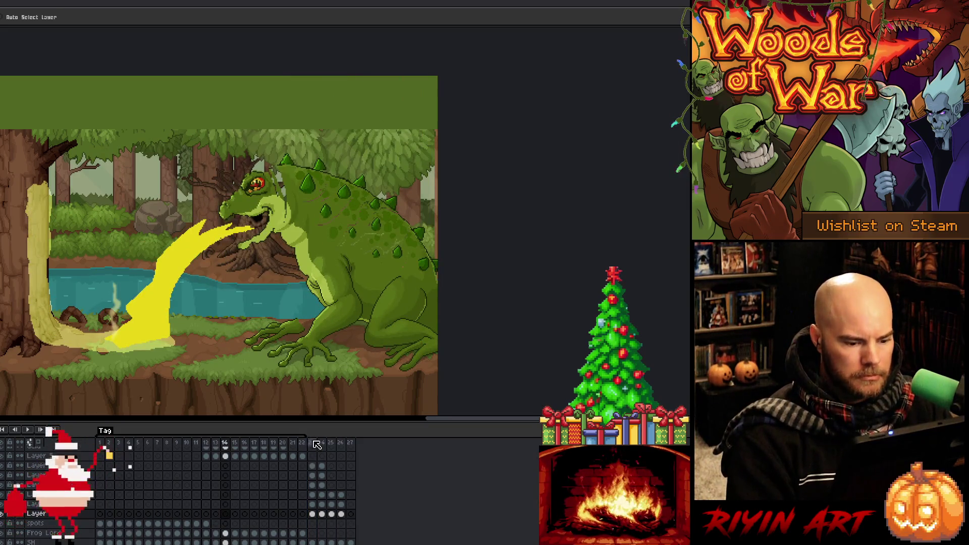
{"action": "left_click_drag", "start_coordinate": [317, 444], "coordinate": [351, 444]}
- Create a tag over frames 23–27 and play the tagged frames
{"action": "right_click", "coordinate": [349, 444]}
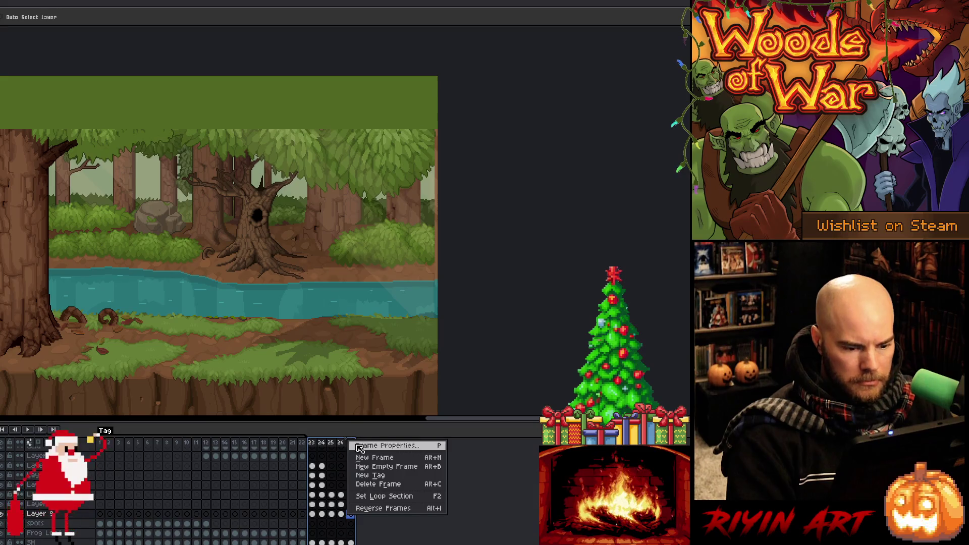
{"action": "left_click", "coordinate": [376, 477]}
{"action": "left_click", "coordinate": [376, 319]}
{"action": "key", "text": "Return"}
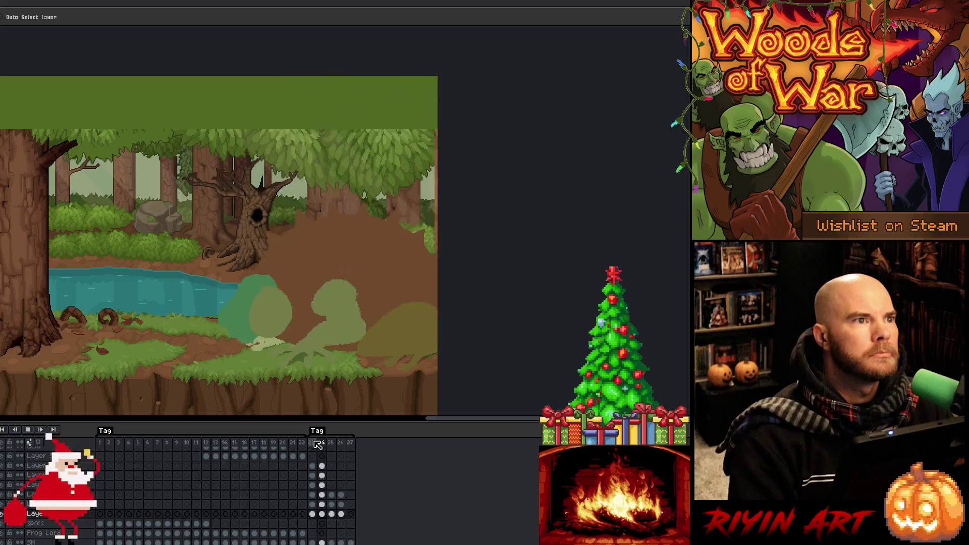
{"action": "key", "text": "Return"}
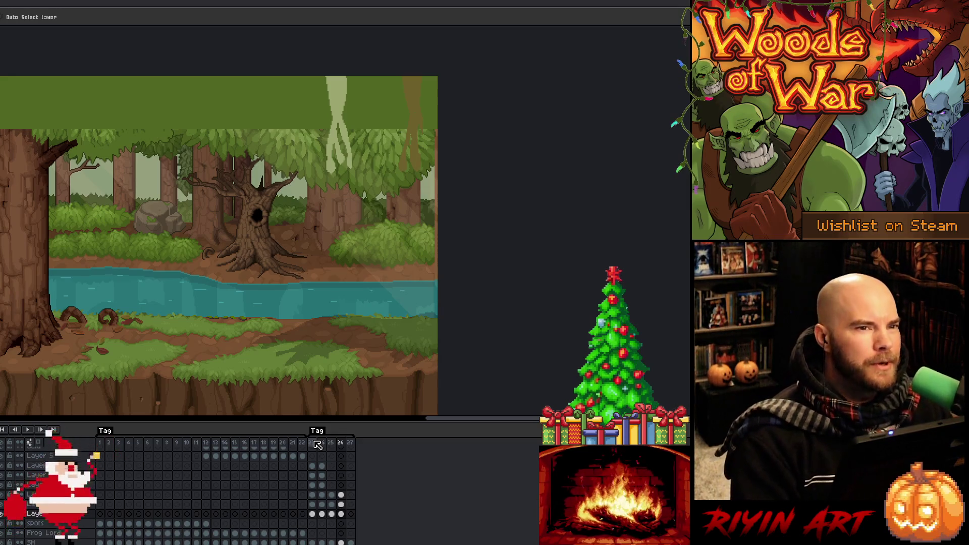
{"action": "key", "text": "Return"}
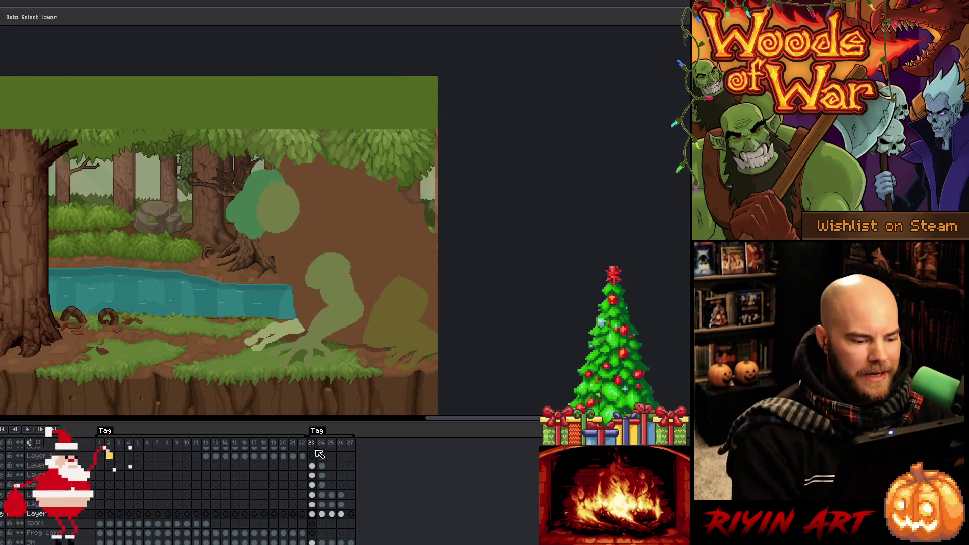
- Play the finished frog animation from frame 9 and select frames 13 through 20
{"action": "left_click", "coordinate": [177, 453]}
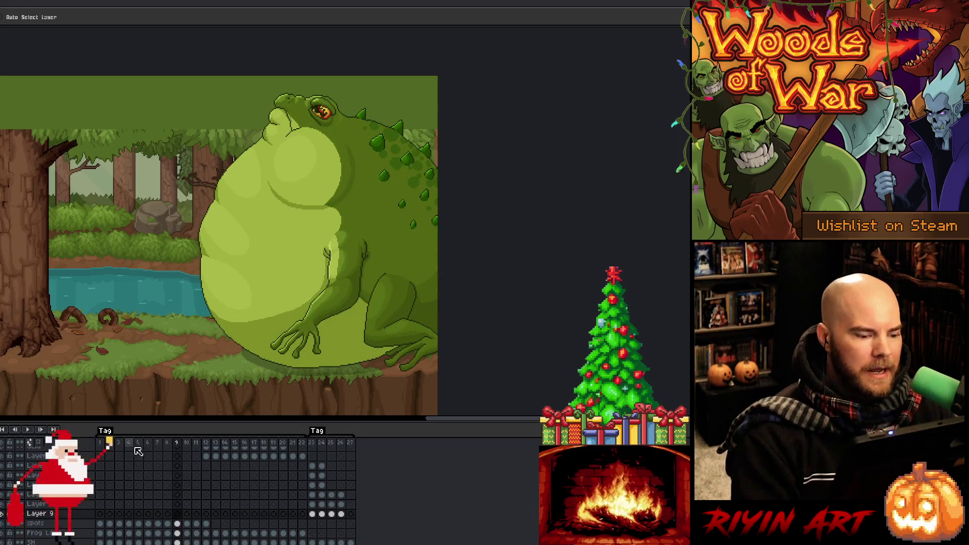
{"action": "key", "text": "Return"}
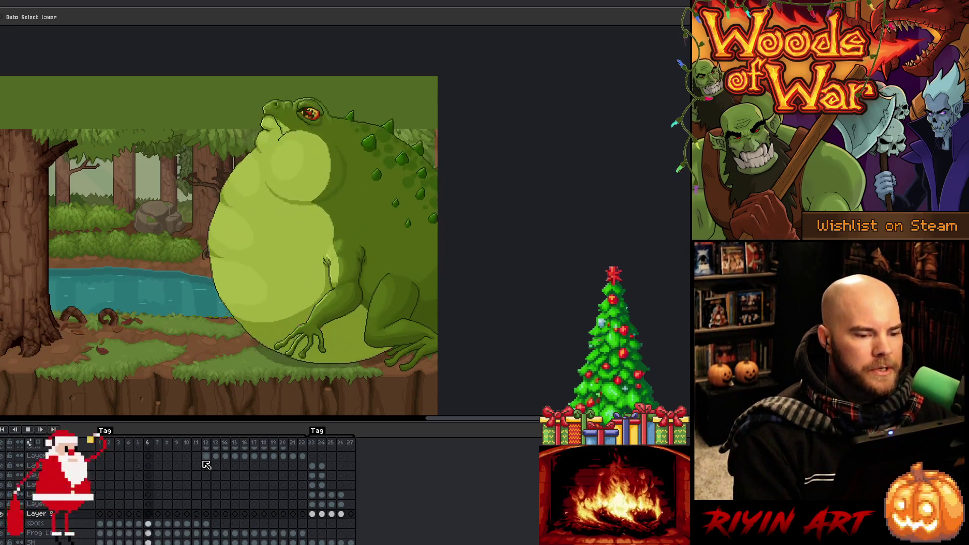
{"action": "key", "text": "Return"}
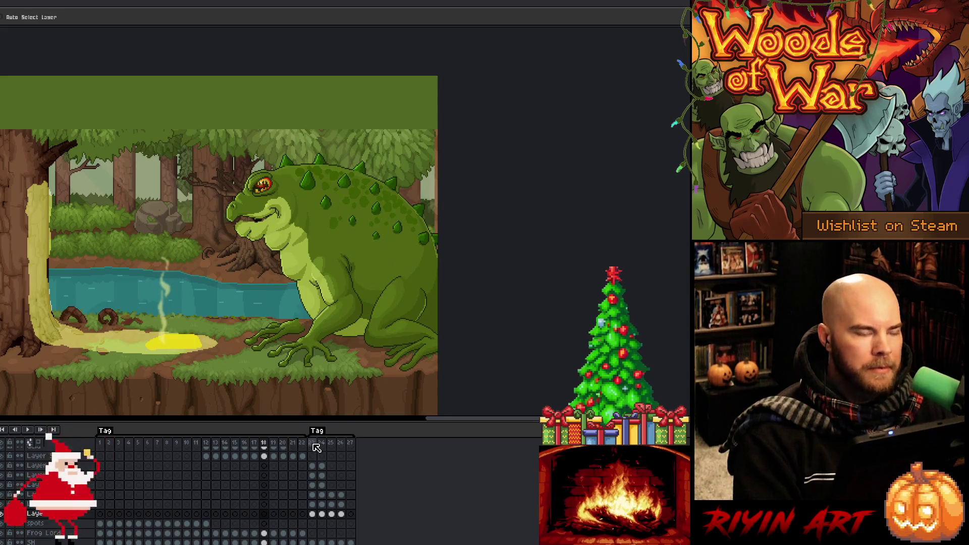
{"action": "key", "text": "Return"}
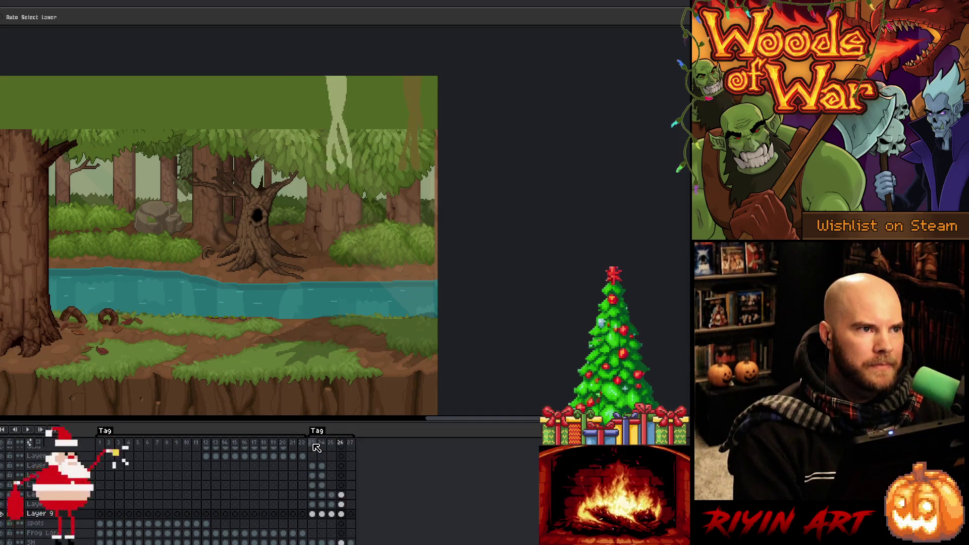
{"action": "mouse_move", "coordinate": [215, 448]}
{"action": "left_mouse_down"}
{"action": "mouse_move", "coordinate": [289, 450]}
{"action": "mouse_move", "coordinate": [187, 456]}
{"action": "mouse_move", "coordinate": [278, 454]}
{"action": "mouse_move", "coordinate": [201, 444]}
{"action": "mouse_move", "coordinate": [297, 435]}
{"action": "mouse_move", "coordinate": [209, 440]}
{"action": "mouse_move", "coordinate": [303, 439]}
{"action": "mouse_move", "coordinate": [222, 442]}
{"action": "mouse_move", "coordinate": [321, 454]}
{"action": "mouse_move", "coordinate": [218, 459]}
{"action": "mouse_move", "coordinate": [309, 454]}
{"action": "mouse_move", "coordinate": [230, 464]}
{"action": "mouse_move", "coordinate": [315, 472]}
{"action": "mouse_move", "coordinate": [194, 491]}
{"action": "mouse_move", "coordinate": [267, 495]}
{"action": "mouse_move", "coordinate": [216, 510]}
{"action": "mouse_move", "coordinate": [303, 507]}
{"action": "left_mouse_up"}
- Play the sketch frames from frame 23, stop, and go to frame 24 on the SH layer
{"action": "left_click", "coordinate": [313, 444]}
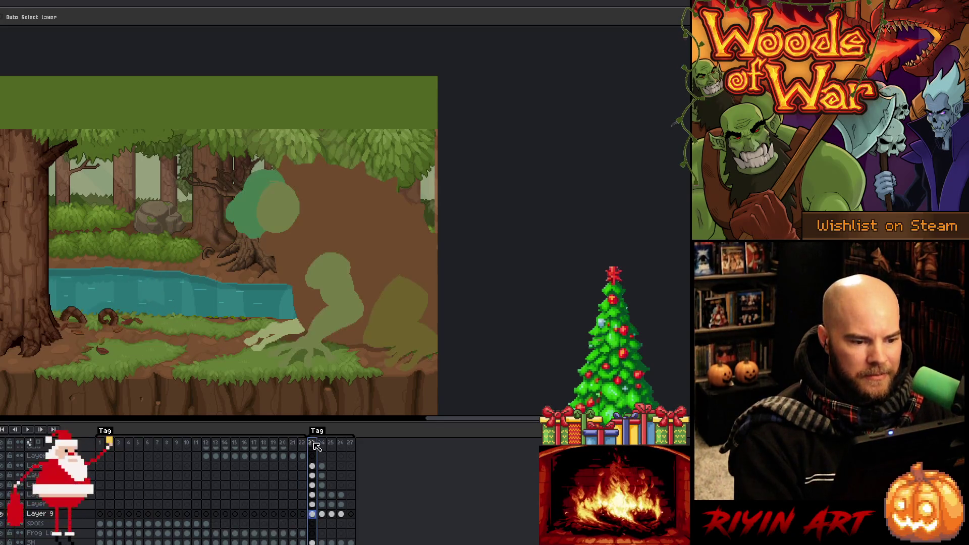
{"action": "key", "text": "Return"}
{"action": "key", "text": "Return"}
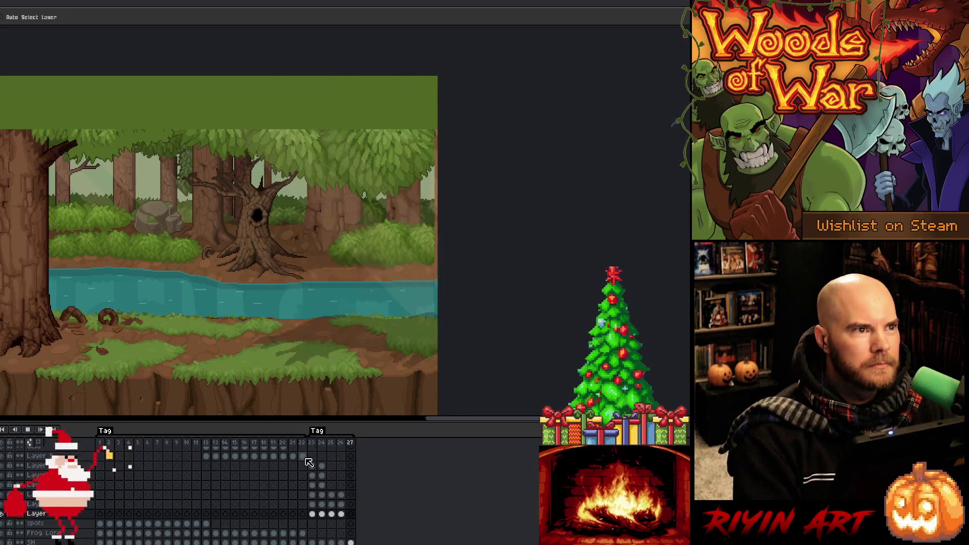
{"action": "left_click", "coordinate": [309, 463]}
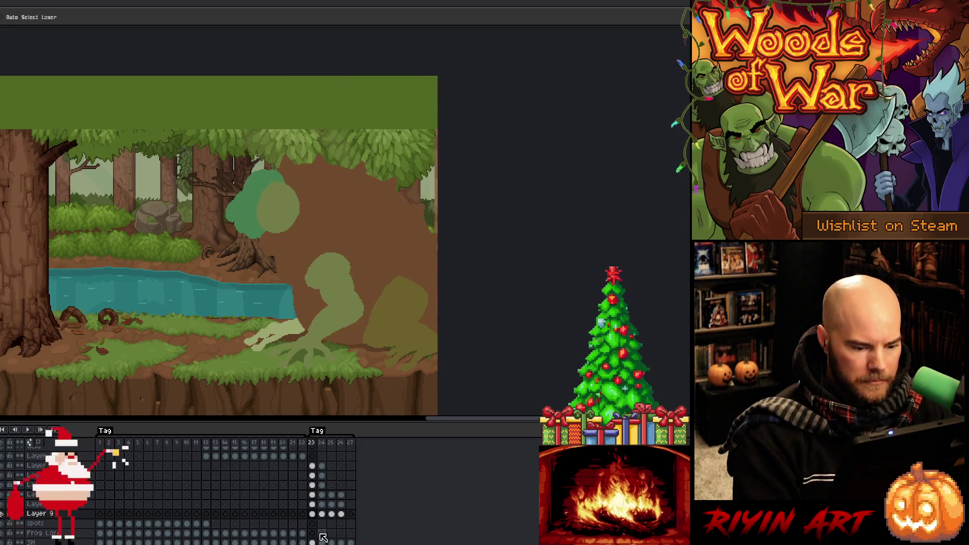
{"action": "scroll", "coordinate": [315, 535], "scroll_direction": "down", "scroll_amount": 3}
{"action": "left_click", "coordinate": [322, 515]}
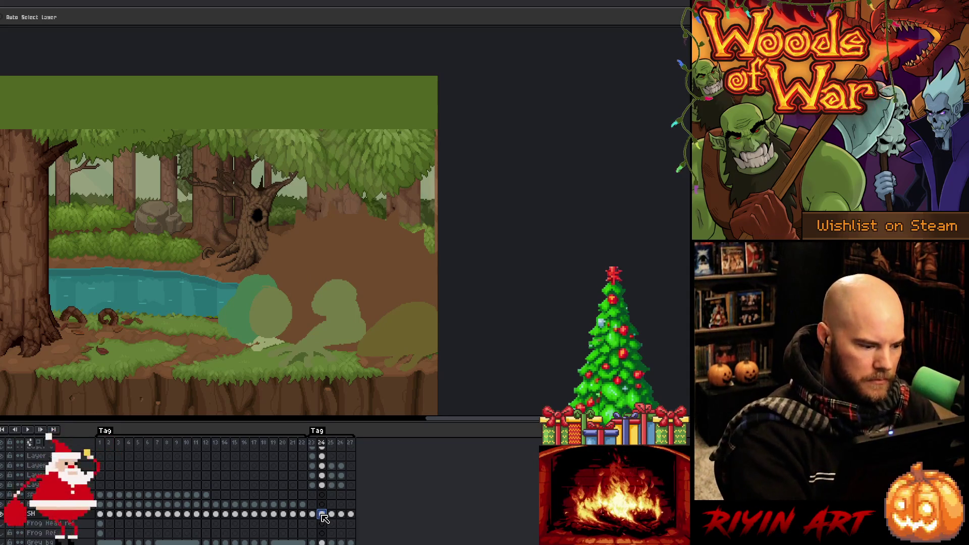
- Draw oval ground-shadow selections under the toad on frames 24 and 25
{"action": "key", "text": "b"}
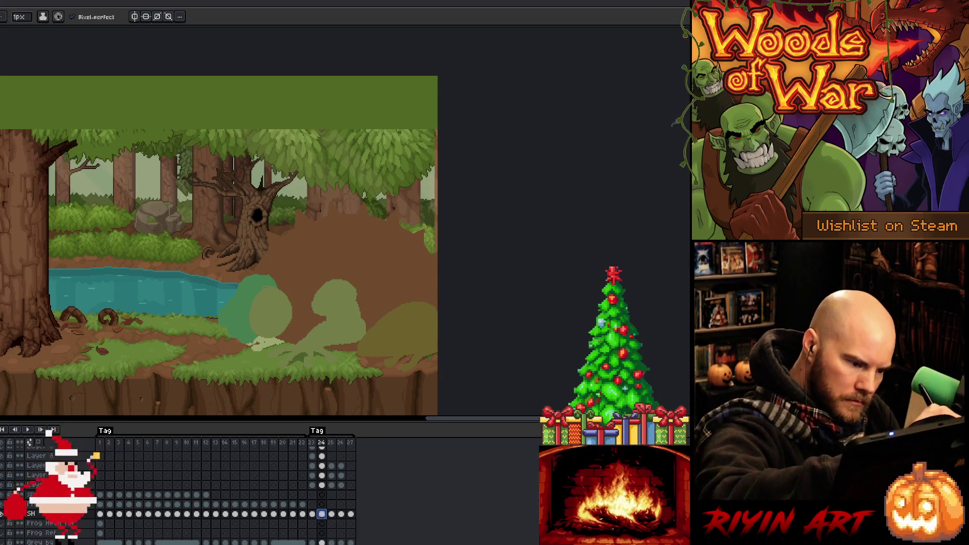
{"action": "key", "text": "m"}
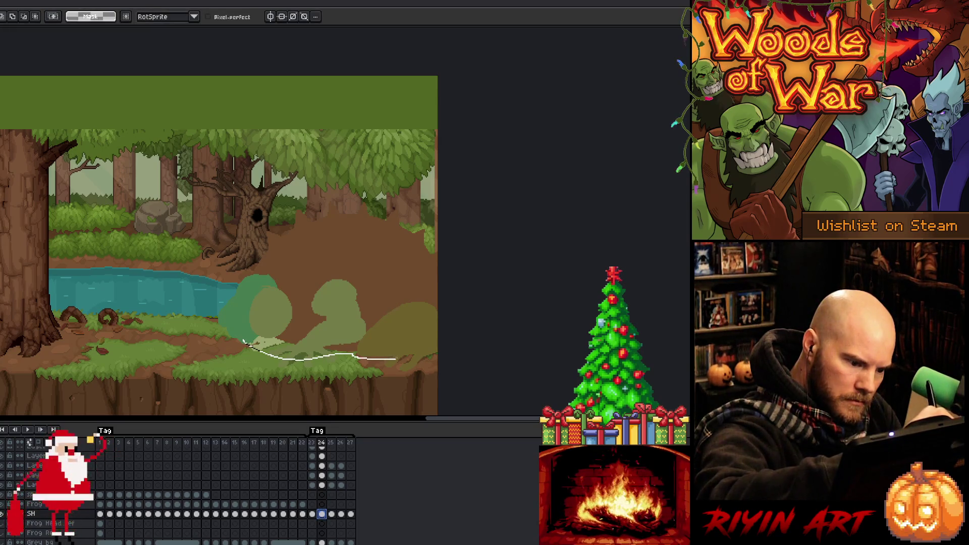
{"action": "left_click_drag", "start_coordinate": [243, 341], "coordinate": [248, 340]}
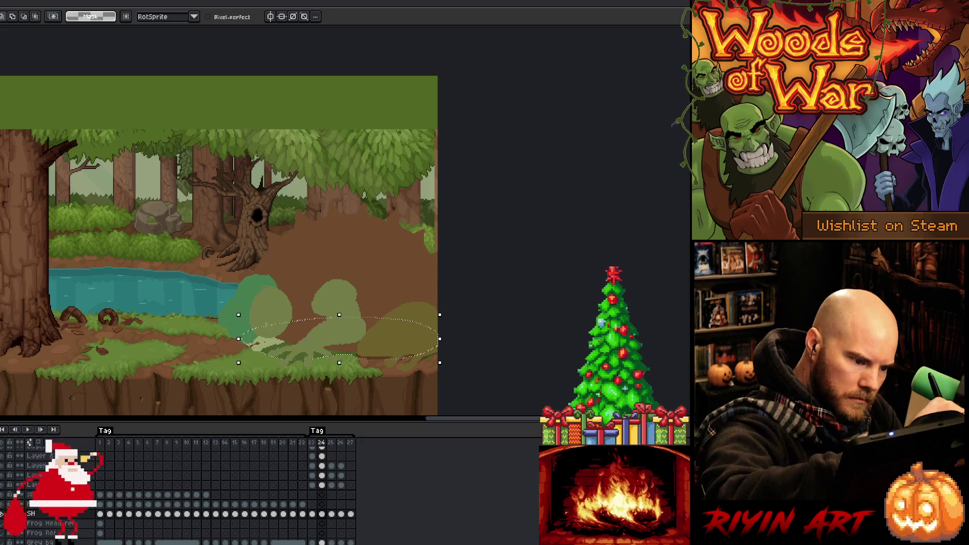
{"action": "left_click", "coordinate": [331, 514]}
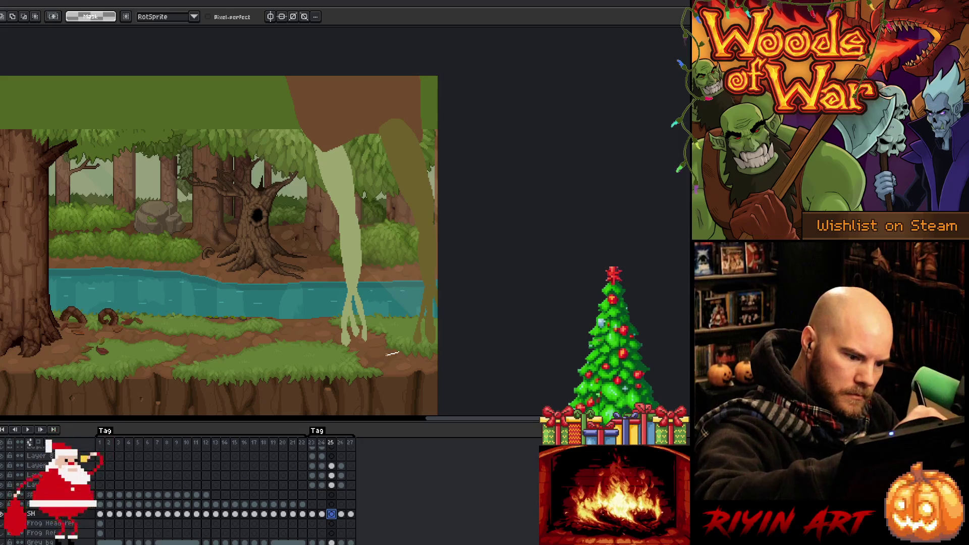
{"action": "left_click_drag", "start_coordinate": [435, 353], "coordinate": [439, 360]}
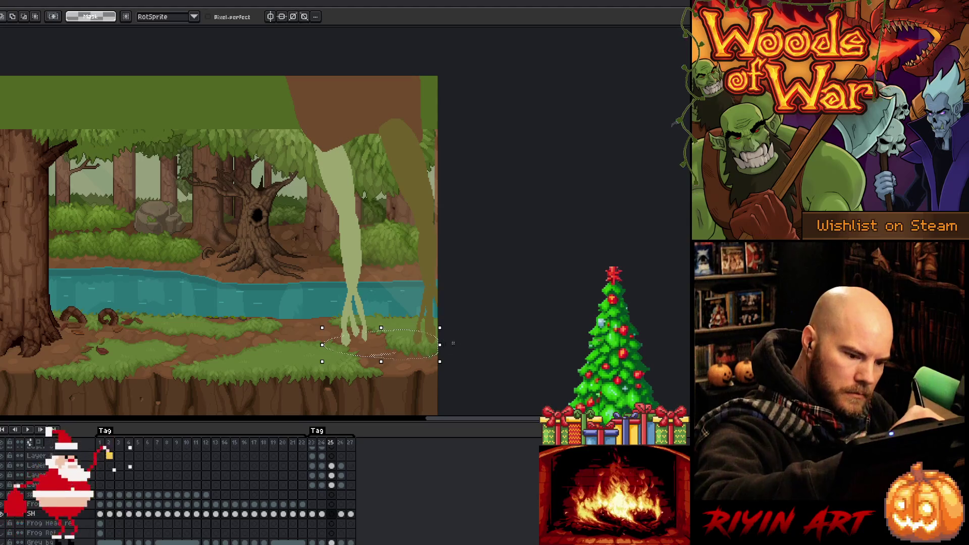
{"action": "left_click_drag", "start_coordinate": [440, 345], "coordinate": [440, 346]}
{"action": "left_click", "coordinate": [376, 354]}
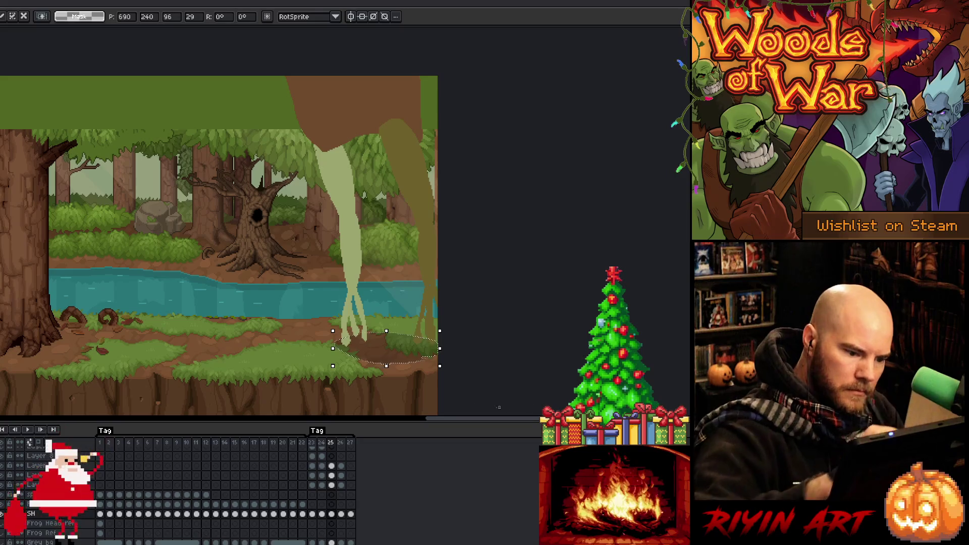
- Place the oval shadows on frames 26 and 27, deselect, and play the animation
{"action": "key", "text": "period"}
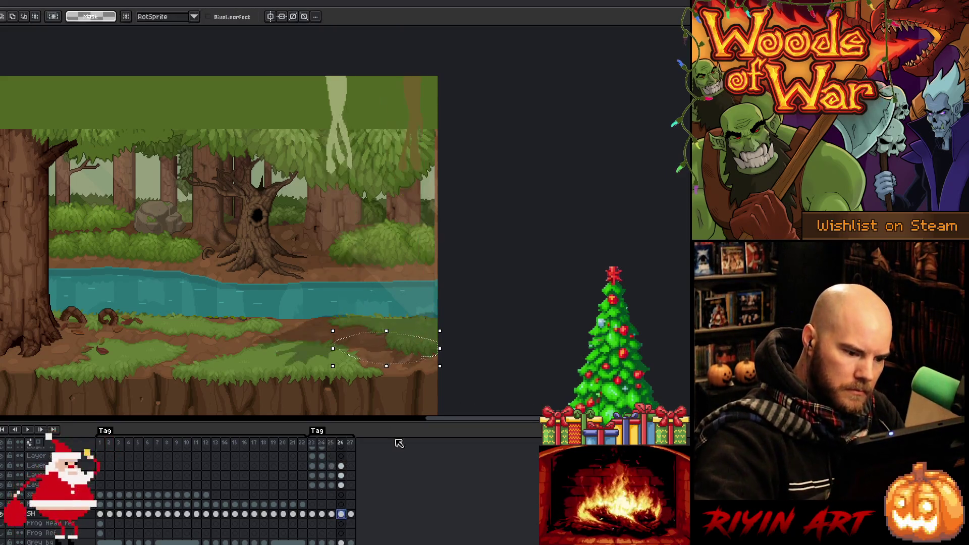
{"action": "key", "text": "ctrl+d"}
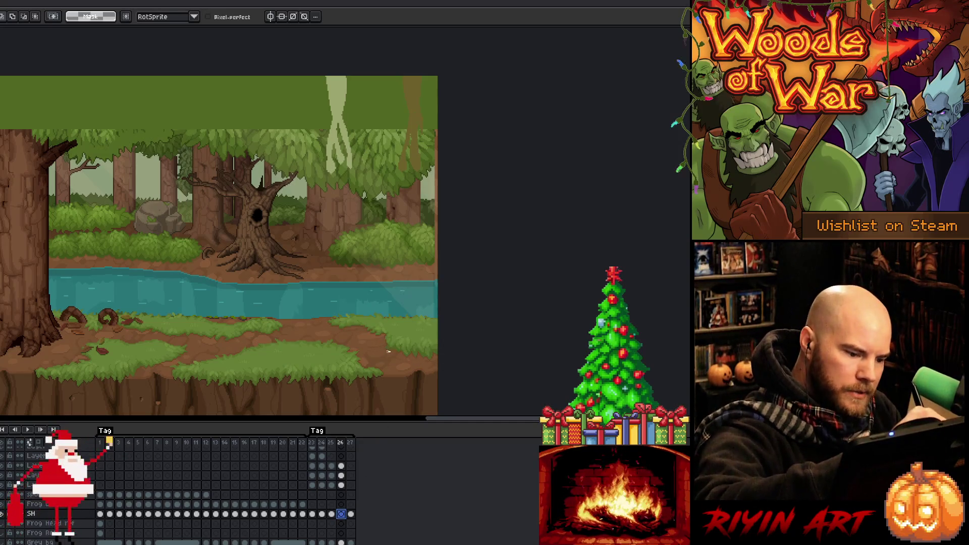
{"action": "left_click", "coordinate": [398, 350]}
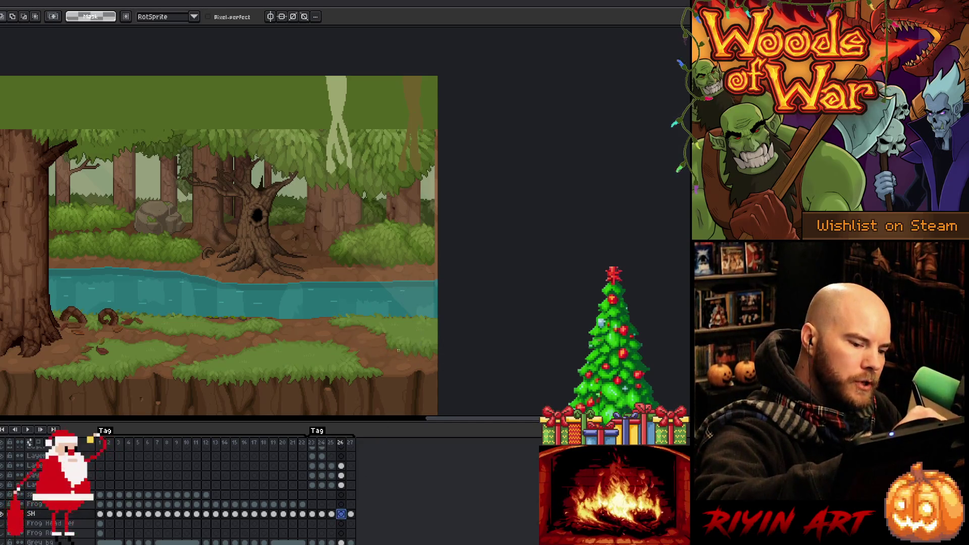
{"action": "key", "text": "ctrl+t"}
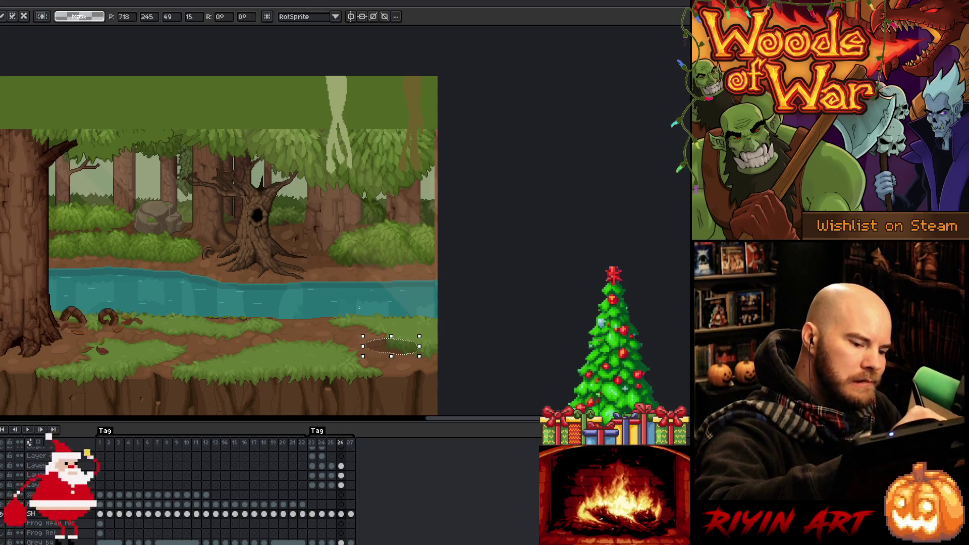
{"action": "left_click", "coordinate": [352, 515]}
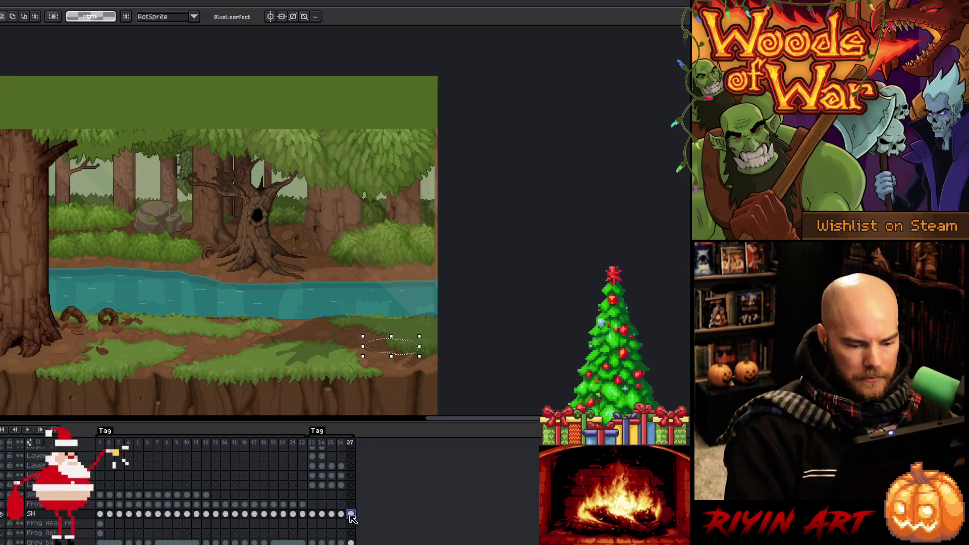
{"action": "key", "text": "ctrl+d"}
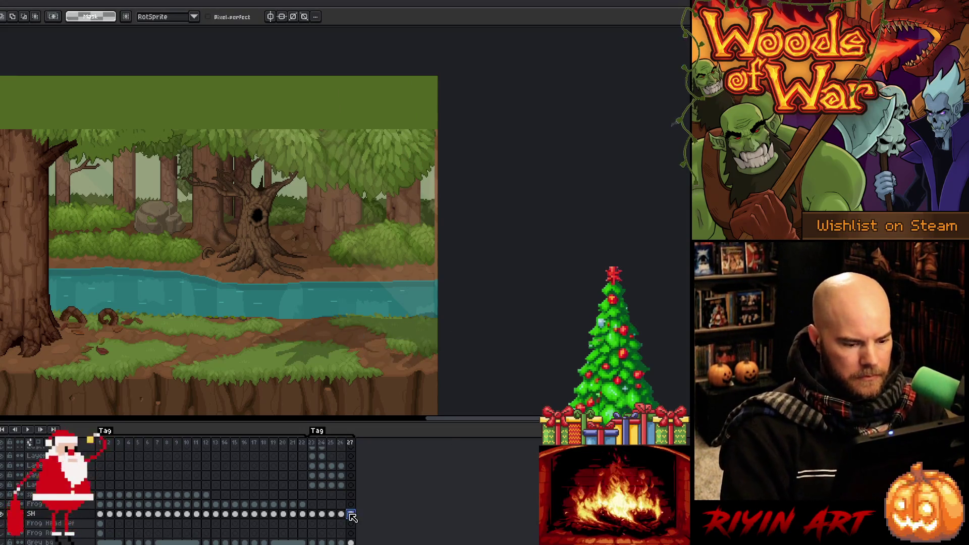
{"action": "key", "text": "Return"}
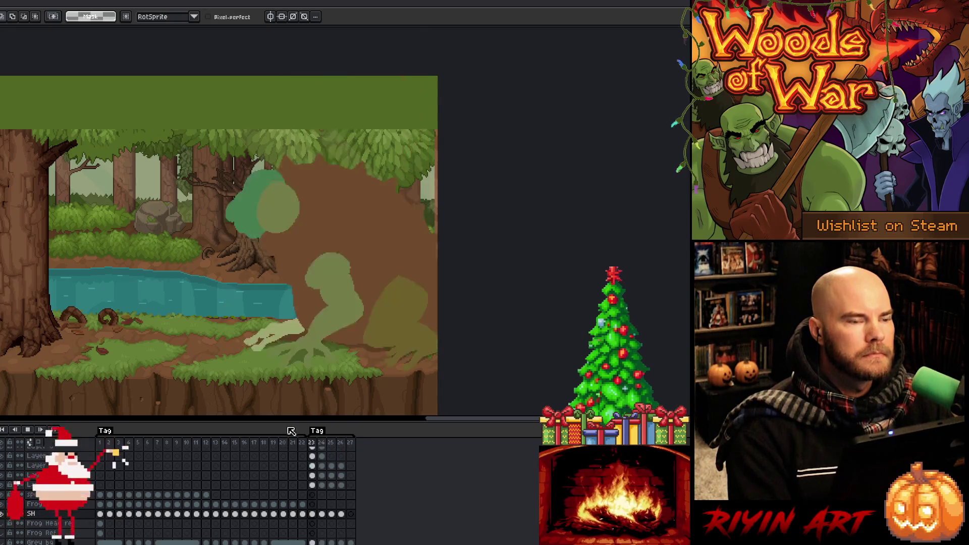
- Stop playback, step through frames 23–25, replay, then right-click frame 23's header
{"action": "key", "text": "Return"}
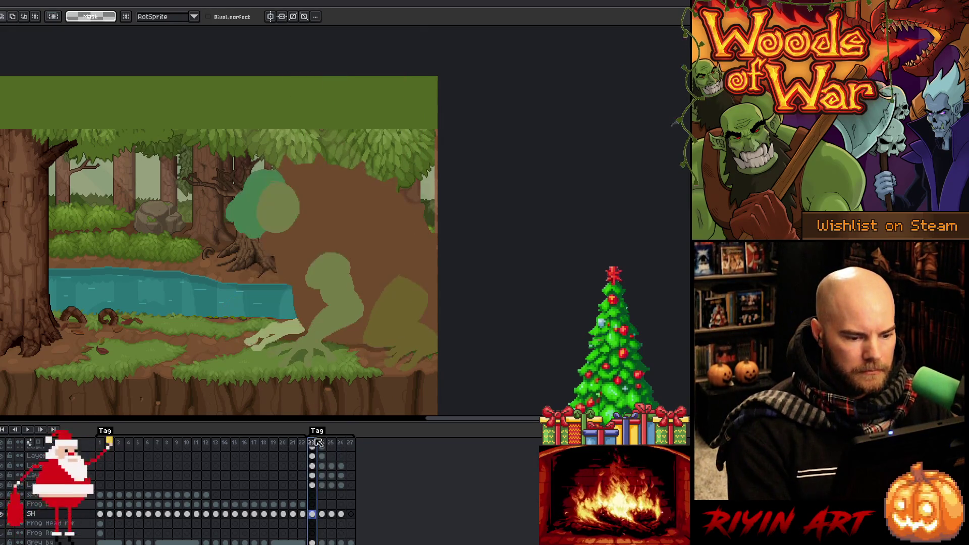
{"action": "left_click", "coordinate": [319, 442]}
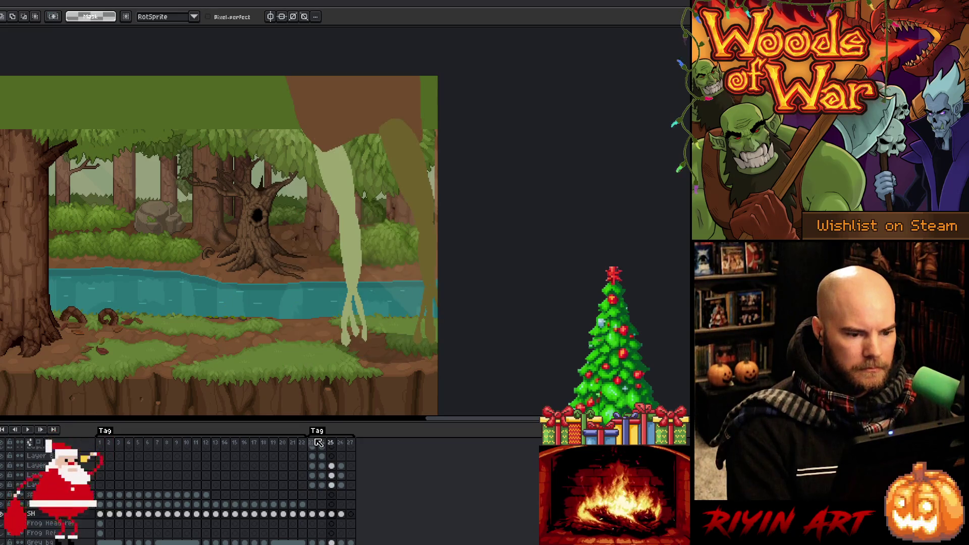
{"action": "left_click", "coordinate": [319, 443]}
{"action": "key", "text": "Right"}
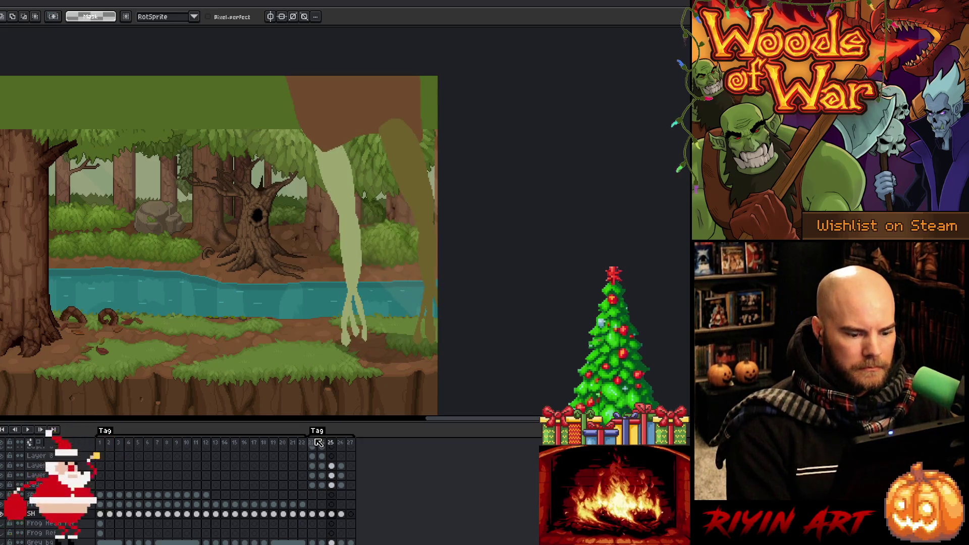
{"action": "key", "text": "Return"}
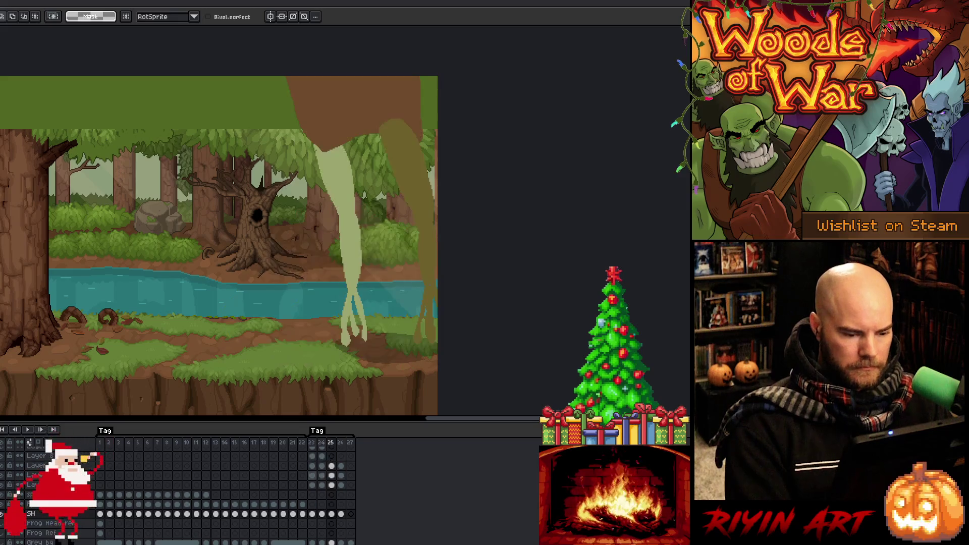
{"action": "left_click", "coordinate": [320, 476]}
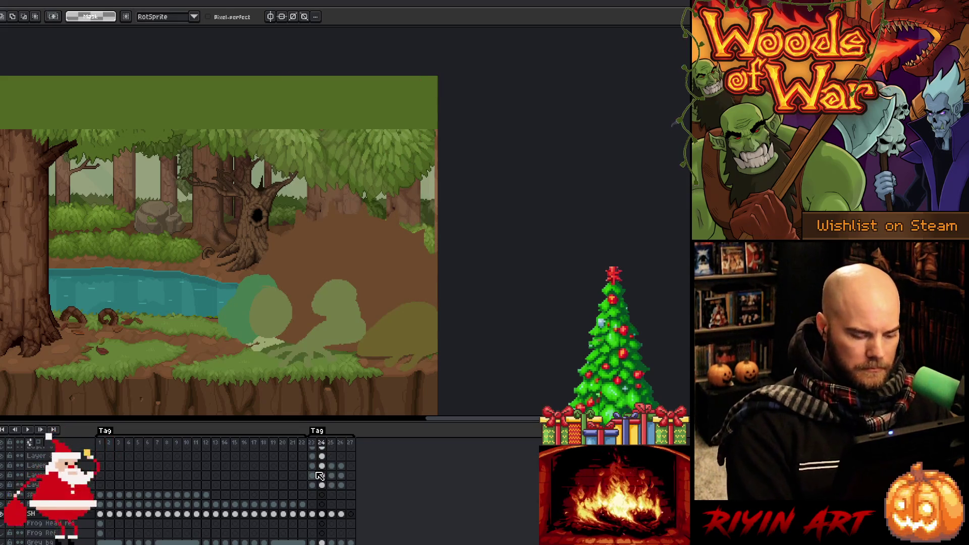
{"action": "left_click", "coordinate": [313, 443]}
{"action": "right_click", "coordinate": [313, 443]}
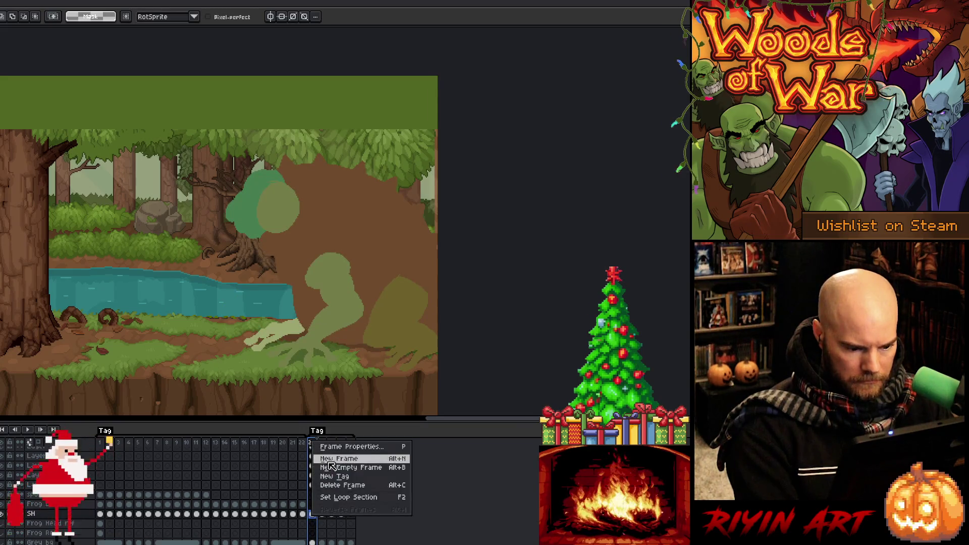
- Insert a new frame 24 copied from frame 23 and step to frame 25
{"action": "left_click", "coordinate": [334, 461]}
{"action": "left_click", "coordinate": [322, 443]}
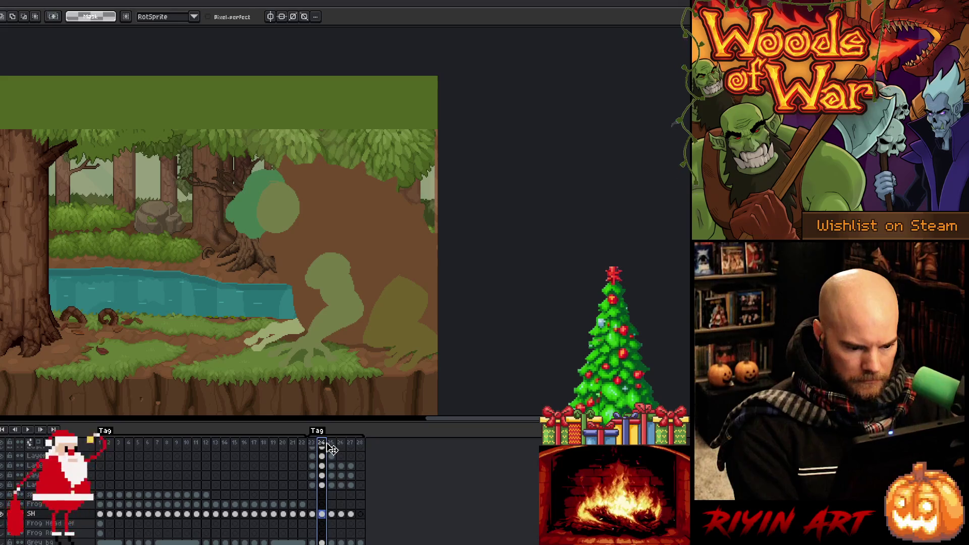
{"action": "left_click", "coordinate": [328, 446]}
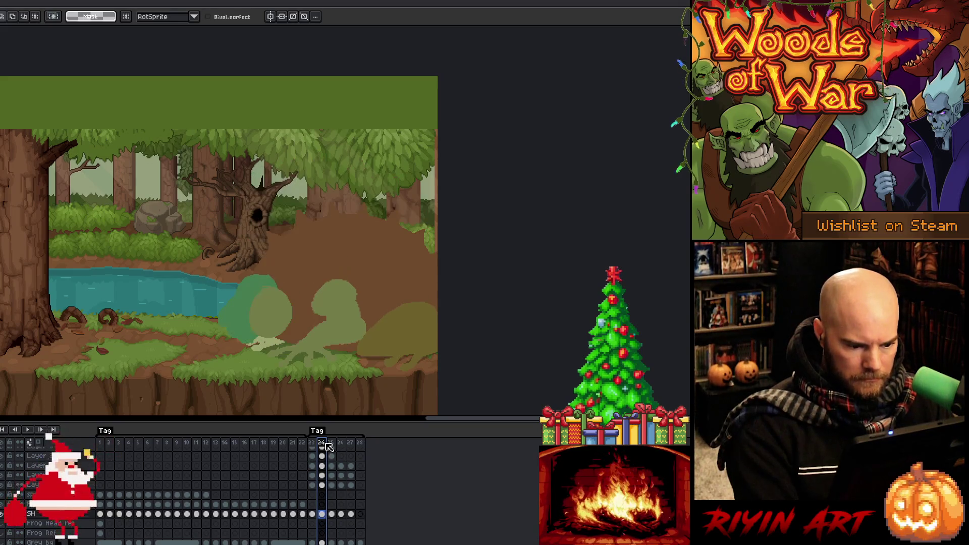
{"action": "left_click", "coordinate": [335, 444]}
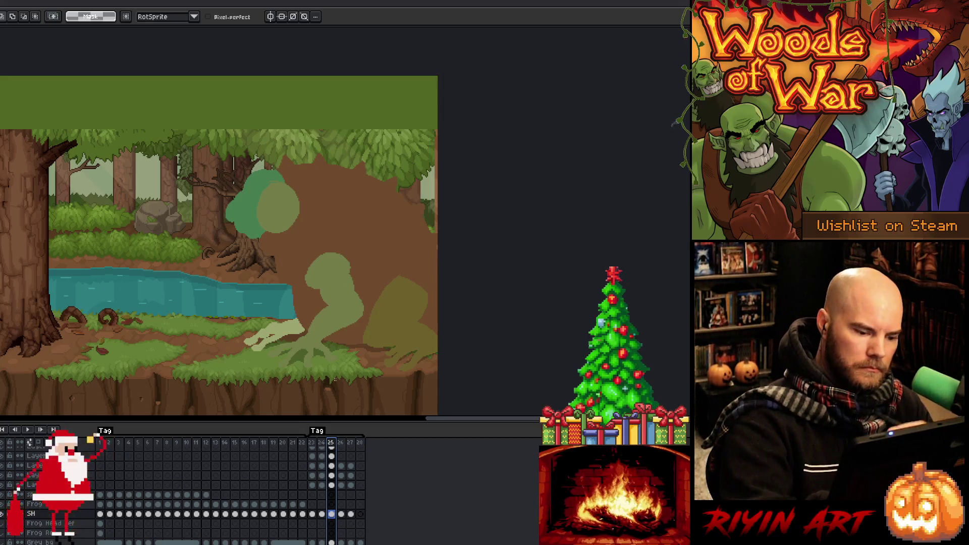
- Select the frame-25 head cels on two layers, preview, and start a transform
{"action": "scroll", "coordinate": [333, 490], "scroll_direction": "up", "scroll_amount": 3}
{"action": "left_click", "coordinate": [332, 485]}
{"action": "key", "text": "Return"}
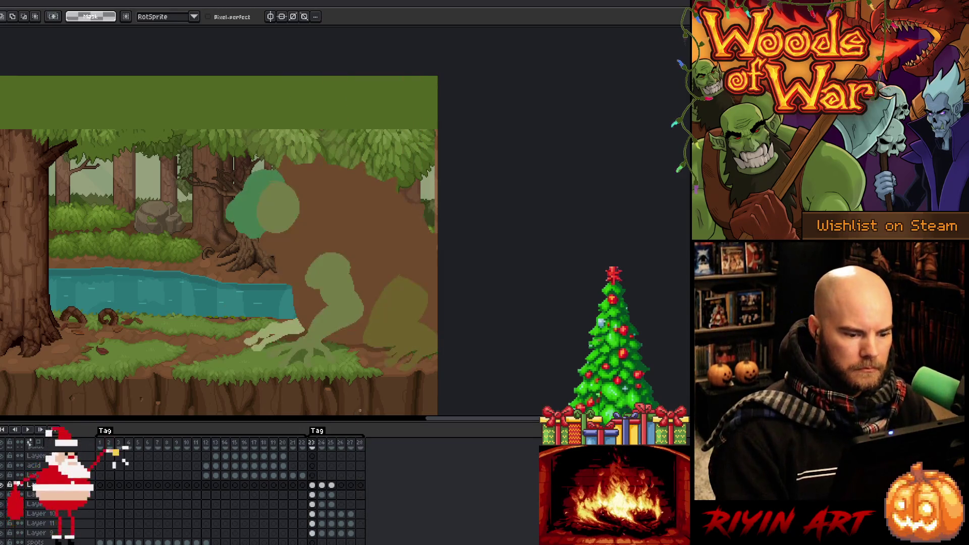
{"action": "key", "text": "Return"}
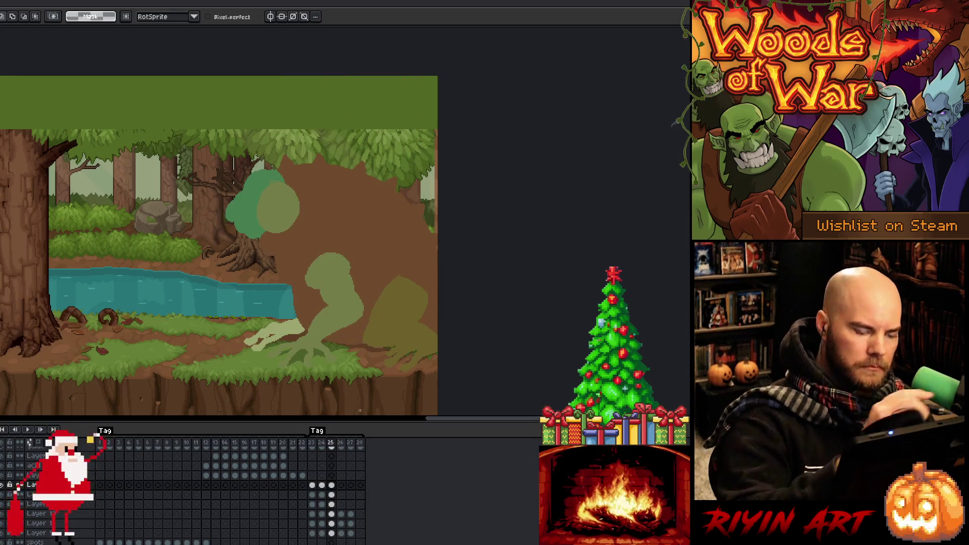
{"action": "left_click", "coordinate": [331, 495], "text": "shift"}
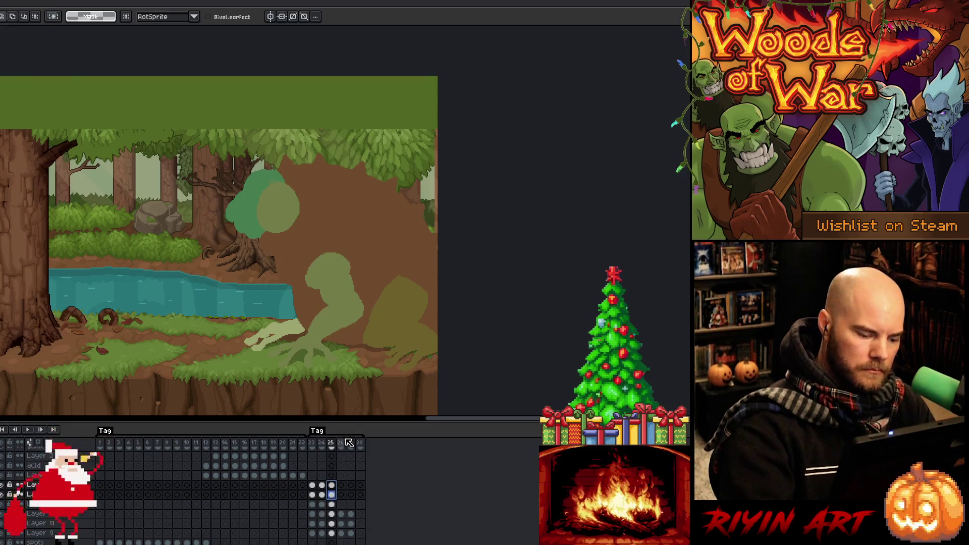
{"action": "key", "text": "ctrl+t"}
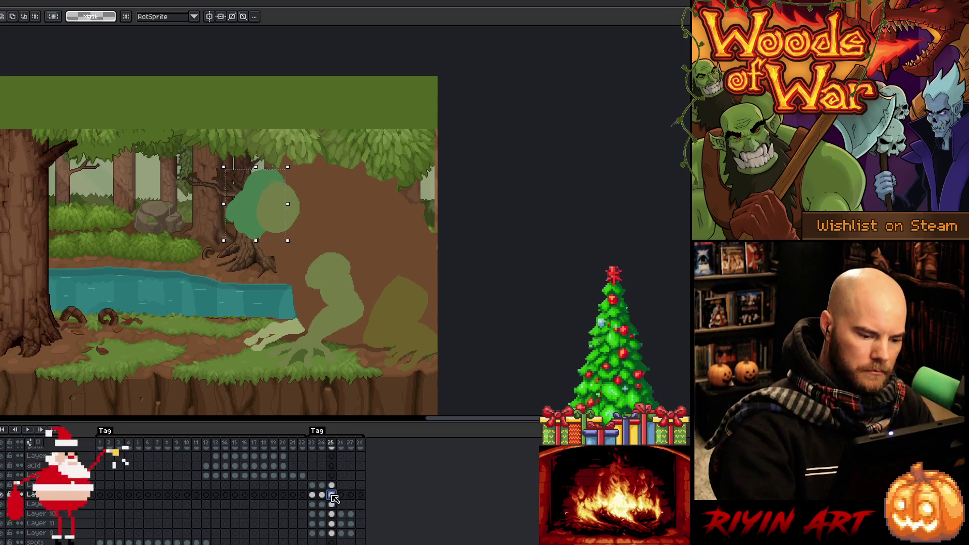
- Rotate the toad's head shapes about 59 degrees and shift them up and right
{"action": "left_click", "coordinate": [333, 486]}
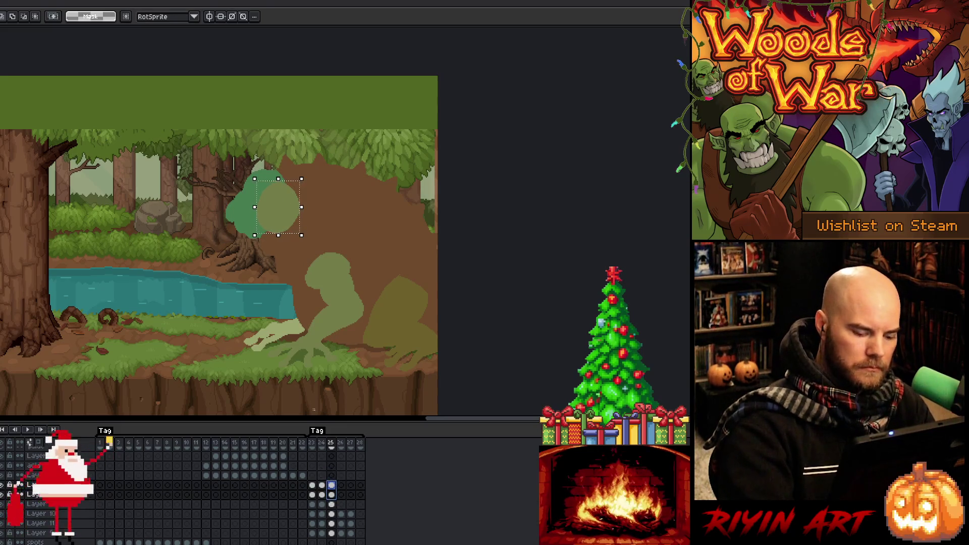
{"action": "left_click_drag", "start_coordinate": [190, 145], "coordinate": [318, 252]}
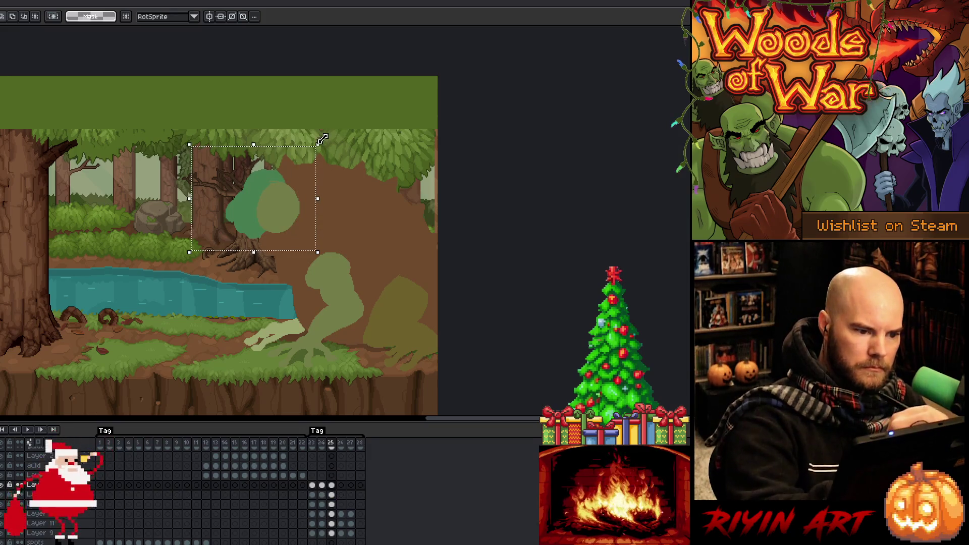
{"action": "left_click_drag", "start_coordinate": [331, 485], "coordinate": [331, 495]}
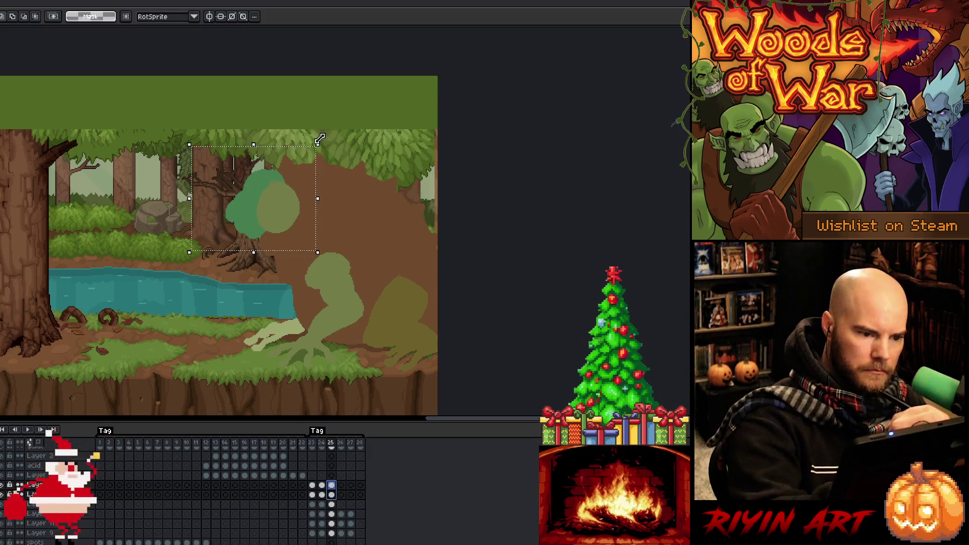
{"action": "mouse_move", "coordinate": [331, 143]}
{"action": "left_mouse_down"}
{"action": "mouse_move", "coordinate": [339, 260]}
{"action": "mouse_move", "coordinate": [357, 235]}
{"action": "left_mouse_up"}
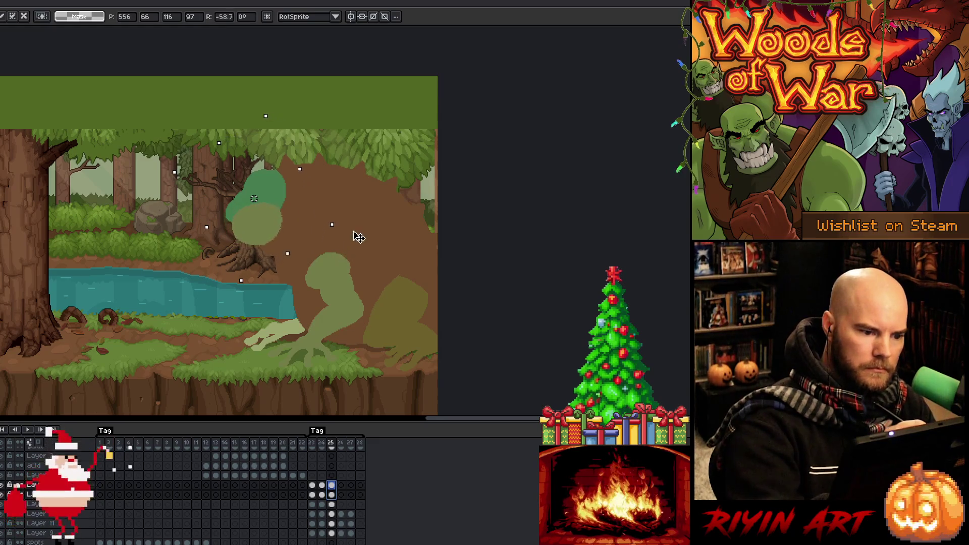
{"action": "left_click_drag", "start_coordinate": [282, 197], "coordinate": [331, 145]}
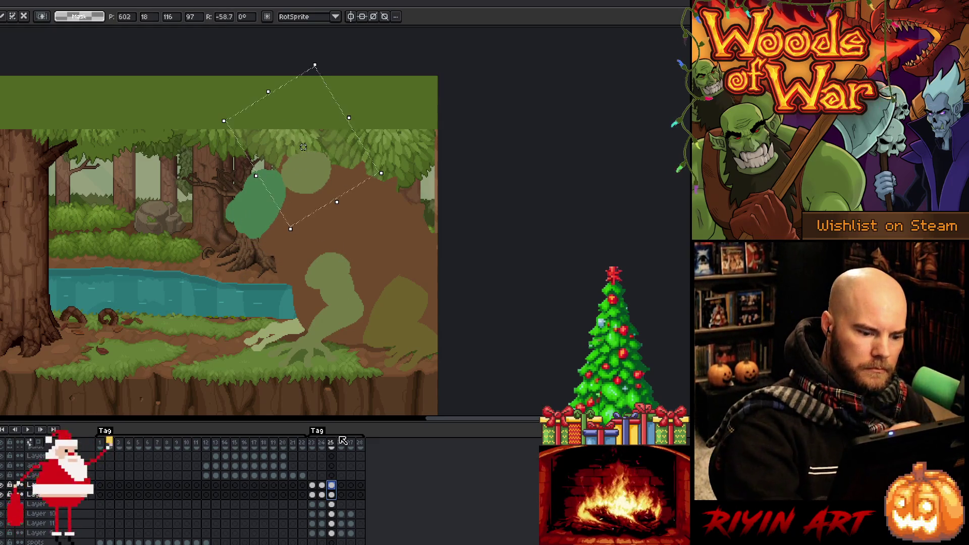
{"action": "left_click", "coordinate": [331, 495]}
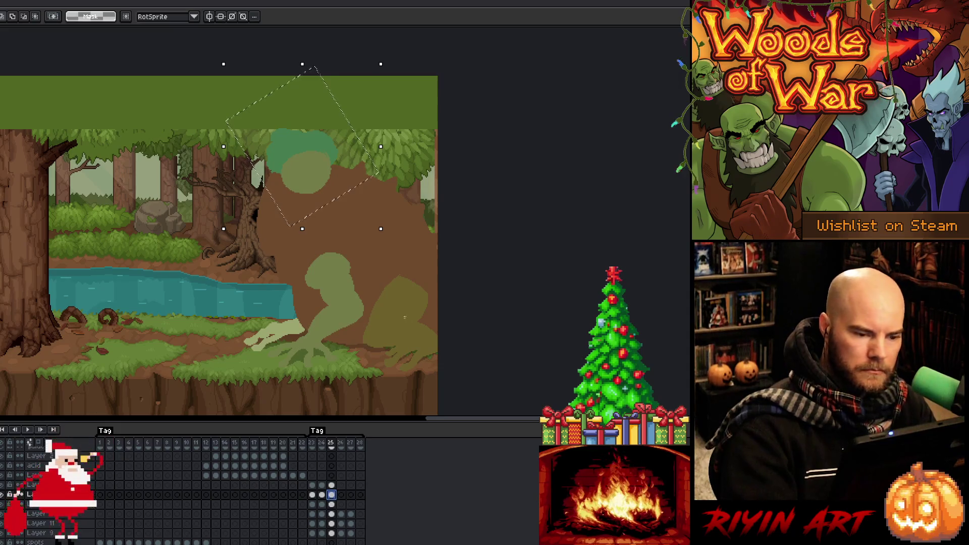
- Lift the head blob about 47 px higher on frame 25 and finish the transform
{"action": "left_click_drag", "start_coordinate": [313, 173], "coordinate": [317, 150]}
{"action": "key", "text": "Escape"}
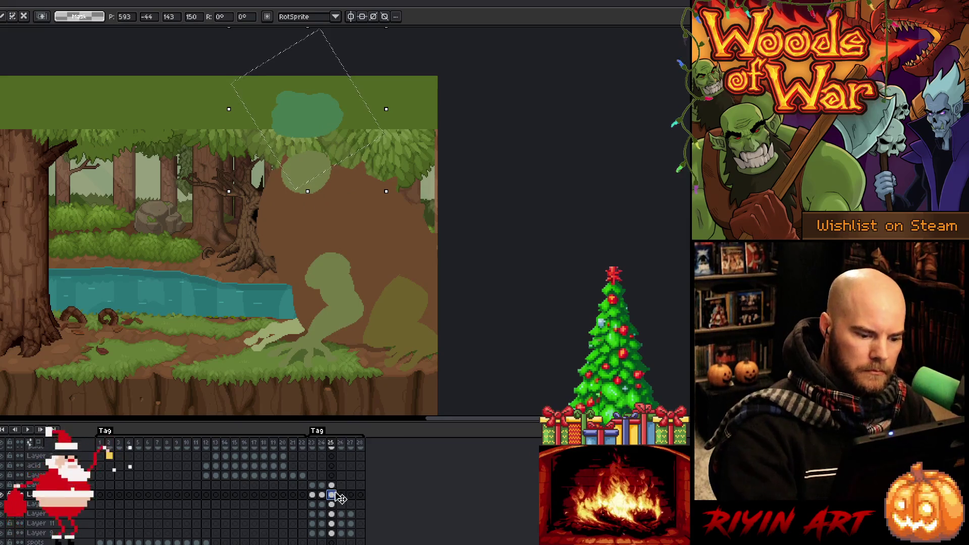
{"action": "left_click_drag", "start_coordinate": [331, 485], "coordinate": [331, 495]}
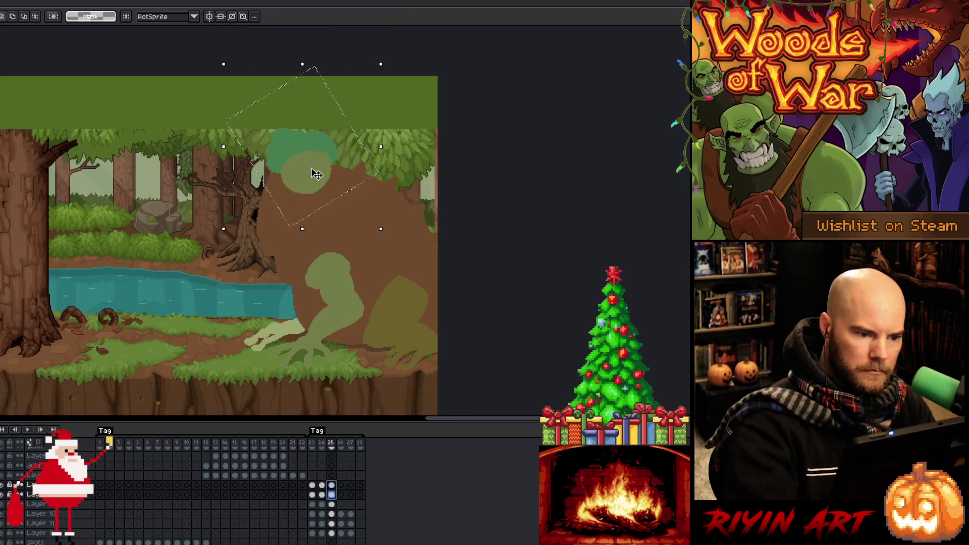
{"action": "left_click_drag", "start_coordinate": [314, 171], "coordinate": [318, 157]}
{"action": "key", "text": "Escape"}
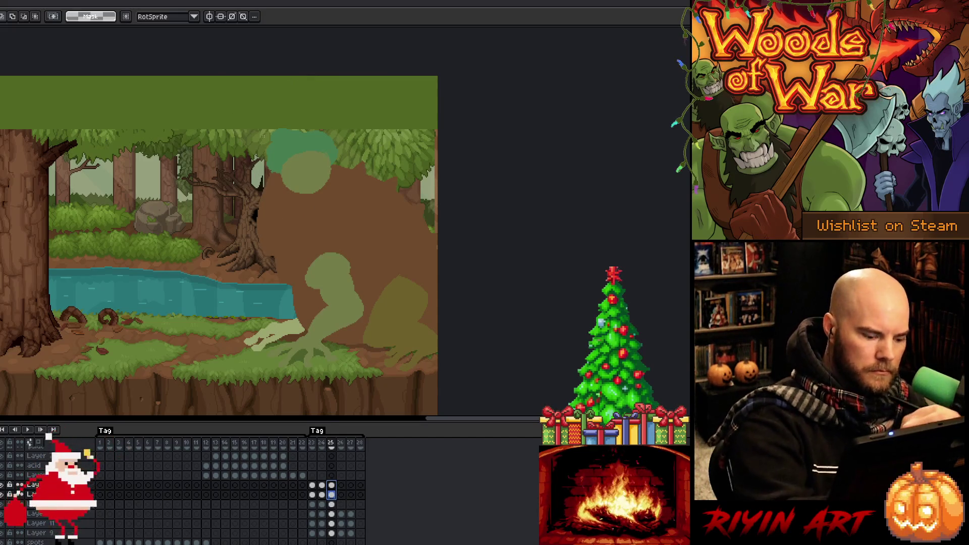
{"action": "key", "text": "v"}
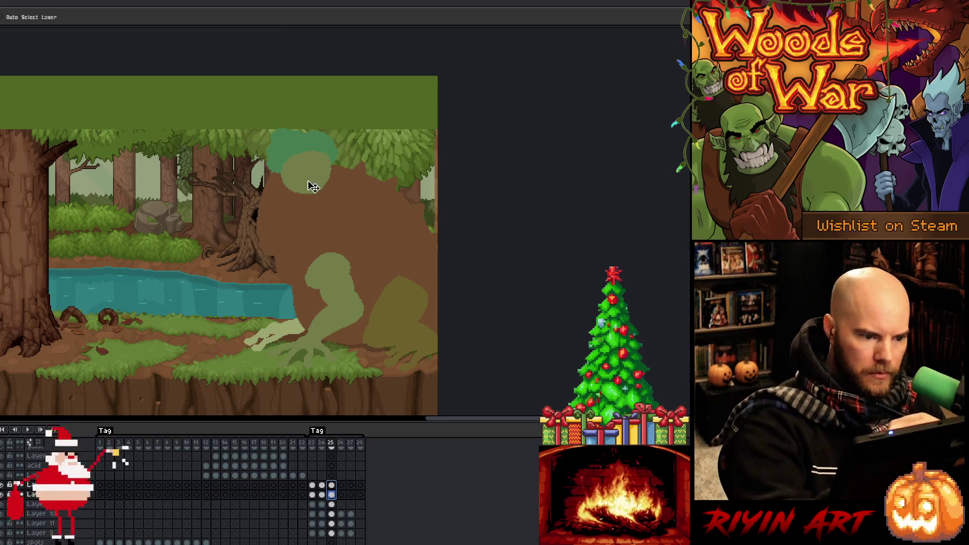
- Raise the head blob further into the canopy and compare it with frame 24
{"action": "left_click_drag", "start_coordinate": [308, 177], "coordinate": [311, 143]}
{"action": "key", "text": "Left"}
{"action": "key", "text": "Right"}
{"action": "key", "text": "Right"}
{"action": "key", "text": "Left"}
{"action": "key", "text": "Left"}
{"action": "key", "text": "Right"}
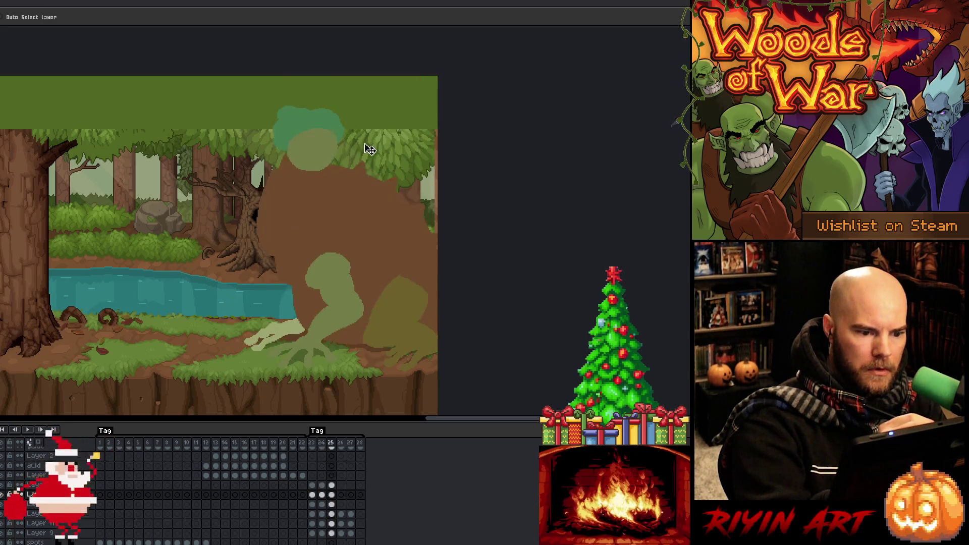
- Toggle Layer 11's visibility on frame 25 and begin a lasso outline at the right edge
{"action": "left_click", "coordinate": [331, 524]}
{"action": "left_click", "coordinate": [2, 524]}
{"action": "left_click", "coordinate": [1, 526]}
{"action": "key", "text": "m"}
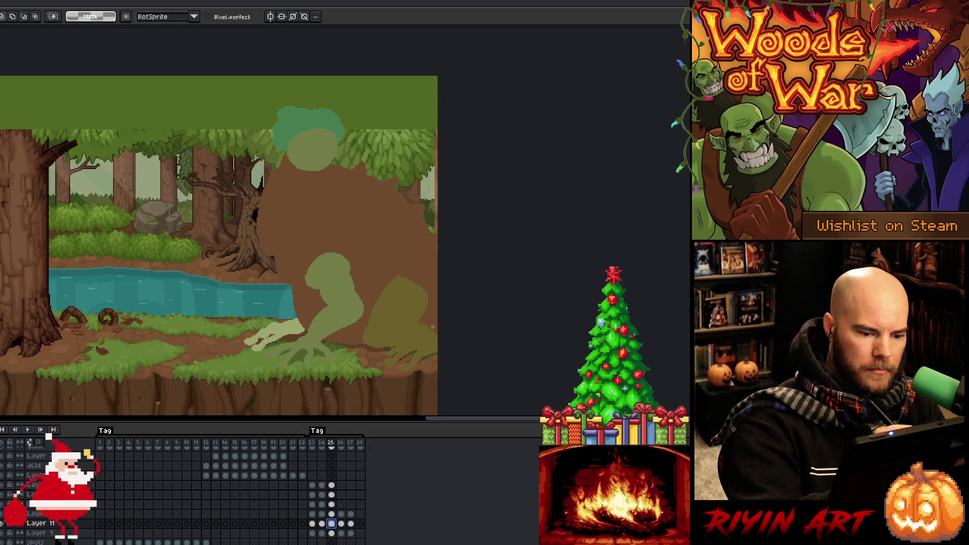
{"action": "left_click_drag", "start_coordinate": [440, 320], "coordinate": [379, 317]}
- Lasso a large rounded body outline on the right, from under the head to the hanging leg
{"action": "left_click_drag", "start_coordinate": [335, 287], "coordinate": [335, 288]}
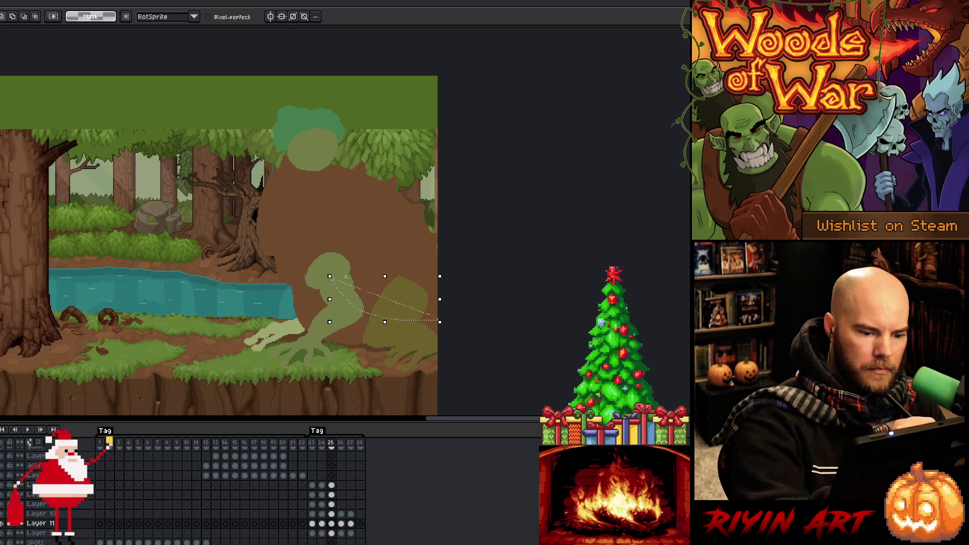
{"action": "mouse_move", "coordinate": [437, 323]}
{"action": "left_mouse_down"}
{"action": "mouse_move", "coordinate": [409, 337]}
{"action": "mouse_move", "coordinate": [341, 314]}
{"action": "mouse_move", "coordinate": [317, 260]}
{"action": "mouse_move", "coordinate": [300, 248]}
{"action": "left_mouse_up"}
{"action": "mouse_move", "coordinate": [285, 213]}
{"action": "left_mouse_down"}
{"action": "mouse_move", "coordinate": [279, 146]}
{"action": "mouse_move", "coordinate": [292, 135]}
{"action": "left_mouse_up"}
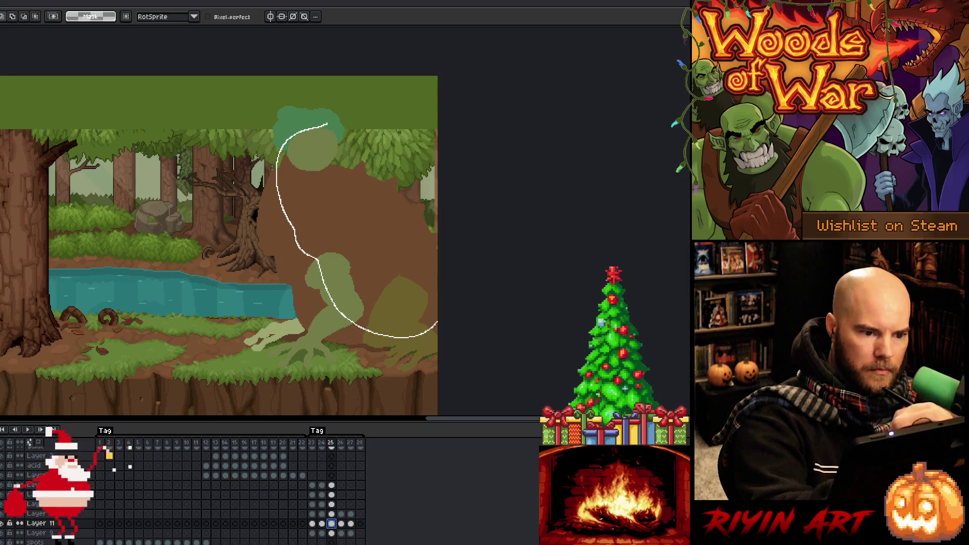
{"action": "mouse_move", "coordinate": [359, 129]}
{"action": "left_mouse_down"}
{"action": "mouse_move", "coordinate": [414, 170]}
{"action": "mouse_move", "coordinate": [422, 191]}
{"action": "left_mouse_up"}
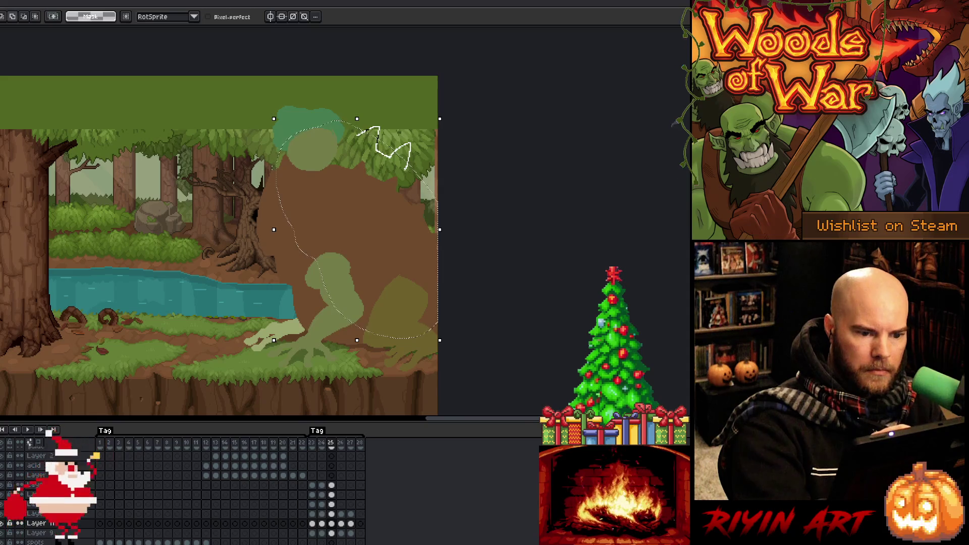
{"action": "left_click_drag", "start_coordinate": [406, 169], "coordinate": [404, 171]}
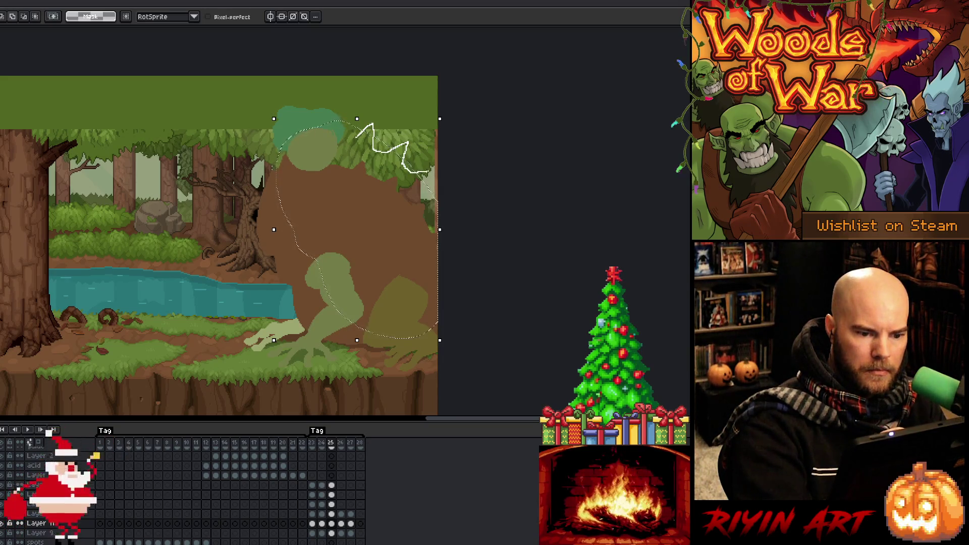
{"action": "left_click_drag", "start_coordinate": [339, 184], "coordinate": [340, 185]}
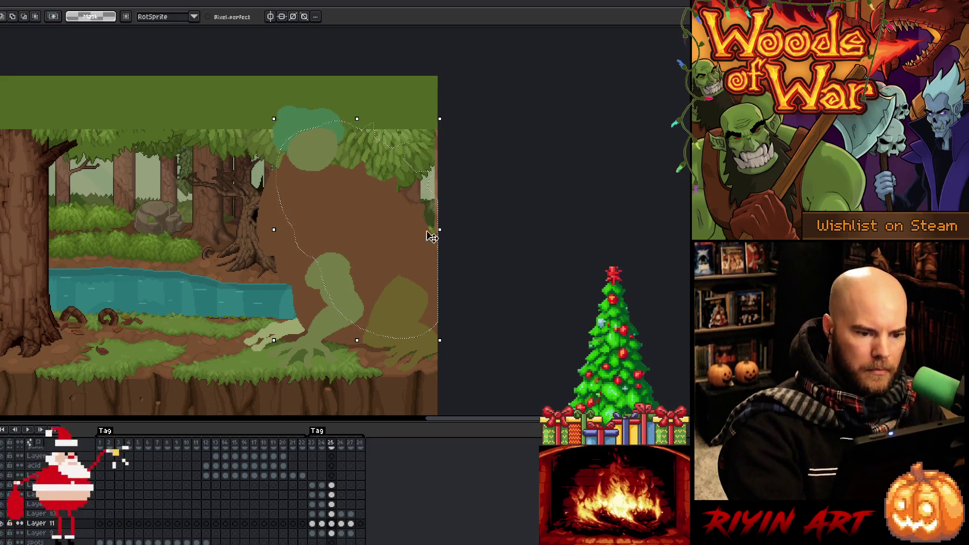
{"action": "key", "text": "Return"}
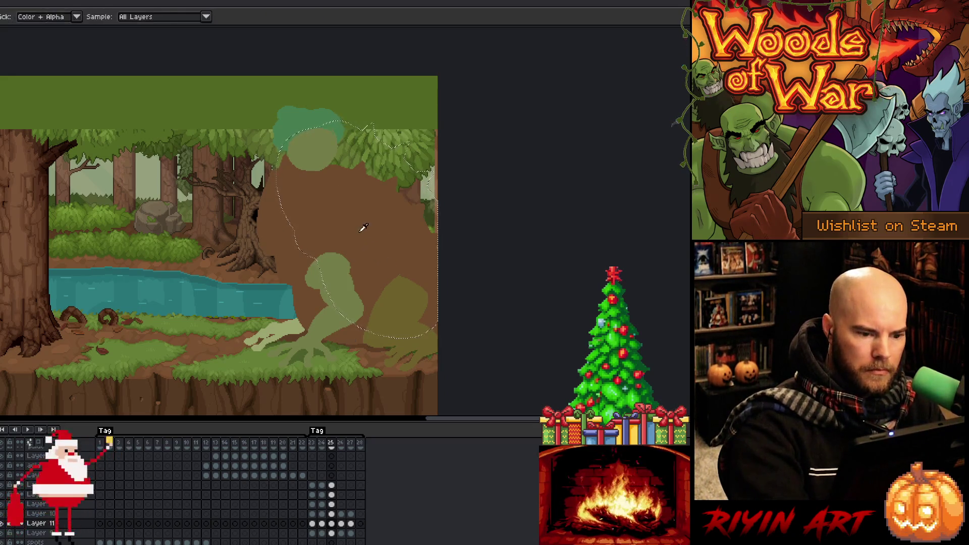
- Fill the body selection with brown, deselect, and toggle Layer 10's visibility to check it
{"action": "key", "text": "v"}
{"action": "key", "text": "b"}
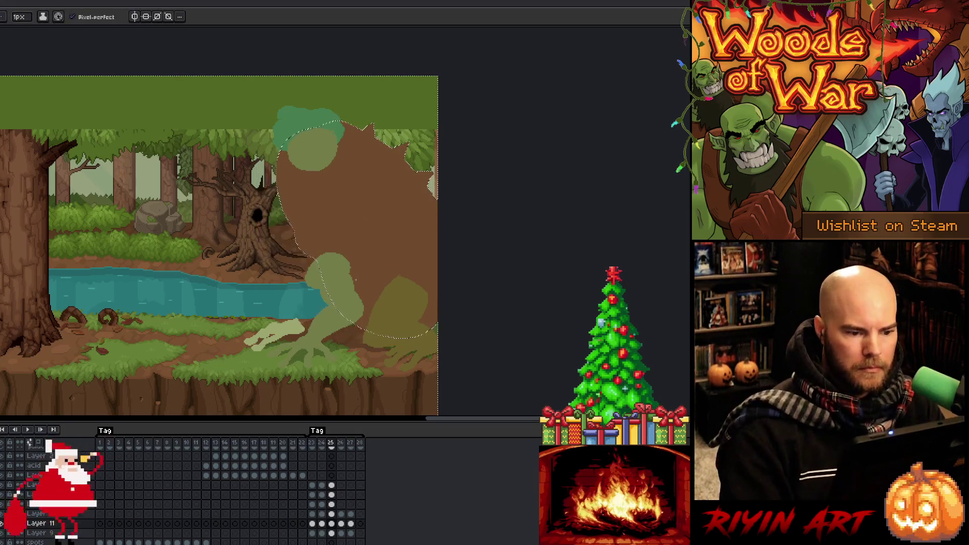
{"action": "key", "text": "ctrl+d"}
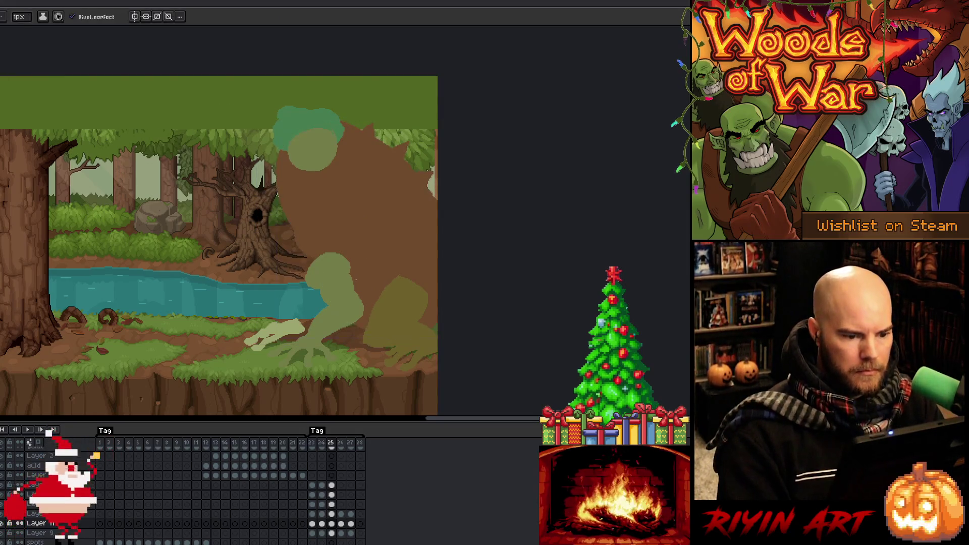
{"action": "left_click", "coordinate": [332, 514]}
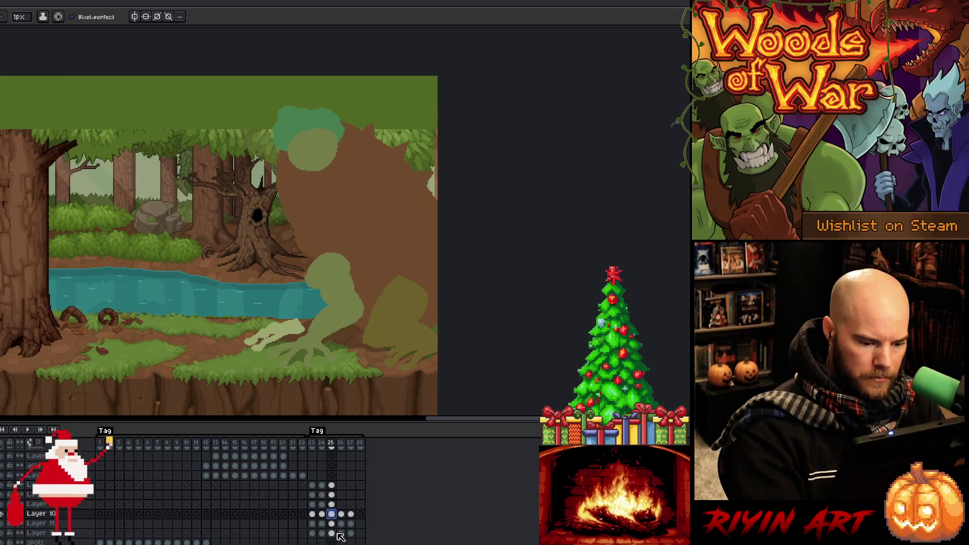
{"action": "left_click", "coordinate": [2, 513]}
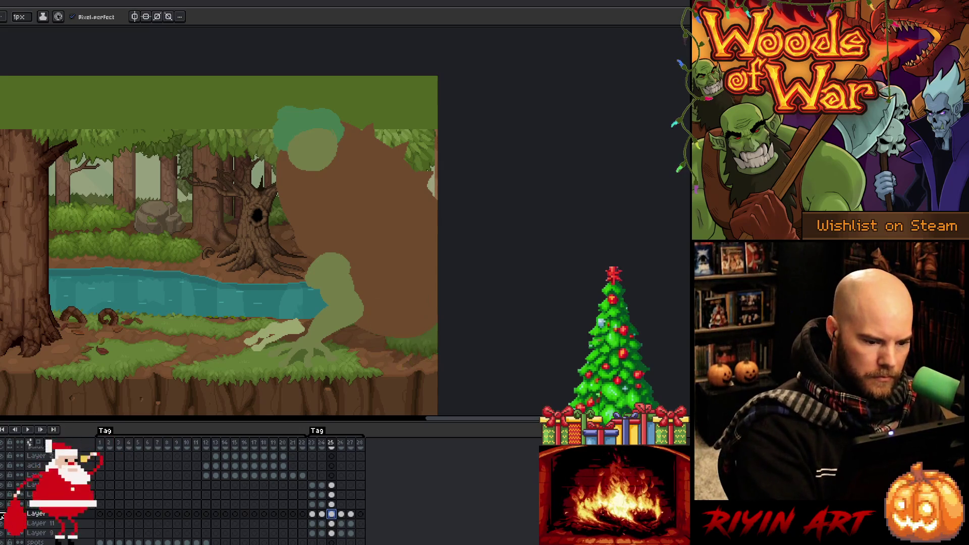
{"action": "left_click", "coordinate": [2, 514]}
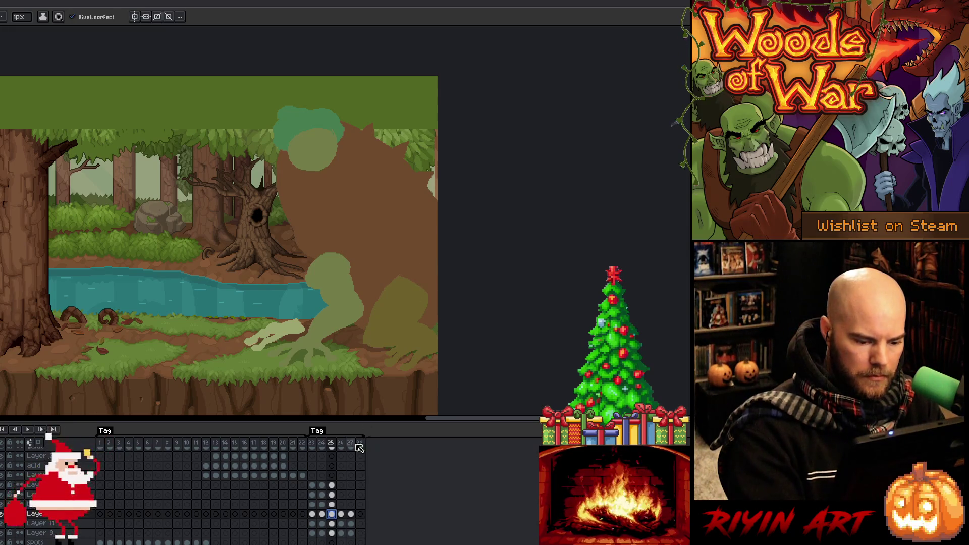
{"action": "left_click", "coordinate": [2, 514]}
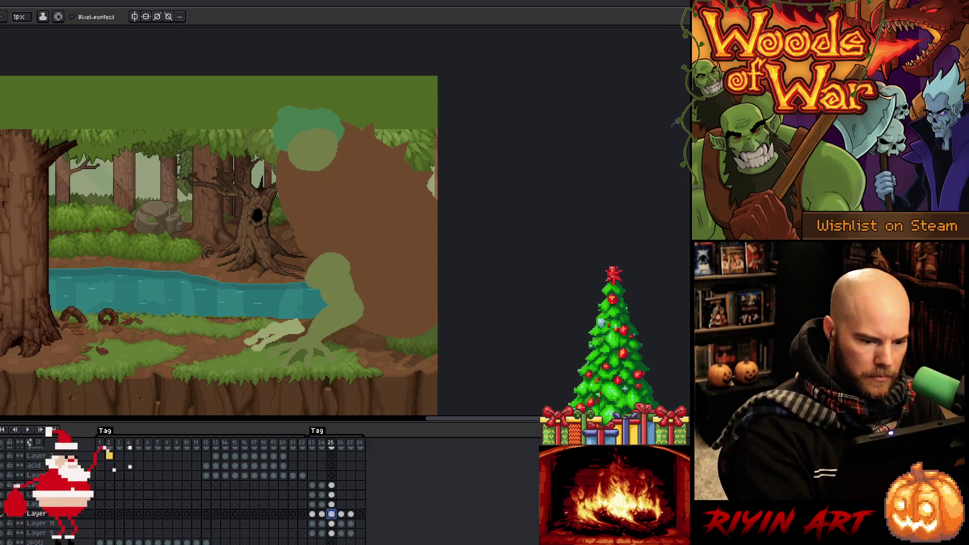
- Show Layer 10 again and lasso the olive leg shape, committing the transform
{"action": "left_click", "coordinate": [2, 513]}
{"action": "key", "text": "i"}
{"action": "key", "text": "q"}
{"action": "mouse_move", "coordinate": [433, 287]}
{"action": "left_mouse_down"}
{"action": "mouse_move", "coordinate": [416, 325]}
{"action": "mouse_move", "coordinate": [356, 346]}
{"action": "mouse_move", "coordinate": [401, 278]}
{"action": "left_mouse_up"}
{"action": "left_click", "coordinate": [406, 293]}
{"action": "key", "text": "ctrl+d"}
- Re-outline the olive leg blob at the toad's lower right, then deselect on the layer above
{"action": "key", "text": "b"}
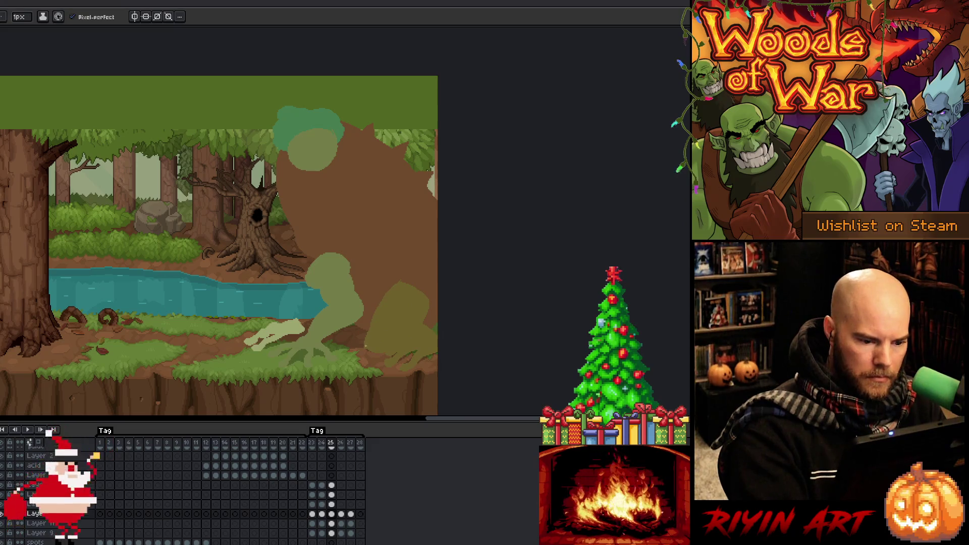
{"action": "key", "text": "q"}
{"action": "mouse_move", "coordinate": [366, 321]}
{"action": "left_mouse_down"}
{"action": "mouse_move", "coordinate": [382, 286]}
{"action": "mouse_move", "coordinate": [425, 285]}
{"action": "left_mouse_up"}
{"action": "left_click_drag", "start_coordinate": [424, 322], "coordinate": [390, 335]}
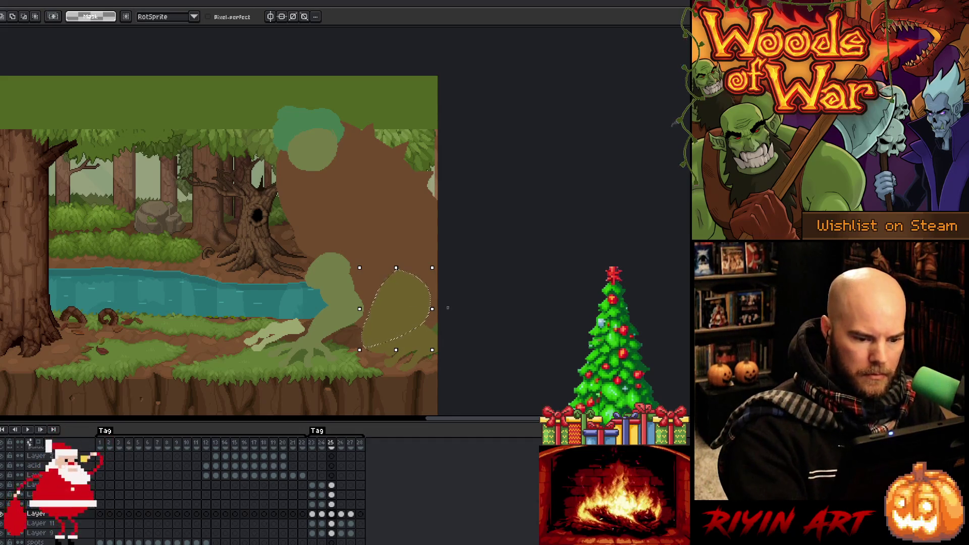
{"action": "left_click", "coordinate": [331, 504]}
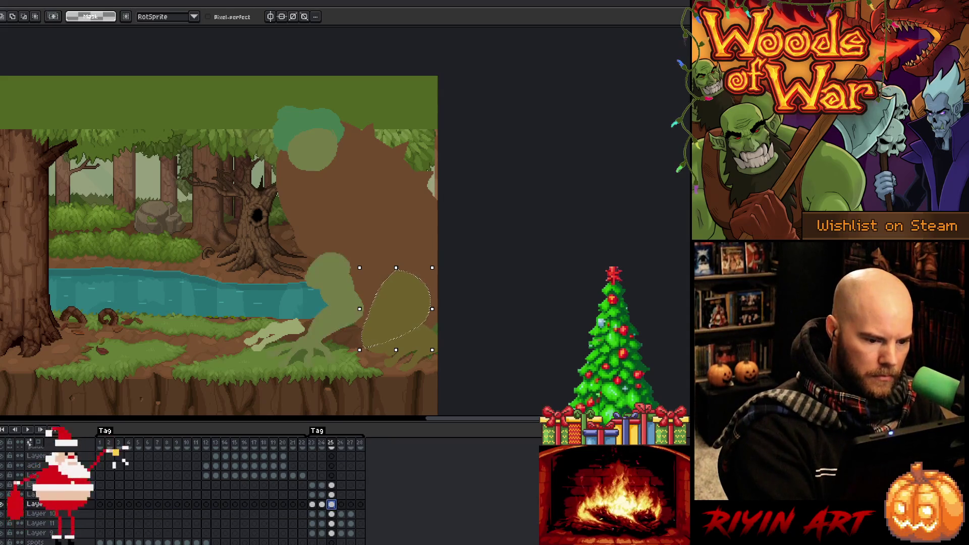
{"action": "key", "text": "ctrl+d"}
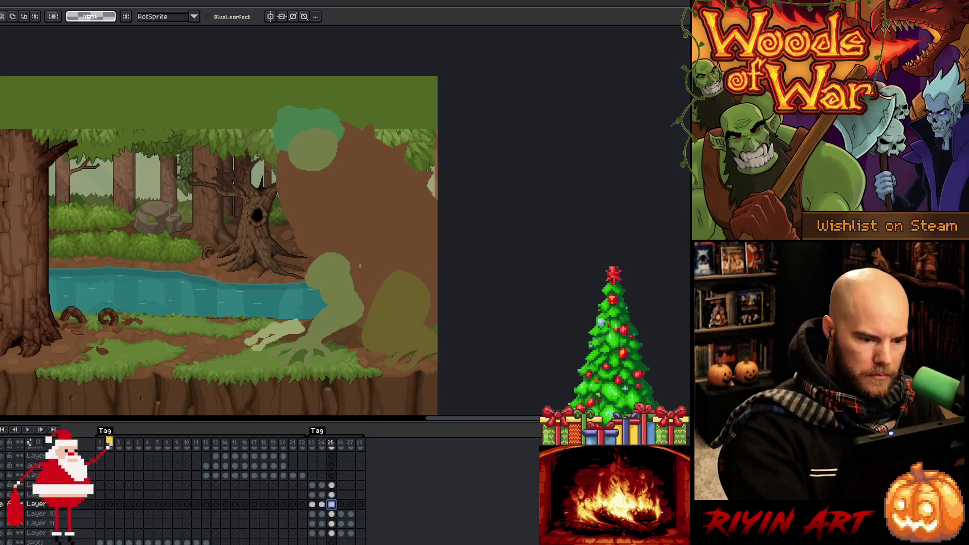
- Rotate the round green arm blob and lift it up-right into the body
{"action": "mouse_move", "coordinate": [353, 254]}
{"action": "left_mouse_down"}
{"action": "mouse_move", "coordinate": [359, 286]}
{"action": "mouse_move", "coordinate": [303, 298]}
{"action": "mouse_move", "coordinate": [315, 231]}
{"action": "mouse_move", "coordinate": [370, 222]}
{"action": "mouse_move", "coordinate": [381, 233]}
{"action": "left_mouse_up"}
{"action": "left_click_drag", "start_coordinate": [338, 290], "coordinate": [359, 244]}
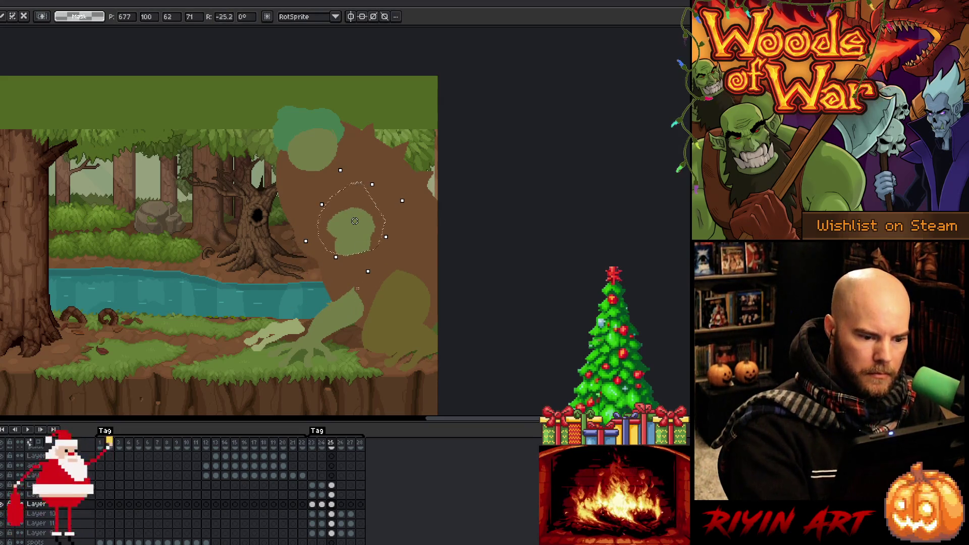
{"action": "left_click_drag", "start_coordinate": [361, 278], "coordinate": [372, 303]}
- Tilt the green forearm about 17 degrees toward the blob and commit
{"action": "left_click_drag", "start_coordinate": [346, 338], "coordinate": [346, 338]}
{"action": "mouse_move", "coordinate": [364, 277]}
{"action": "left_mouse_down"}
{"action": "mouse_move", "coordinate": [368, 313]}
{"action": "mouse_move", "coordinate": [316, 338]}
{"action": "mouse_move", "coordinate": [303, 309]}
{"action": "left_mouse_up"}
{"action": "left_click_drag", "start_coordinate": [374, 269], "coordinate": [364, 255]}
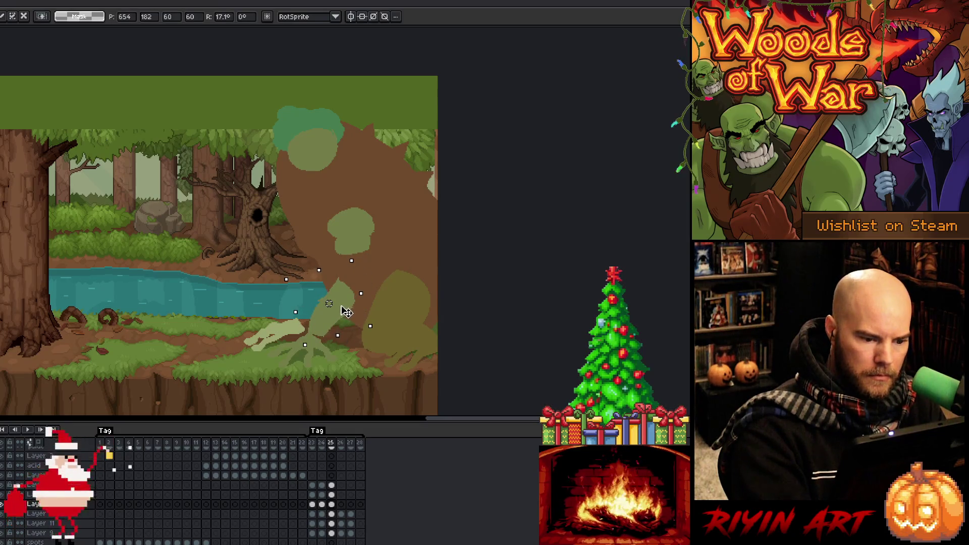
{"action": "key", "text": "Return"}
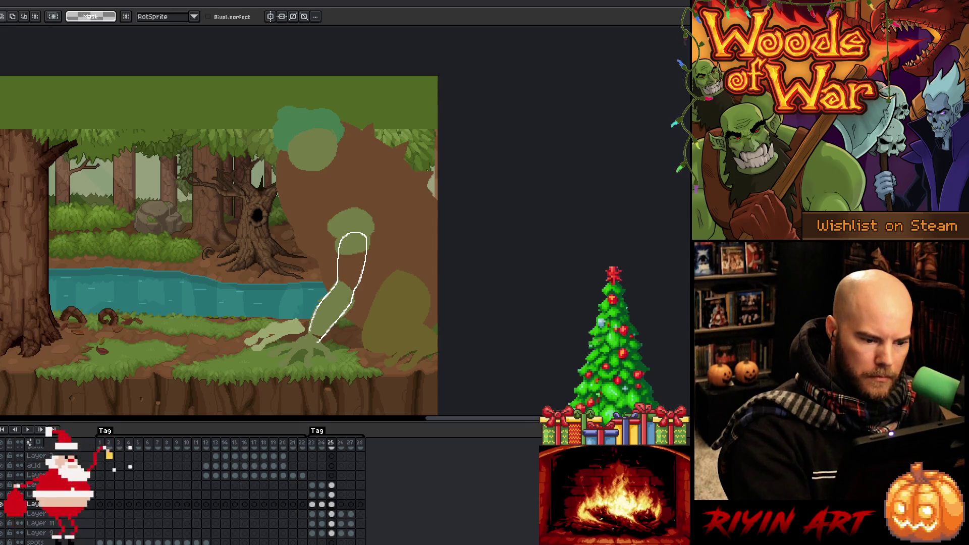
- Enlarge the brush to 11 px, then re-lasso the light-green forearm and set it slightly higher
{"action": "key", "text": "b"}
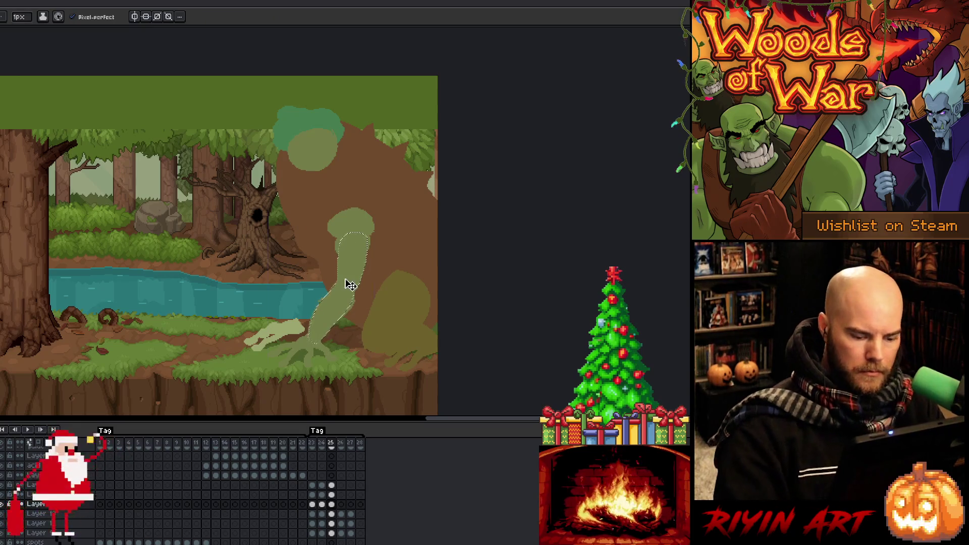
{"action": "key", "text": "e"}
{"action": "key", "text": "plus"}
{"action": "key", "text": "plus"}
{"action": "key", "text": "plus"}
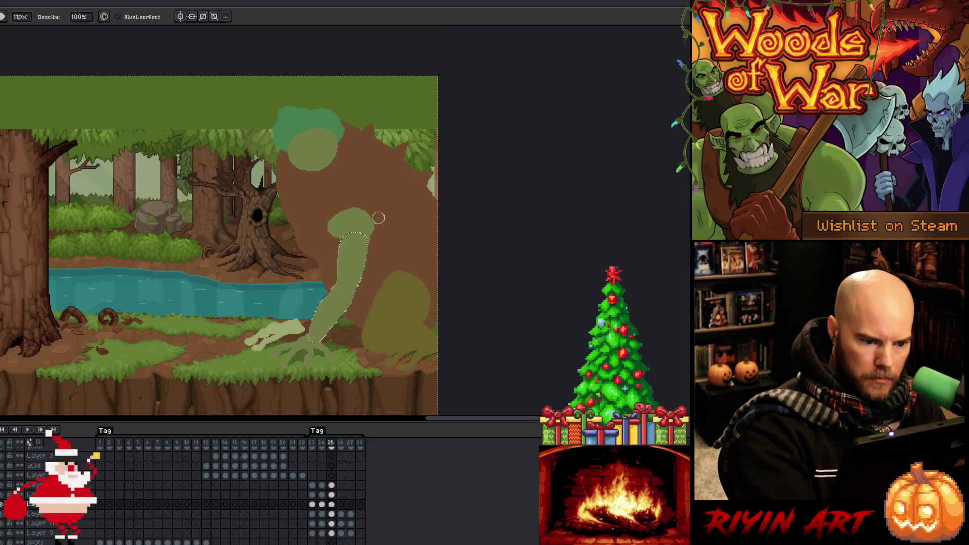
{"action": "key", "text": "ctrl+d"}
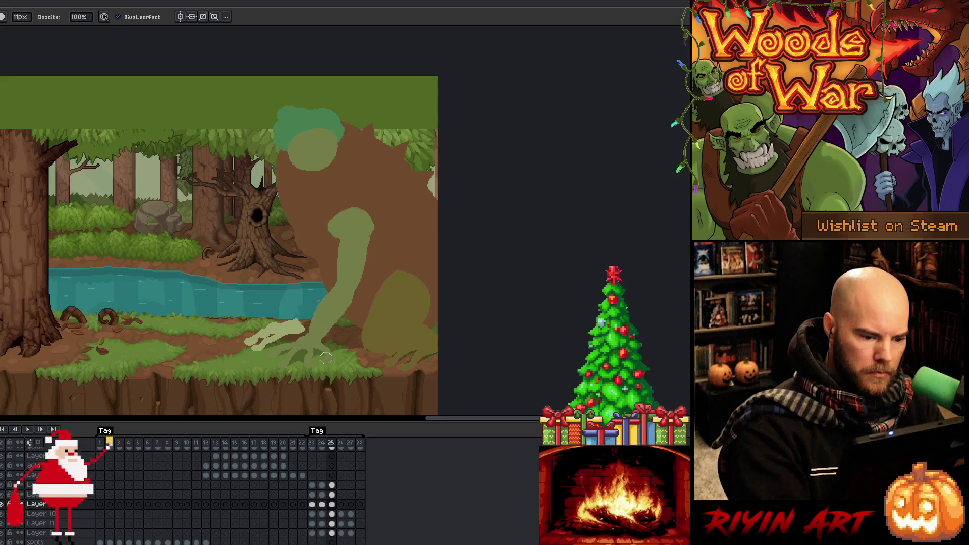
{"action": "key", "text": "m"}
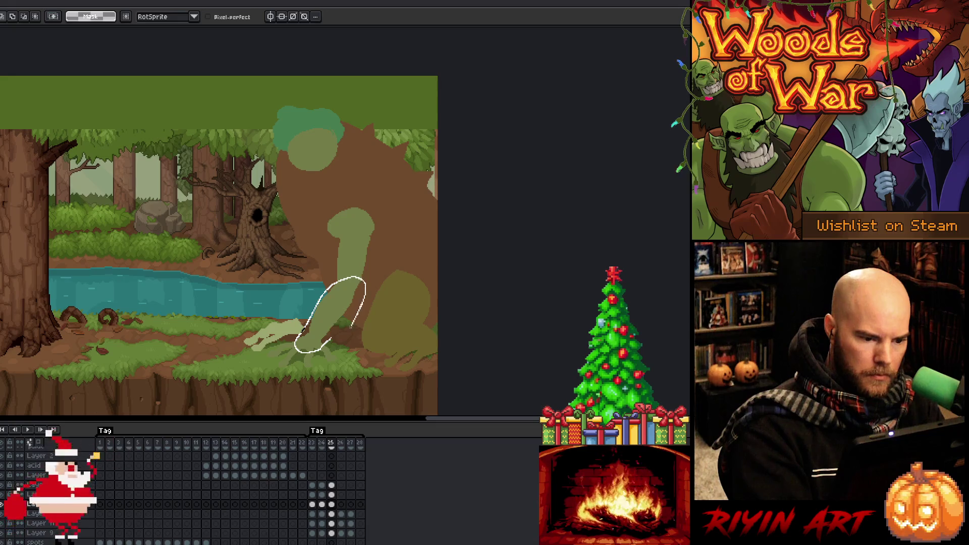
{"action": "mouse_move", "coordinate": [370, 268]}
{"action": "left_mouse_down"}
{"action": "mouse_move", "coordinate": [323, 303]}
{"action": "mouse_move", "coordinate": [363, 273]}
{"action": "mouse_move", "coordinate": [352, 293]}
{"action": "left_mouse_up"}
{"action": "left_click", "coordinate": [352, 301]}
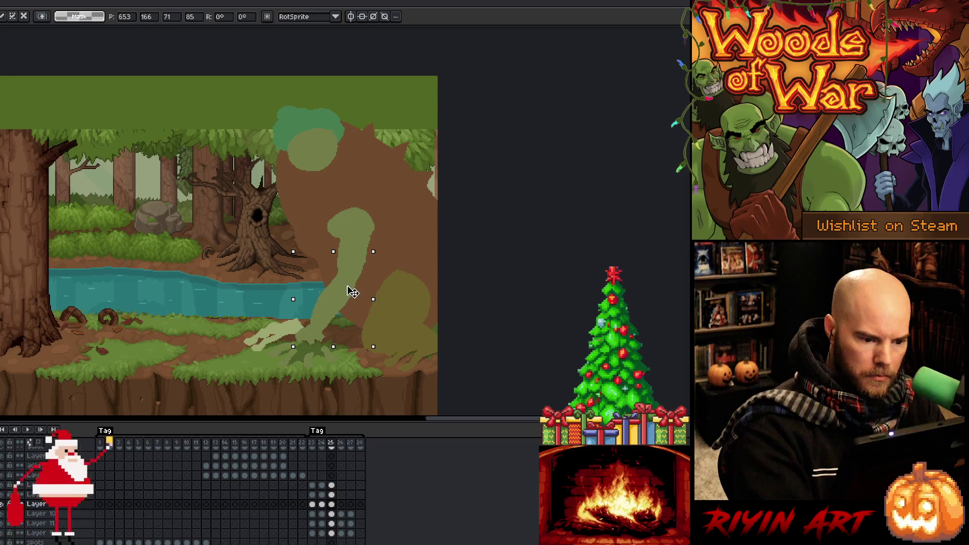
{"action": "key", "text": "b"}
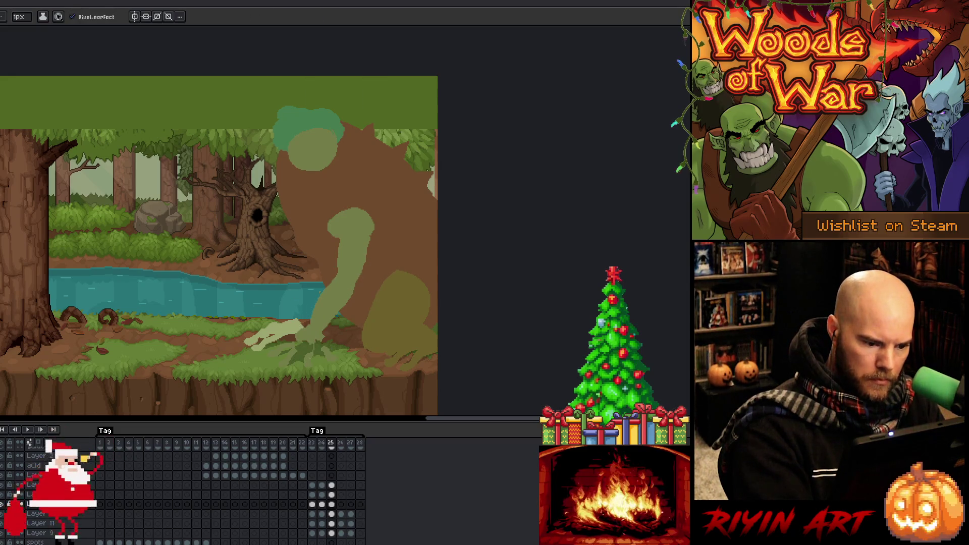
- Make the Layer 9 cel at frame 25 active for drawing
{"action": "key", "text": "g"}
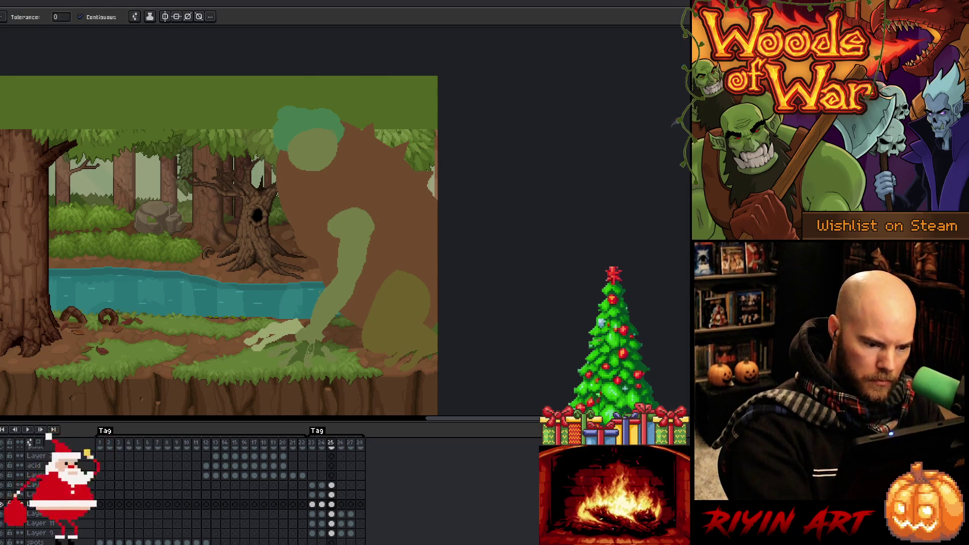
{"action": "key", "text": "b"}
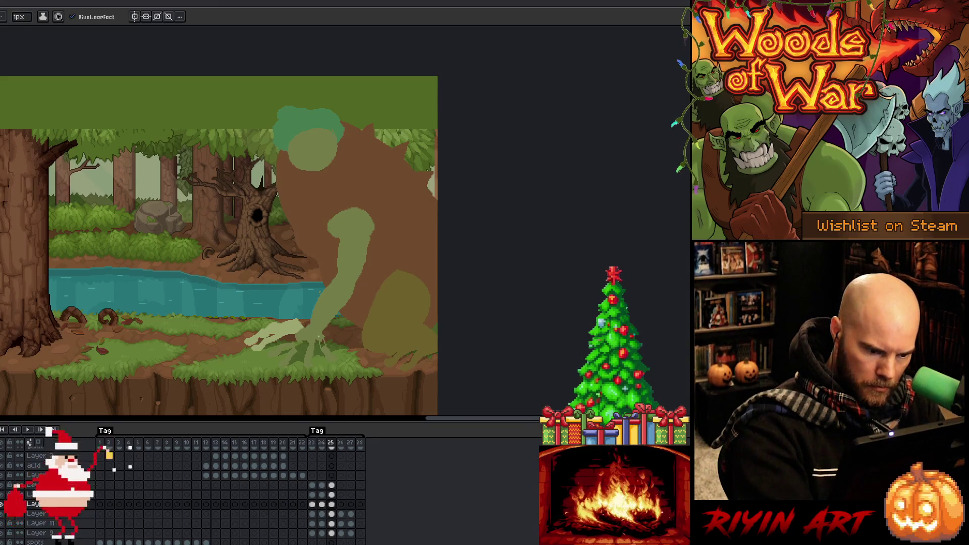
{"action": "key", "text": "g"}
{"action": "key", "text": "b"}
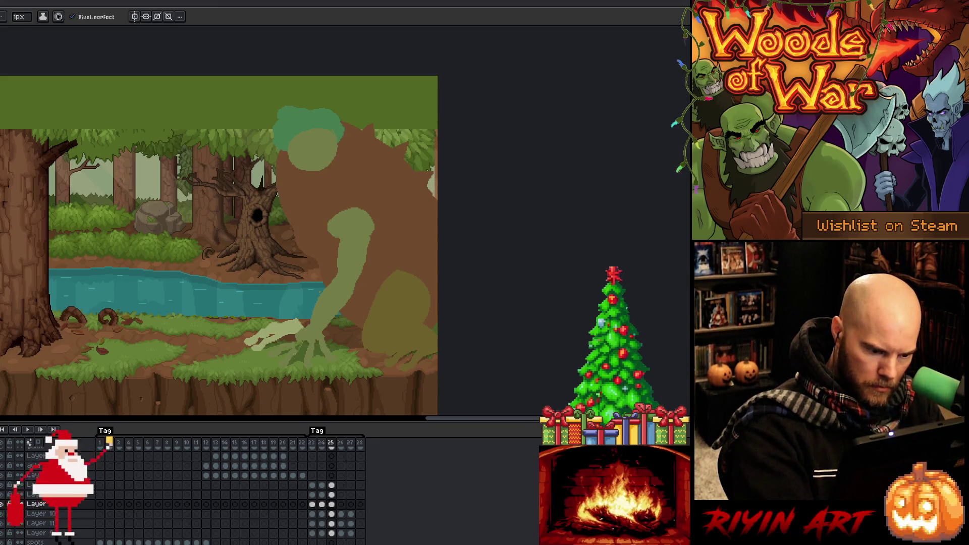
{"action": "key", "text": "g"}
{"action": "key", "text": "b"}
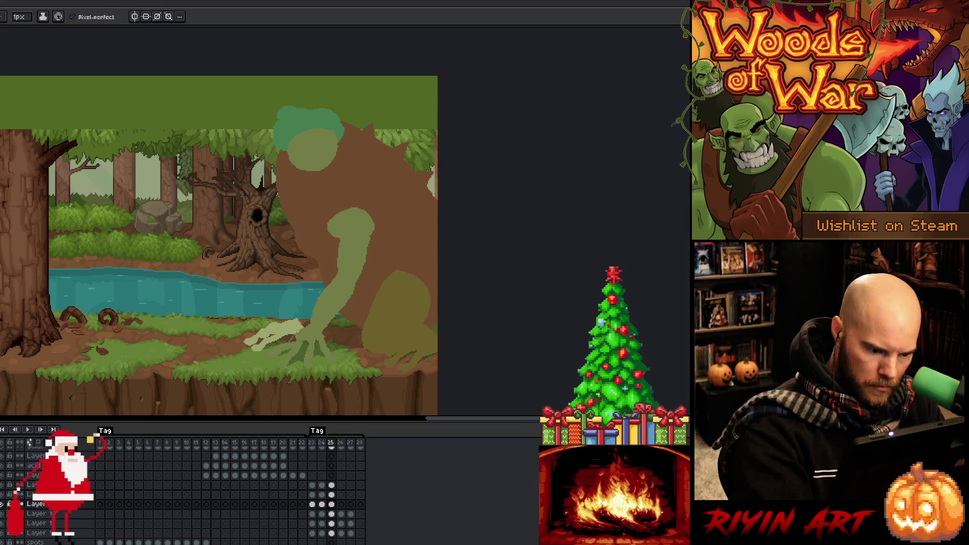
{"action": "key", "text": "g"}
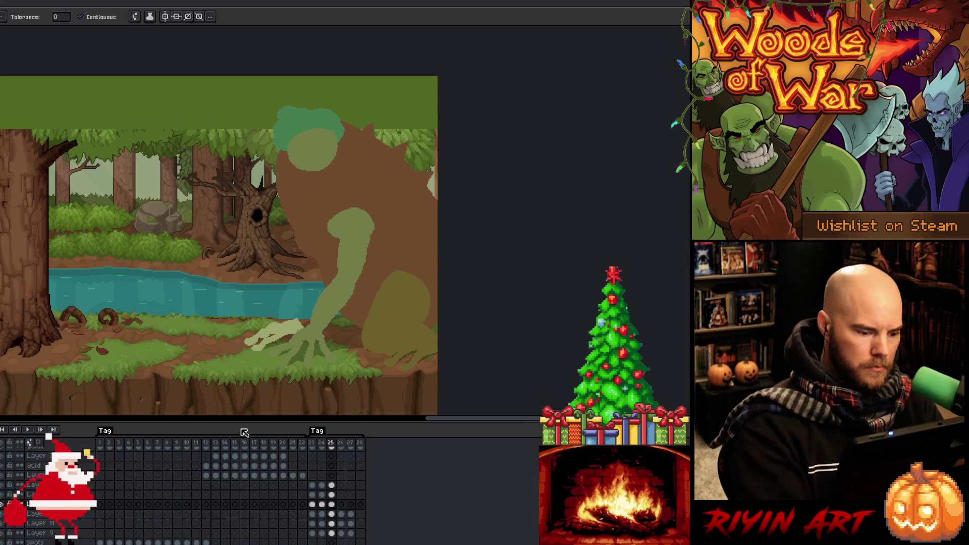
{"action": "left_click", "coordinate": [331, 533]}
{"action": "key", "text": "b"}
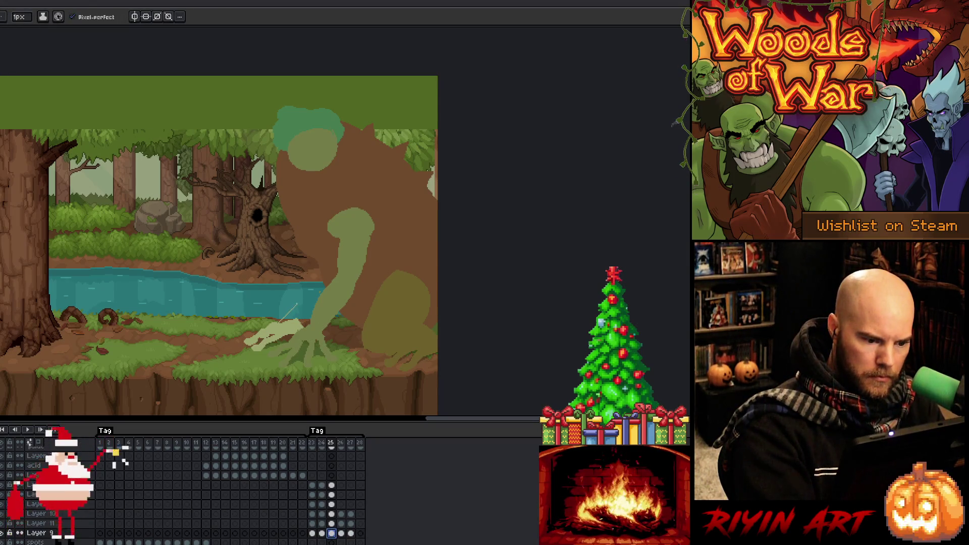
- Draw and tidy the new arm outline over the water, then fill it light green
{"action": "left_click", "coordinate": [317, 236]}
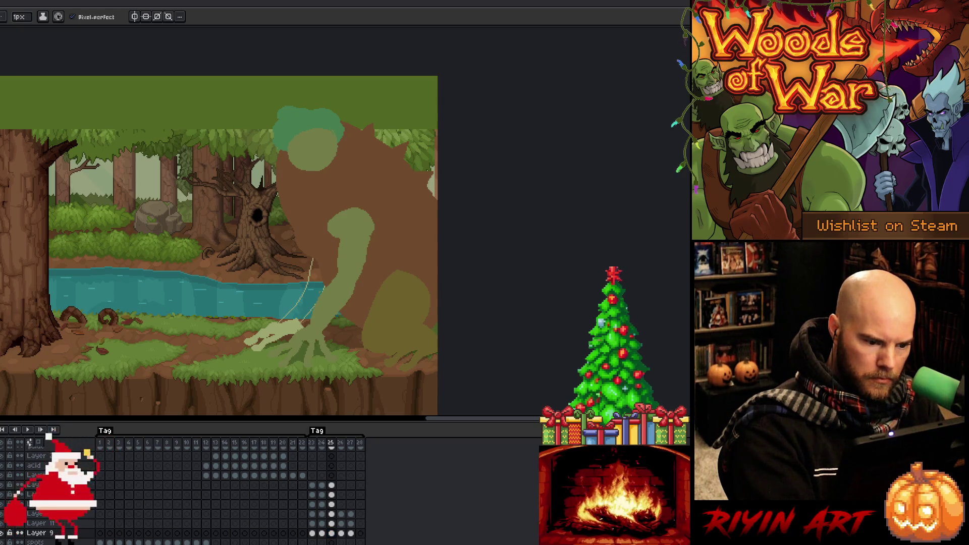
{"action": "key", "text": "e"}
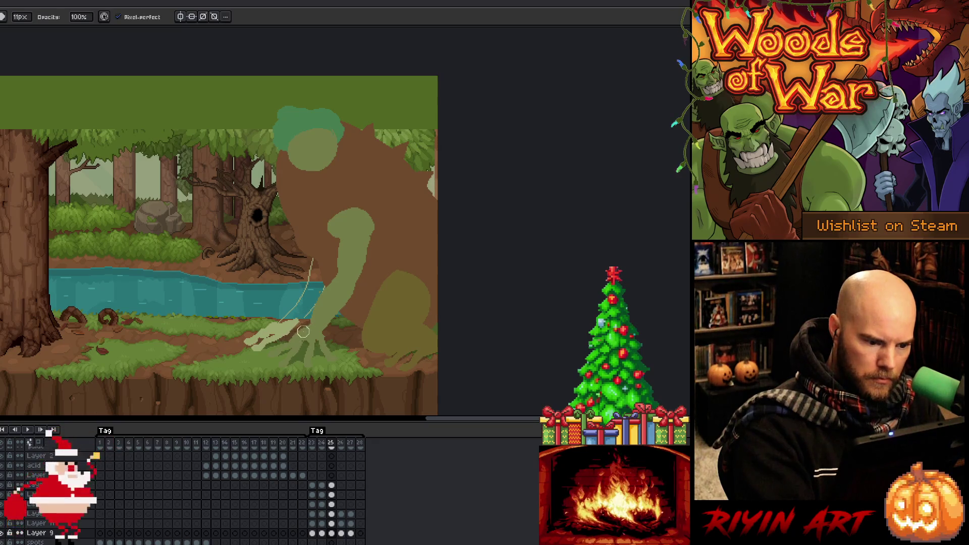
{"action": "key", "text": "b"}
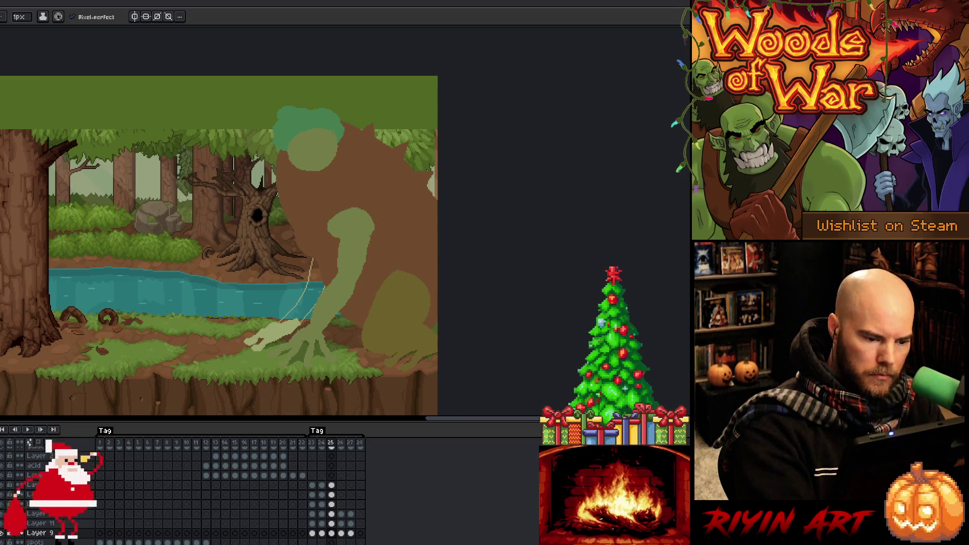
{"action": "left_click", "coordinate": [19, 532], "text": "alt"}
{"action": "left_click", "coordinate": [19, 533], "text": "alt"}
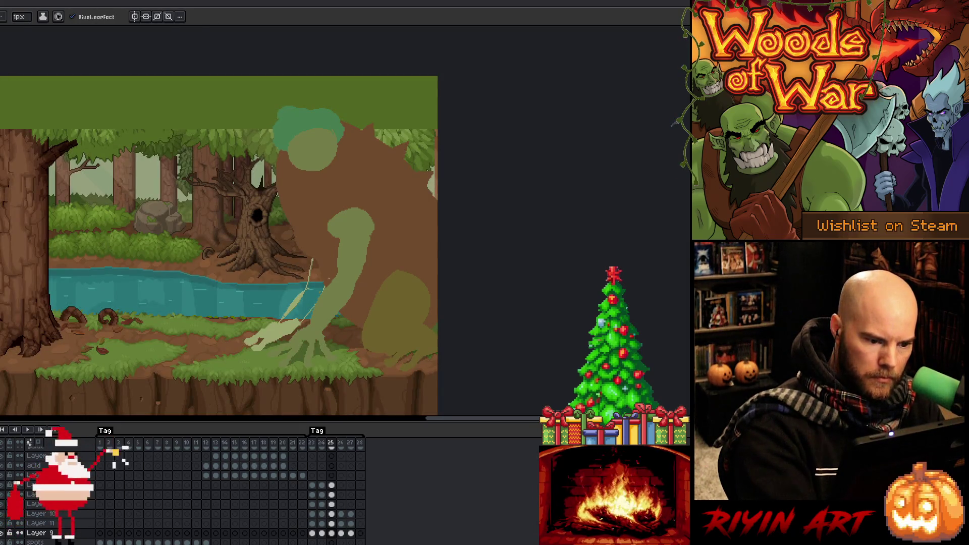
{"action": "key", "text": "g"}
{"action": "left_click", "coordinate": [305, 290]}
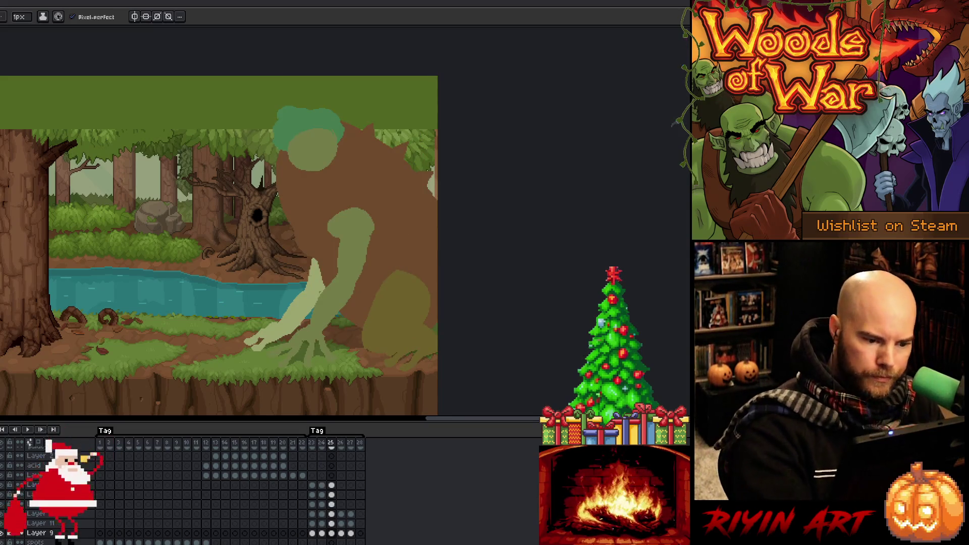
- On Layer 11, erase the brown body's left edge behind the arm down to the water
{"action": "left_click", "coordinate": [331, 514]}
{"action": "key", "text": "e"}
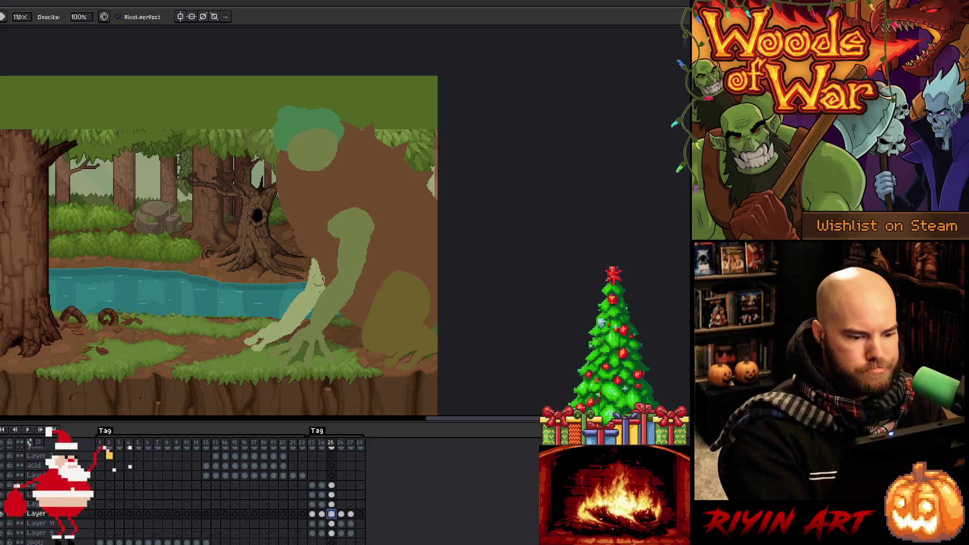
{"action": "left_click", "coordinate": [331, 503]}
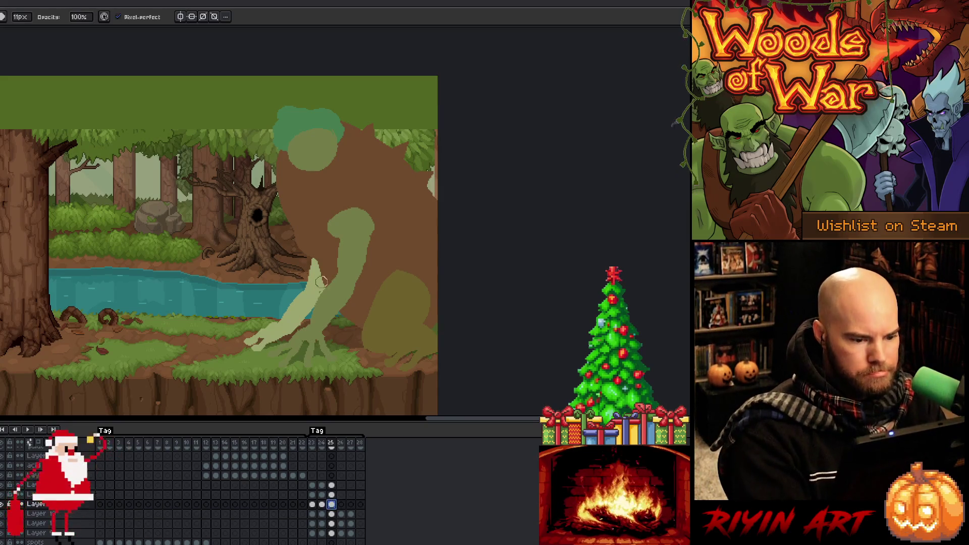
{"action": "left_click", "coordinate": [331, 513]}
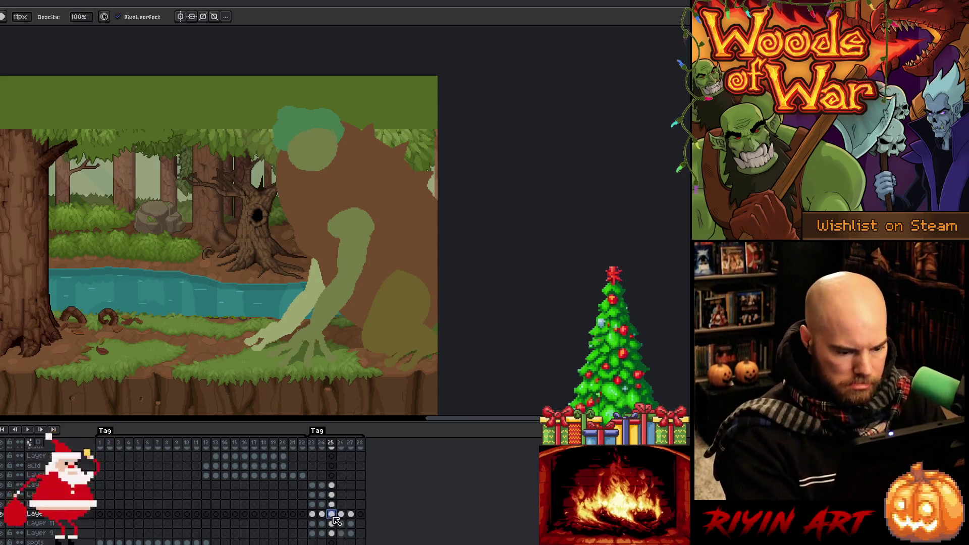
{"action": "left_click", "coordinate": [332, 524]}
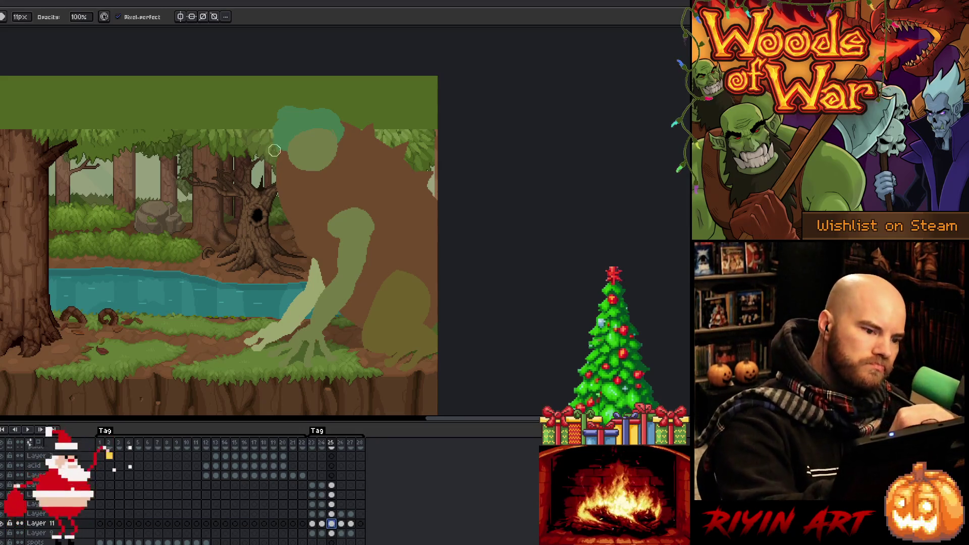
{"action": "left_click_drag", "start_coordinate": [275, 149], "coordinate": [290, 193]}
{"action": "left_click_drag", "start_coordinate": [282, 149], "coordinate": [285, 195]}
{"action": "key", "text": "ctrl+z"}
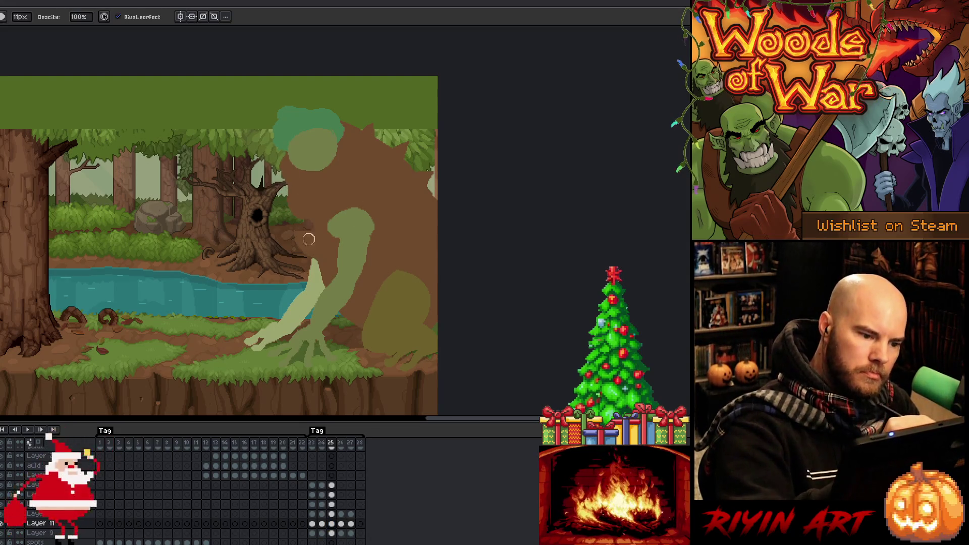
{"action": "mouse_move", "coordinate": [309, 231]}
{"action": "left_mouse_down"}
{"action": "mouse_move", "coordinate": [309, 251]}
{"action": "mouse_move", "coordinate": [373, 341]}
{"action": "mouse_move", "coordinate": [362, 331]}
{"action": "left_mouse_up"}
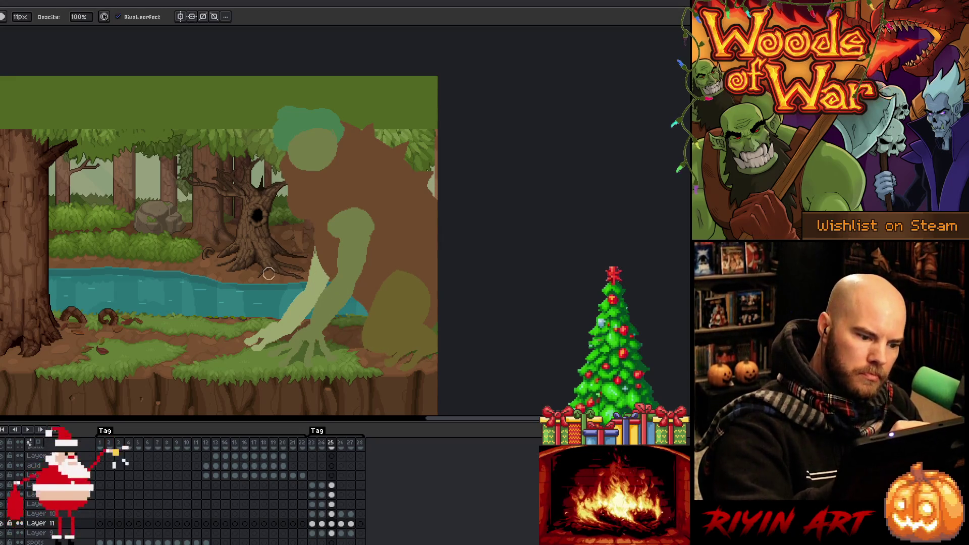
- Toggle the olive blob and light-green arm layers to compare, then play the animation
{"action": "key", "text": "b"}
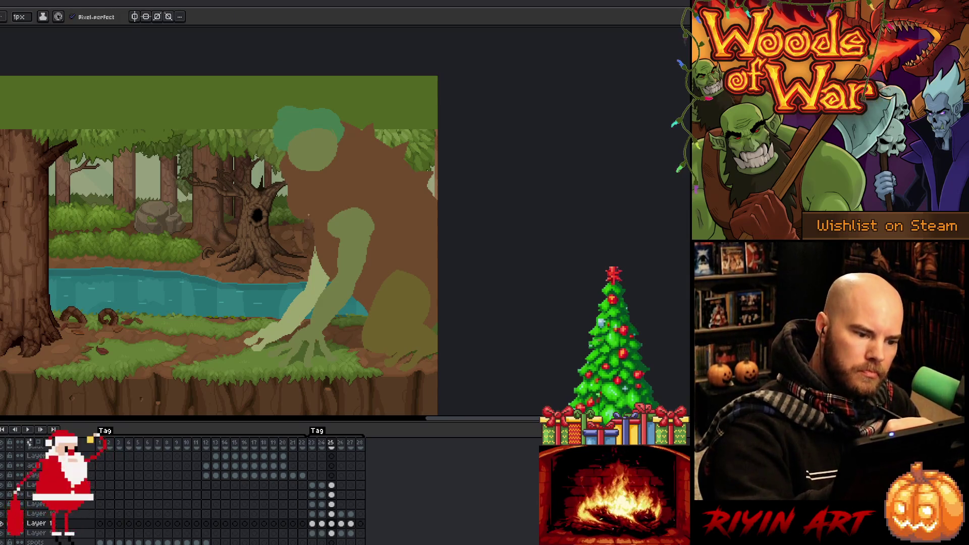
{"action": "key", "text": "g"}
{"action": "key", "text": "b"}
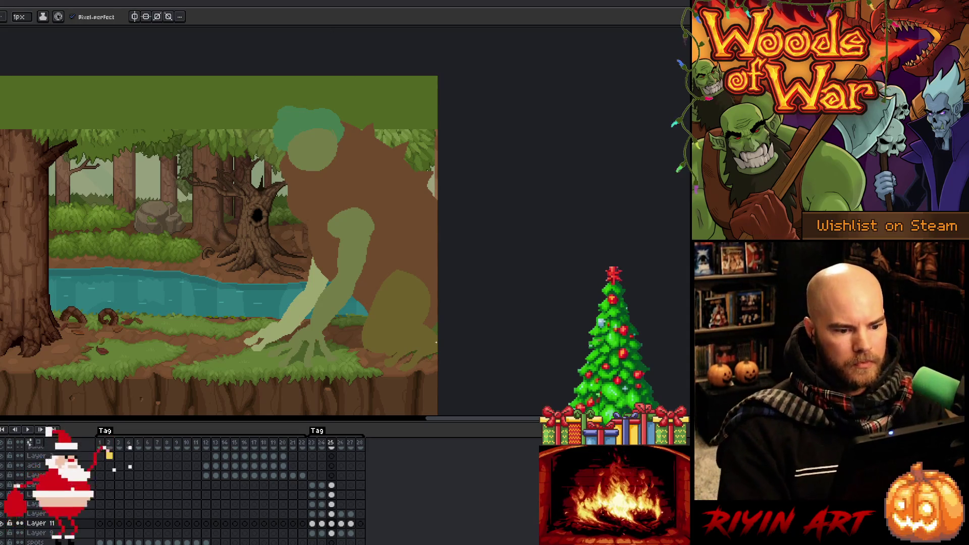
{"action": "left_click", "coordinate": [30, 514]}
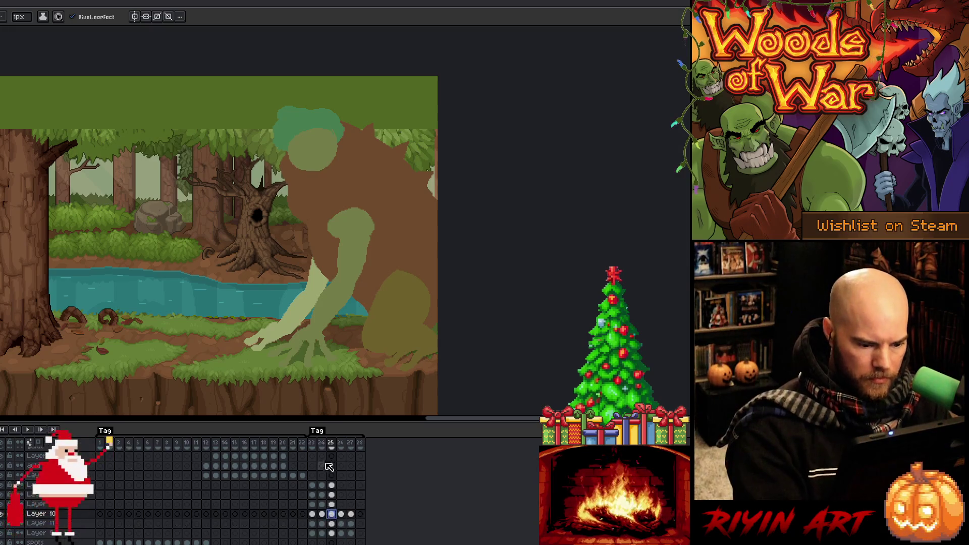
{"action": "left_click", "coordinate": [3, 514]}
{"action": "left_click", "coordinate": [3, 515]}
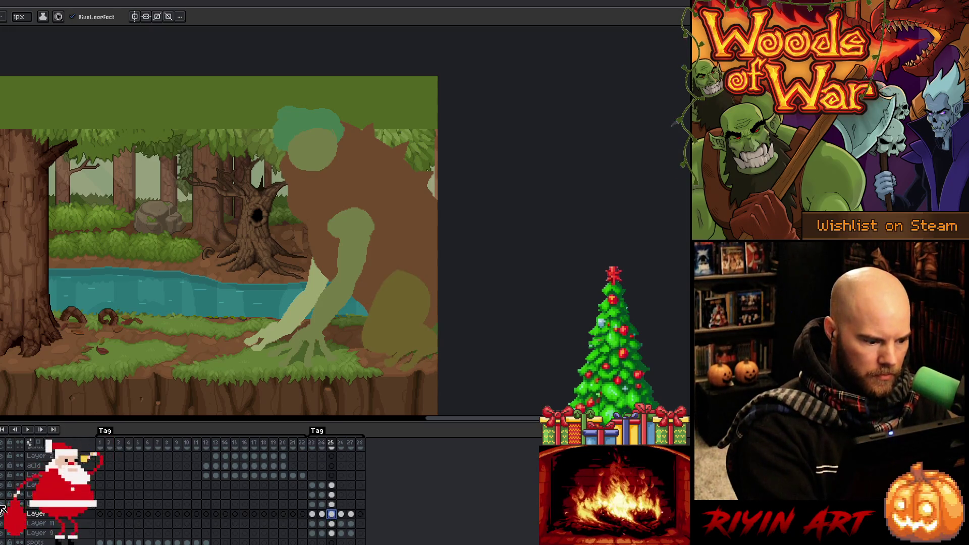
{"action": "left_click", "coordinate": [3, 504]}
{"action": "left_click", "coordinate": [3, 504]}
{"action": "left_click", "coordinate": [331, 504]}
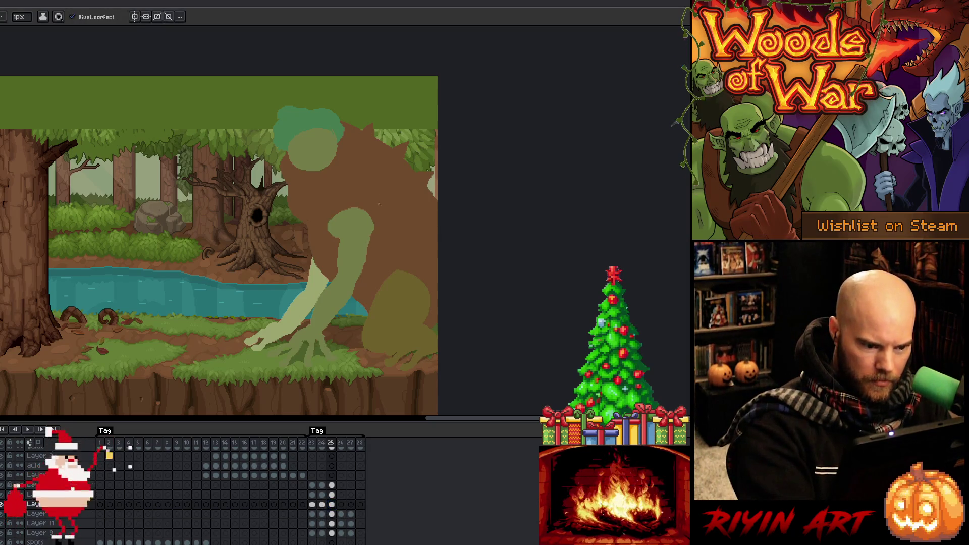
{"action": "key", "text": "Return"}
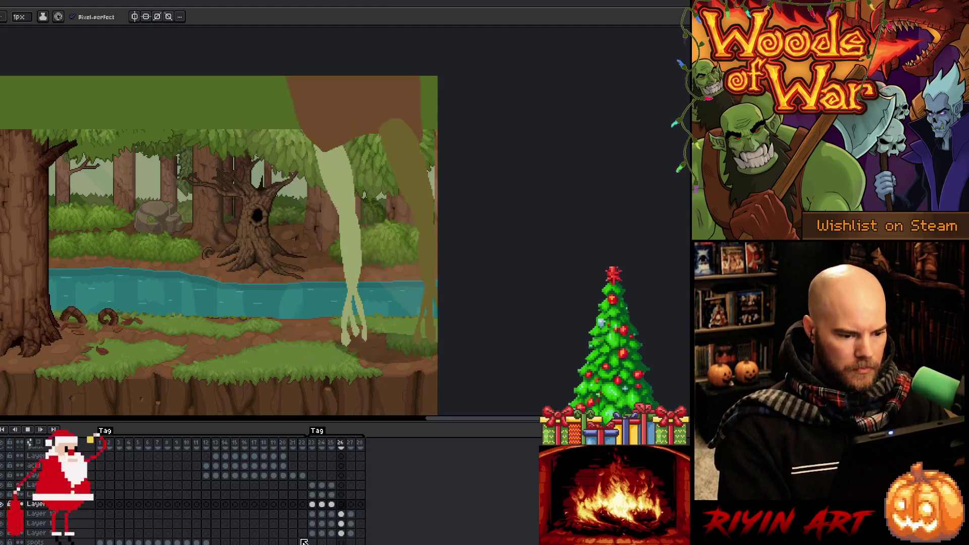
- Insert a new frame after frame 24
{"action": "left_click", "coordinate": [312, 445]}
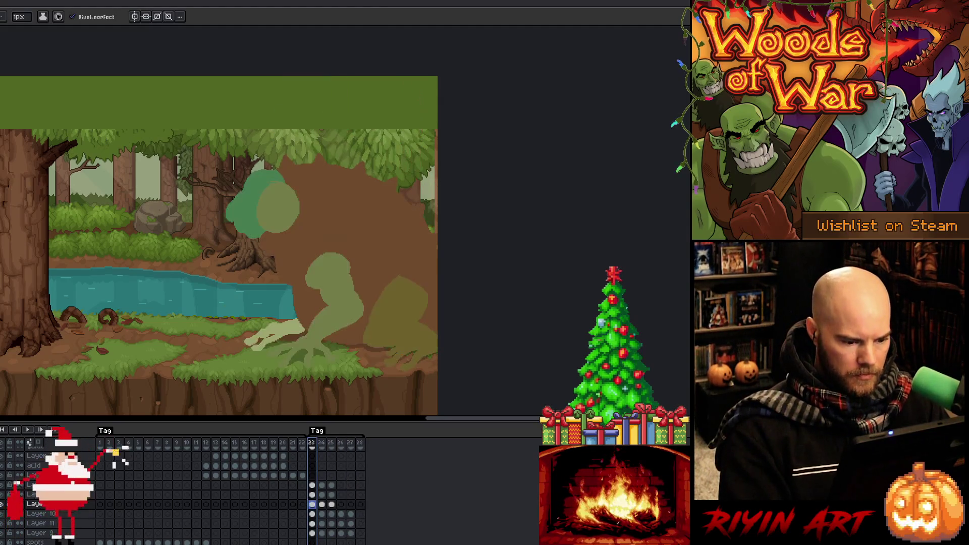
{"action": "left_click", "coordinate": [325, 444]}
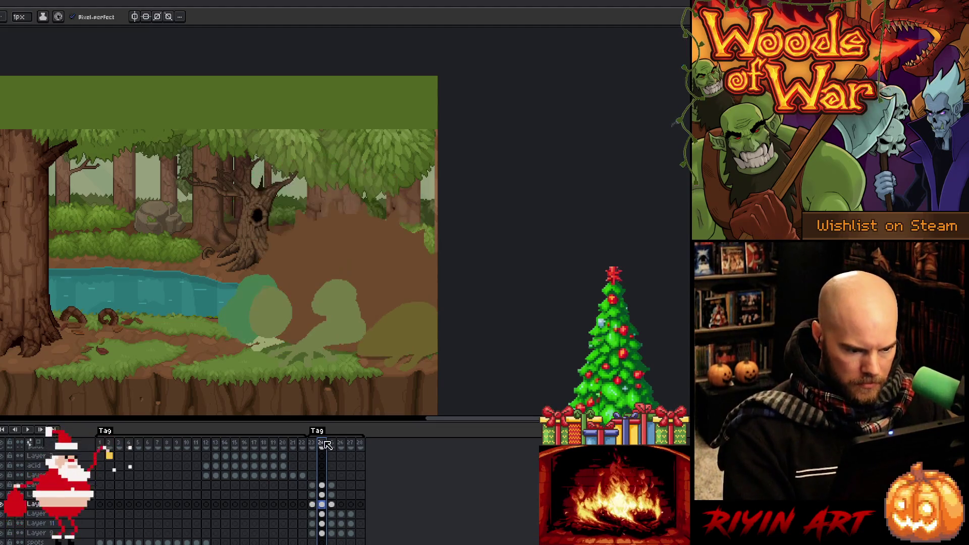
{"action": "right_click", "coordinate": [324, 443]}
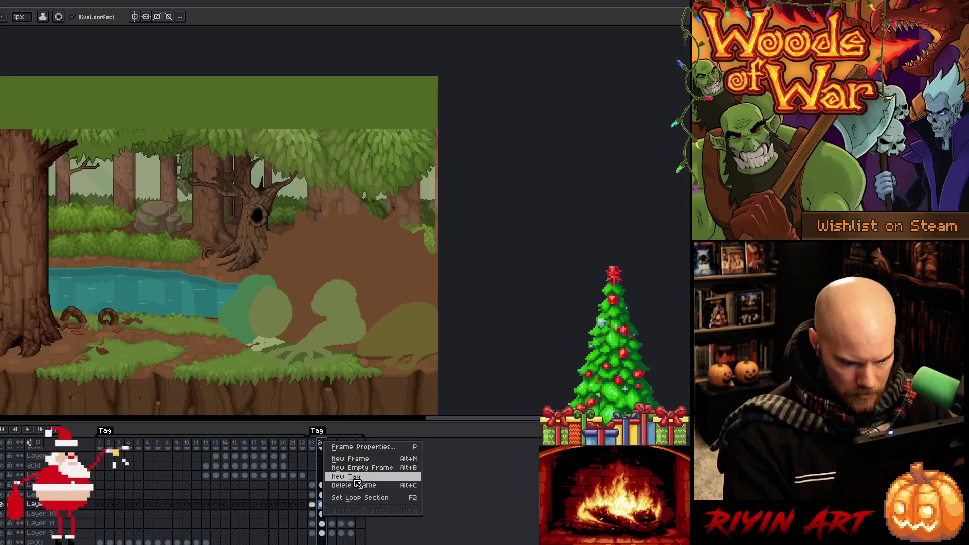
{"action": "left_click", "coordinate": [350, 459]}
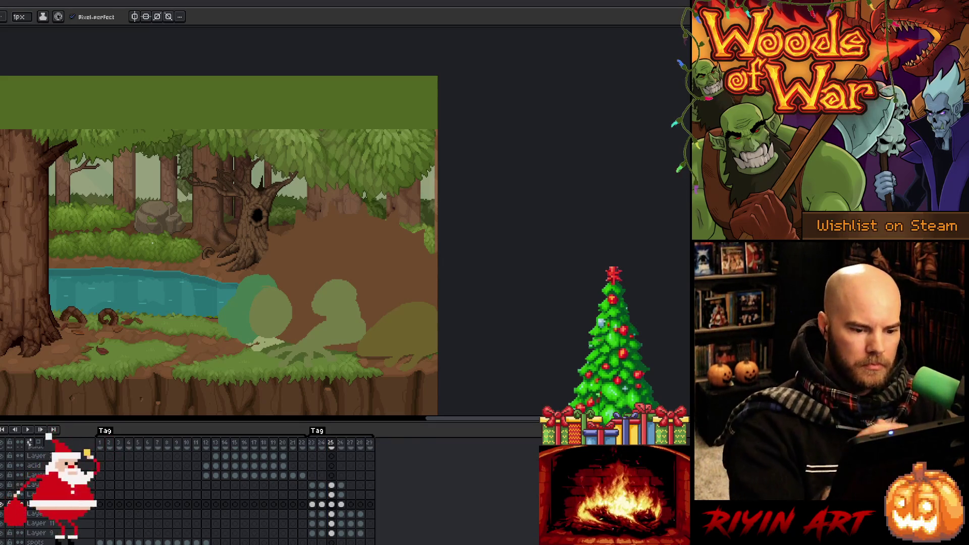
- Lasso the brown body, nudge it down and squash it lower
{"action": "key", "text": "q"}
{"action": "mouse_move", "coordinate": [437, 203]}
{"action": "left_mouse_down"}
{"action": "mouse_move", "coordinate": [329, 173]}
{"action": "mouse_move", "coordinate": [223, 292]}
{"action": "mouse_move", "coordinate": [306, 257]}
{"action": "mouse_move", "coordinate": [439, 287]}
{"action": "left_mouse_up"}
{"action": "left_click", "coordinate": [331, 524]}
{"action": "left_click_drag", "start_coordinate": [373, 249], "coordinate": [373, 258]}
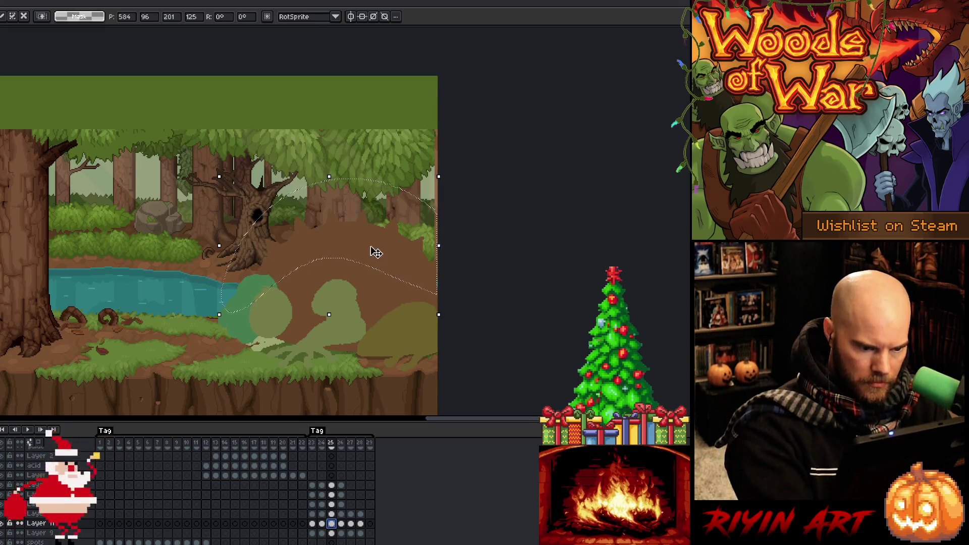
{"action": "left_click_drag", "start_coordinate": [329, 177], "coordinate": [329, 199]}
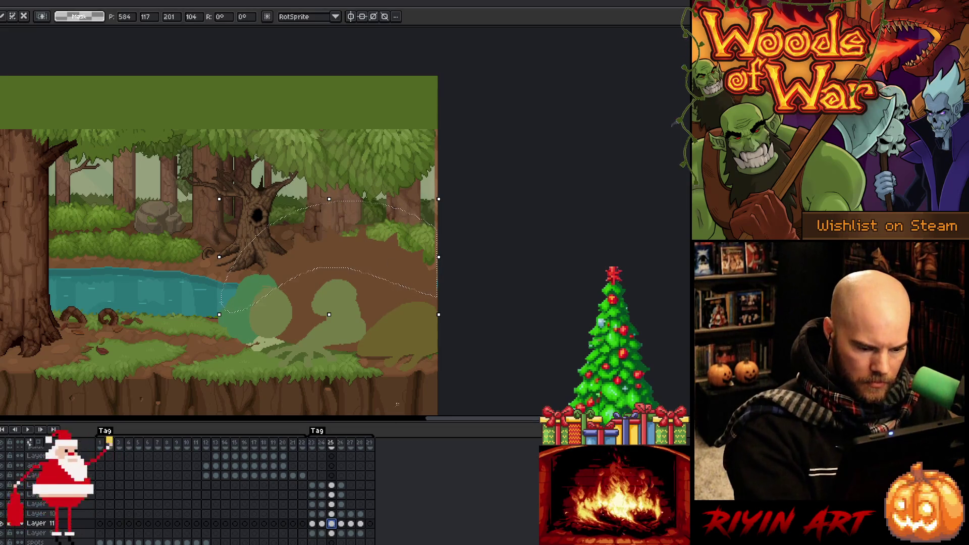
- Shorten the olive blobs at frame 25 from the top and commit
{"action": "left_click", "coordinate": [333, 515]}
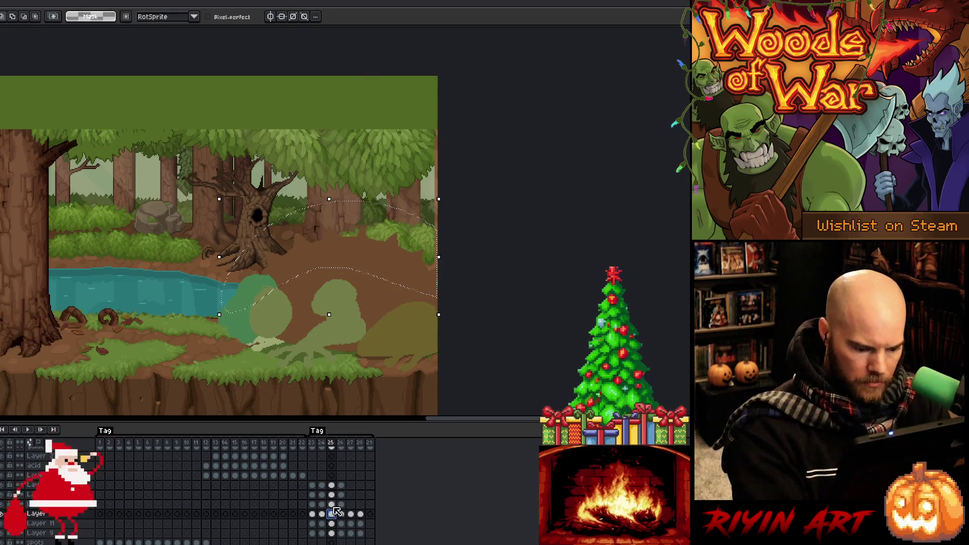
{"action": "left_click", "coordinate": [402, 312]}
{"action": "left_click_drag", "start_coordinate": [399, 311], "coordinate": [398, 315]}
{"action": "left_click", "coordinate": [333, 504]}
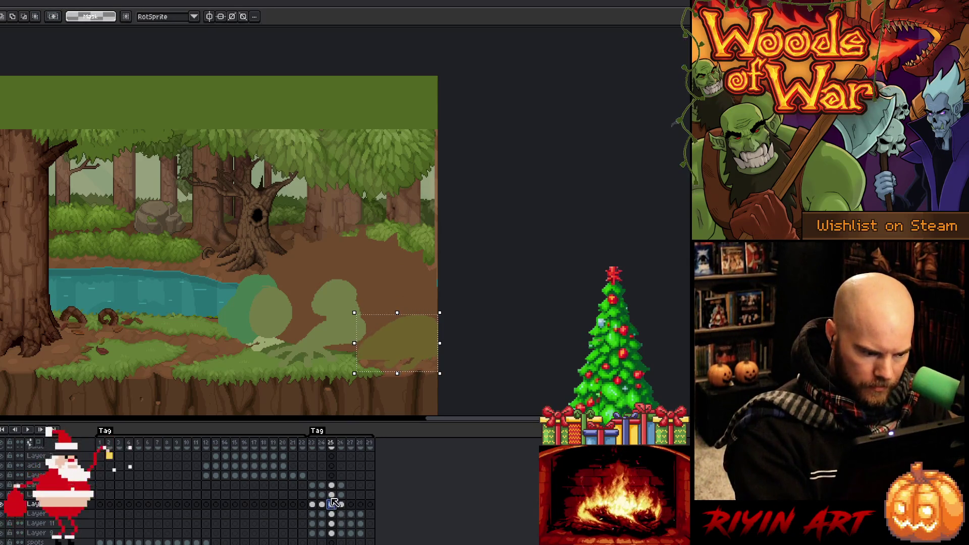
{"action": "left_click", "coordinate": [355, 300]}
{"action": "left_click", "coordinate": [323, 292]}
{"action": "left_click_drag", "start_coordinate": [323, 292], "coordinate": [319, 299]}
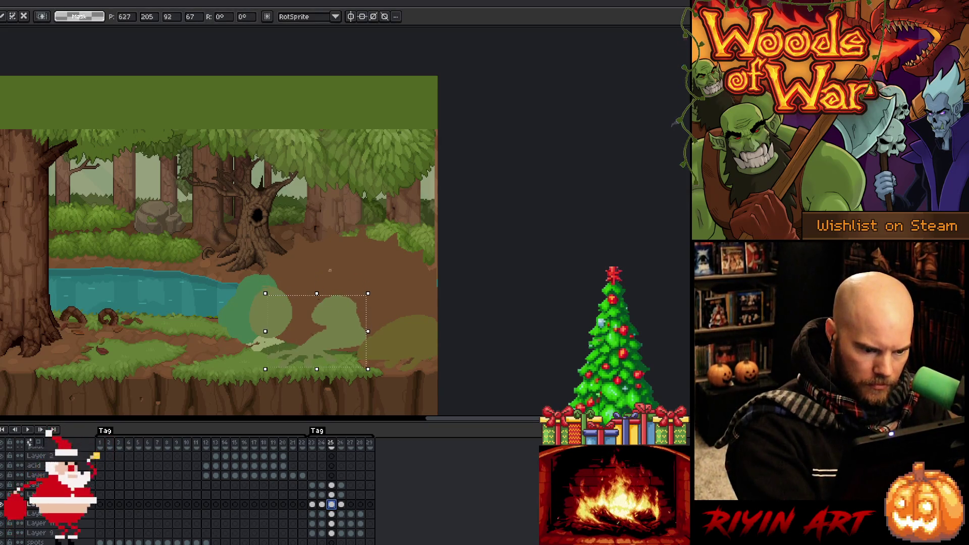
{"action": "key", "text": "Return"}
- Shorten the teal smoke blob from the top, clear the selection, and play the animation
{"action": "left_click", "coordinate": [331, 533]}
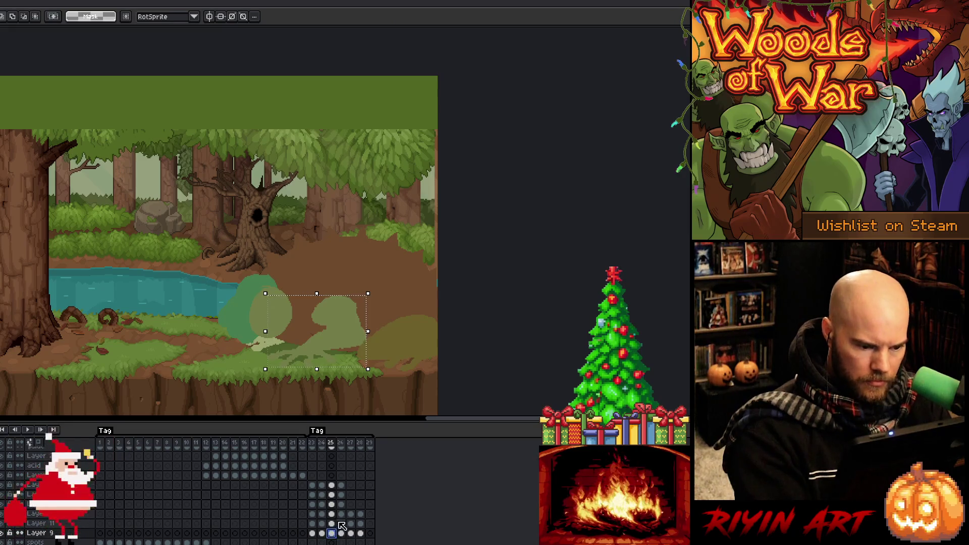
{"action": "left_click", "coordinate": [275, 330]}
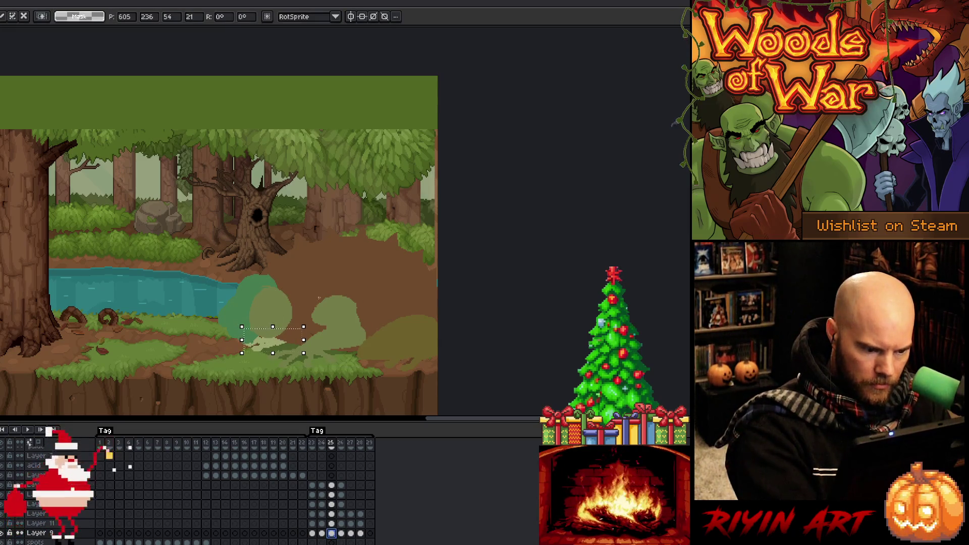
{"action": "key", "text": "Return"}
{"action": "left_click", "coordinate": [332, 496]}
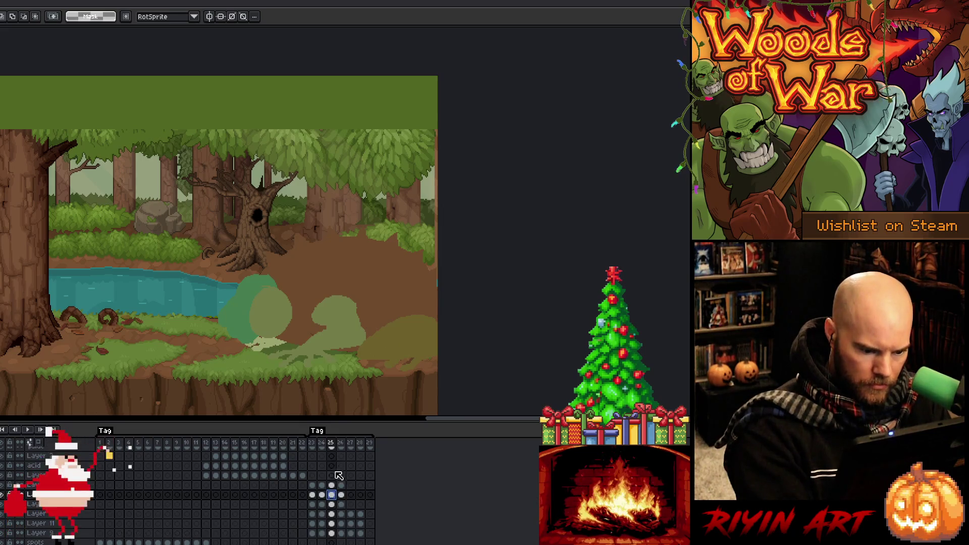
{"action": "left_click", "coordinate": [253, 282]}
{"action": "left_click_drag", "start_coordinate": [250, 279], "coordinate": [250, 284]}
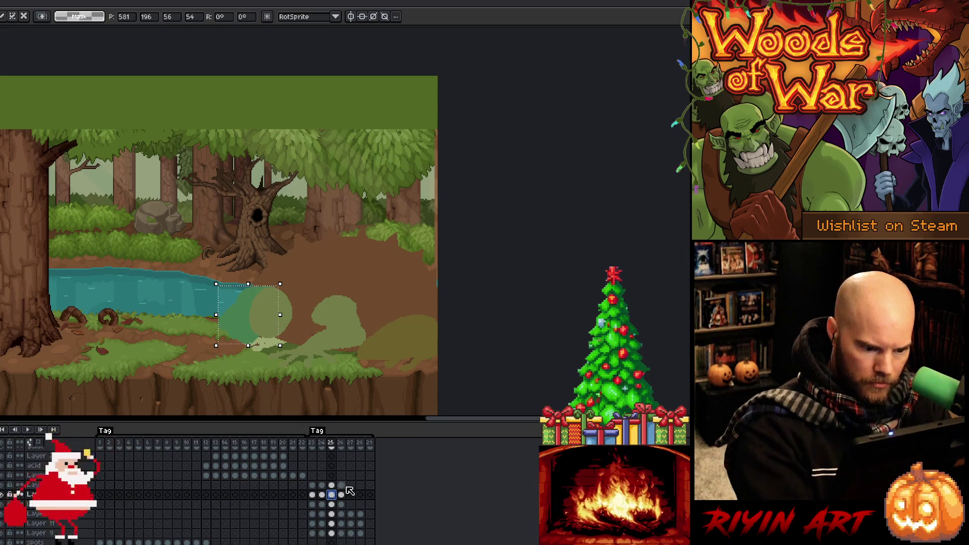
{"action": "key", "text": "Return"}
{"action": "left_click", "coordinate": [277, 303]}
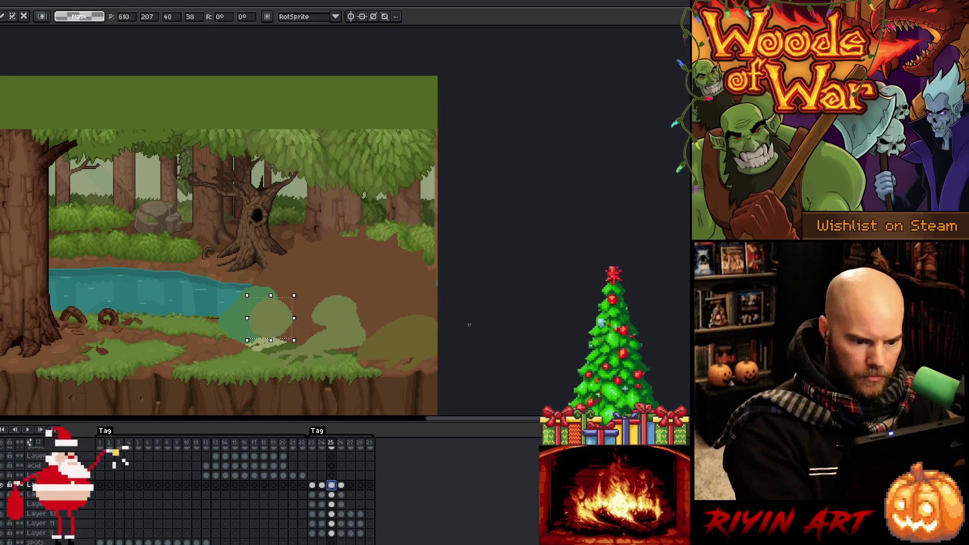
{"action": "key", "text": "ctrl+d"}
{"action": "key", "text": "Return"}
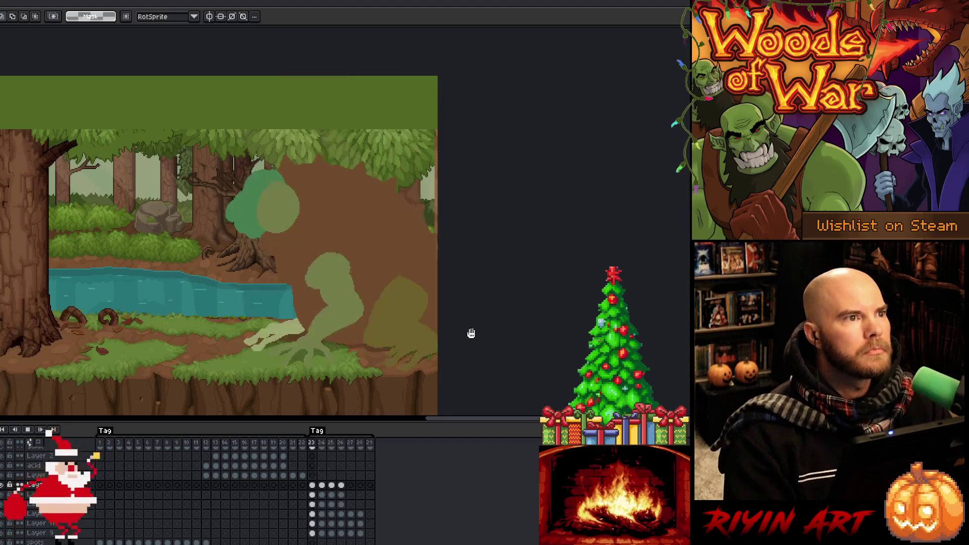
- Replay the animation, then stop and step between frames 24 and 25
{"action": "left_click", "coordinate": [371, 444]}
{"action": "key", "text": "Return"}
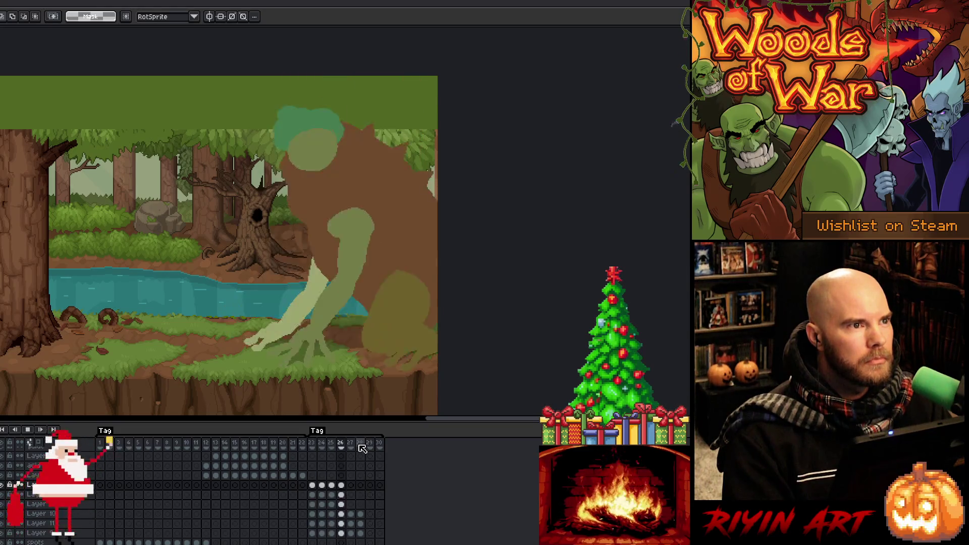
{"action": "key", "text": "Return"}
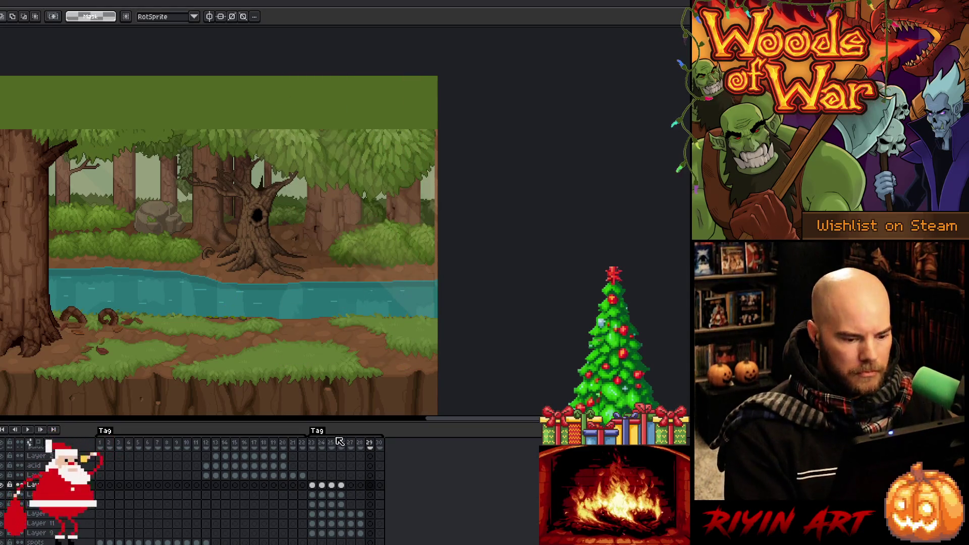
{"action": "left_click", "coordinate": [329, 445]}
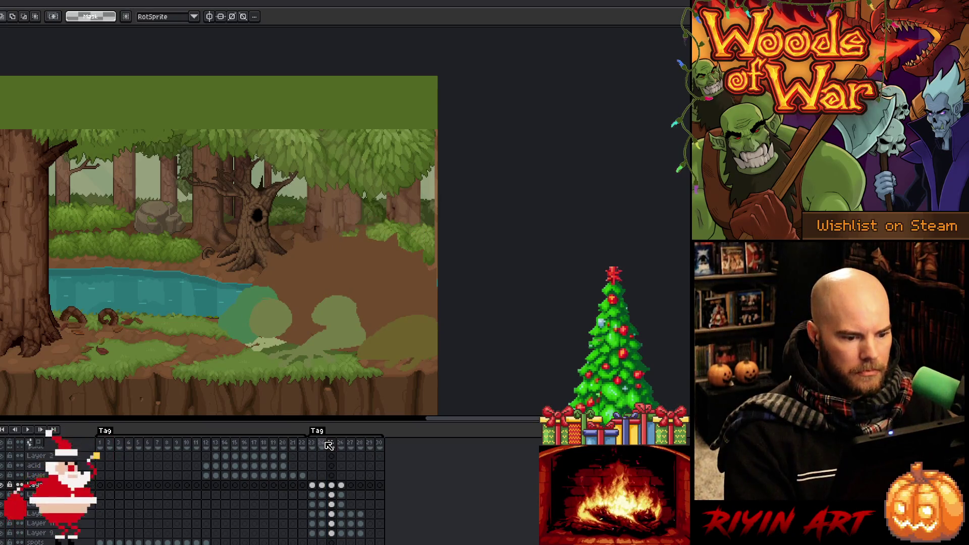
{"action": "key", "text": "Left"}
{"action": "key", "text": "Return"}
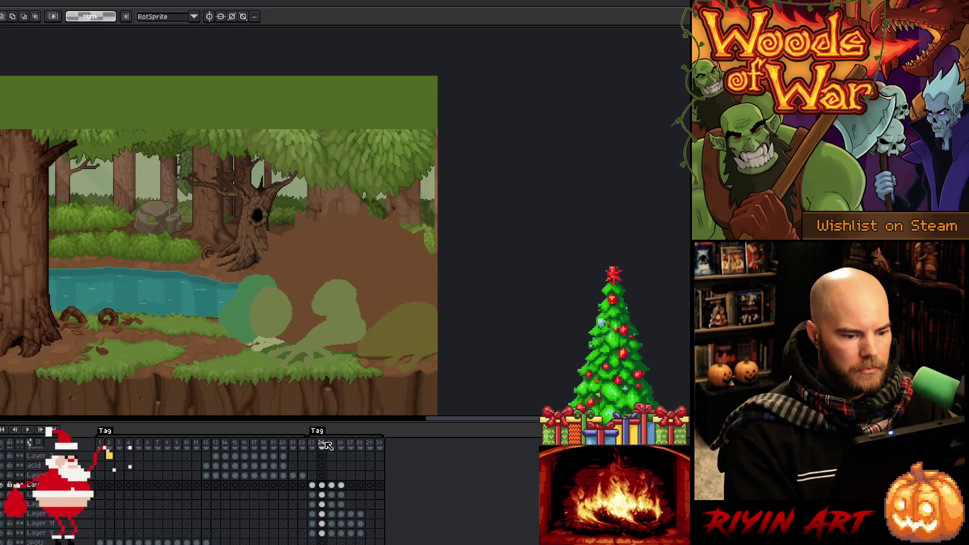
{"action": "key", "text": "Return"}
- Flip between frames 24–26 to compare poses, replay, and stop on frame 26
{"action": "left_click", "coordinate": [329, 444]}
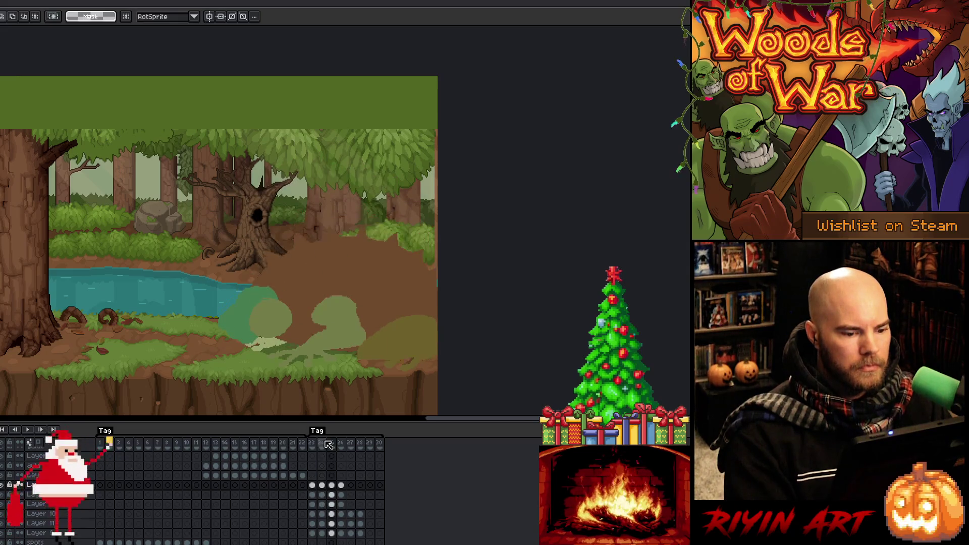
{"action": "key", "text": "Right"}
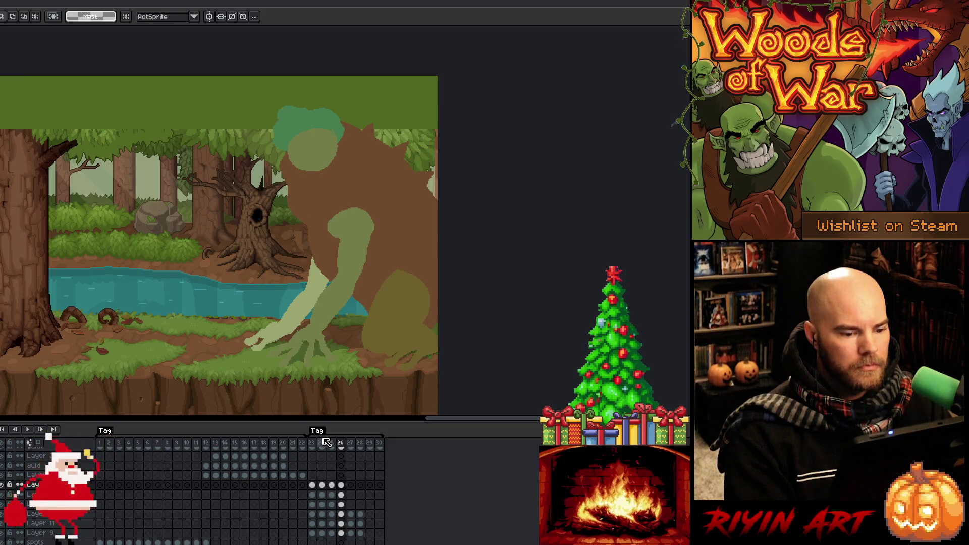
{"action": "key", "text": "Left"}
{"action": "key", "text": "Right"}
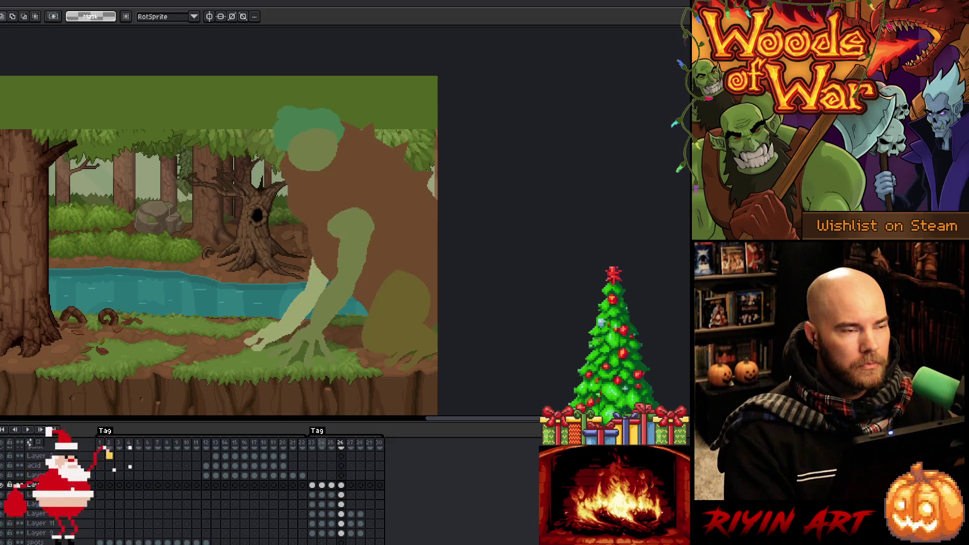
{"action": "key", "text": "Left"}
{"action": "key", "text": "Right"}
{"action": "key", "text": "Left"}
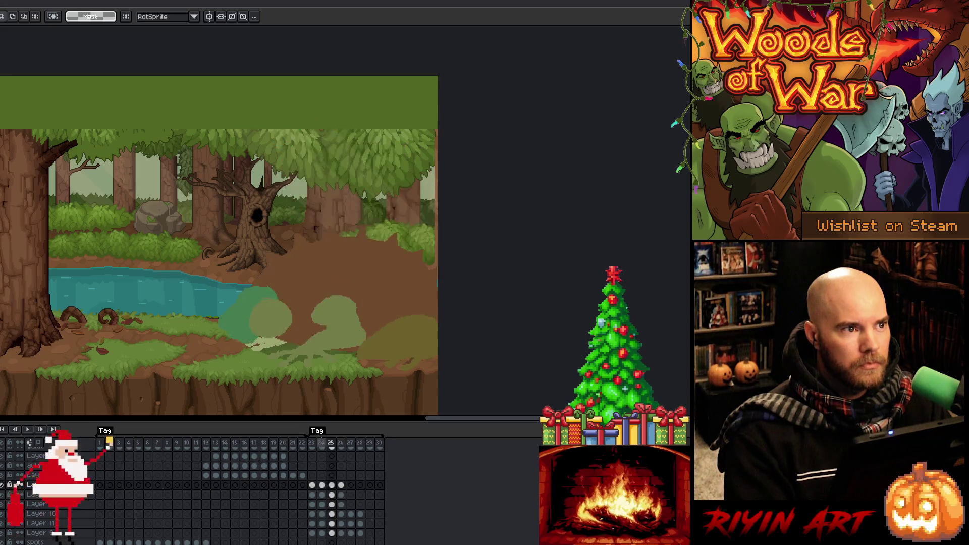
{"action": "key", "text": "Left"}
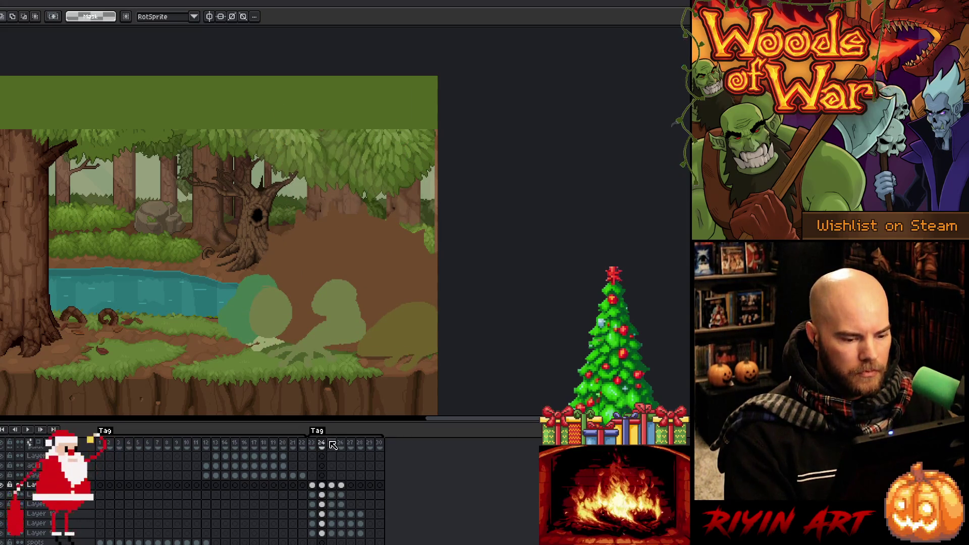
{"action": "key", "text": "Return"}
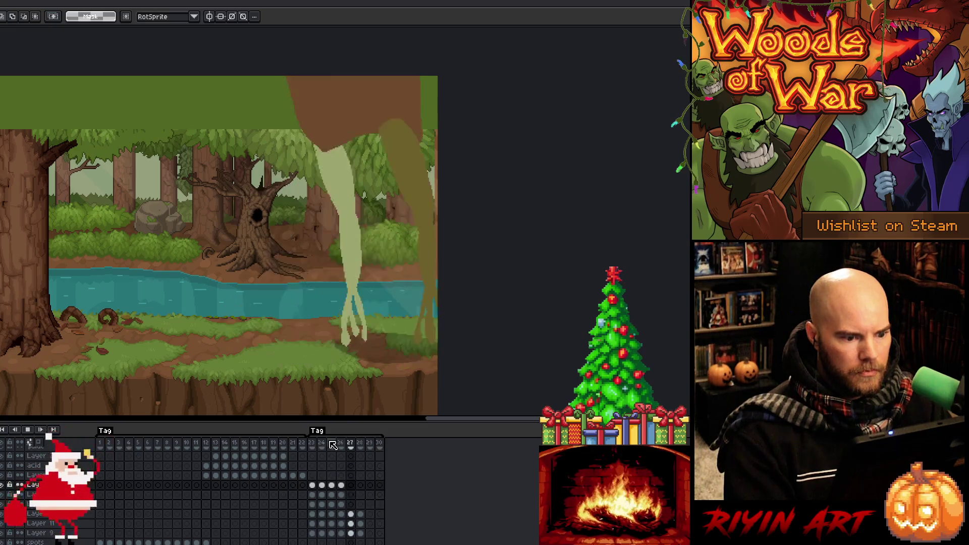
{"action": "key", "text": "Return"}
{"action": "key", "text": "Left"}
{"action": "key", "text": "Left"}
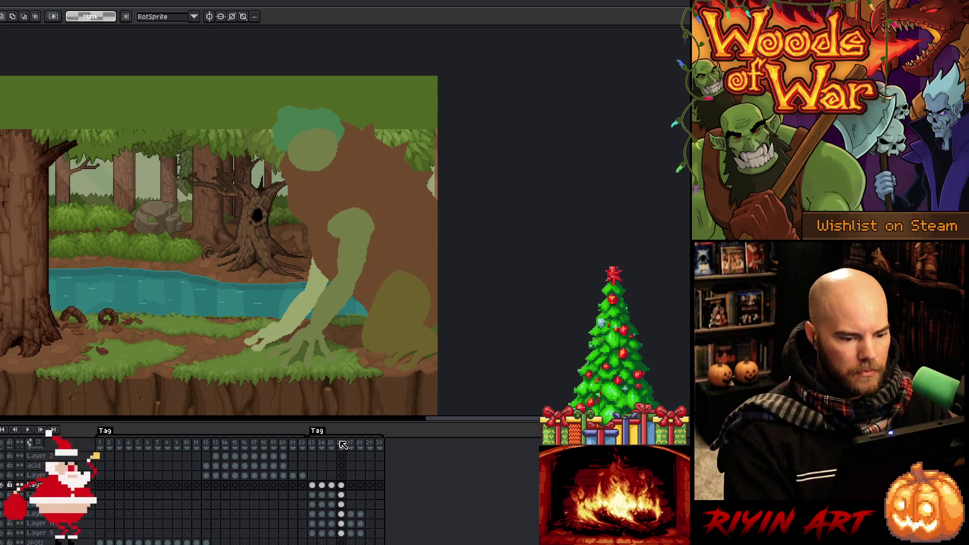
- Delete the current frame and play the shortened animation
{"action": "right_click", "coordinate": [343, 444]}
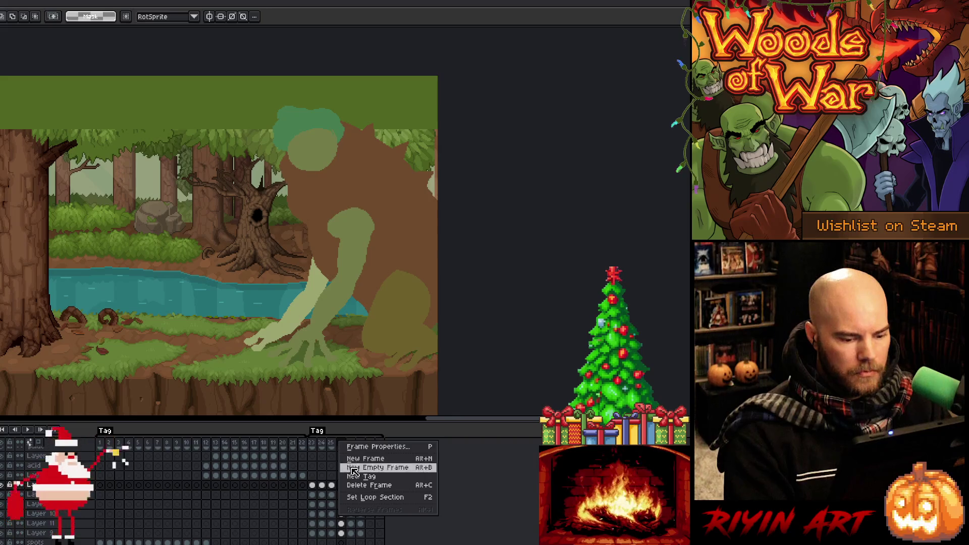
{"action": "left_click", "coordinate": [363, 485]}
{"action": "key", "text": "Return"}
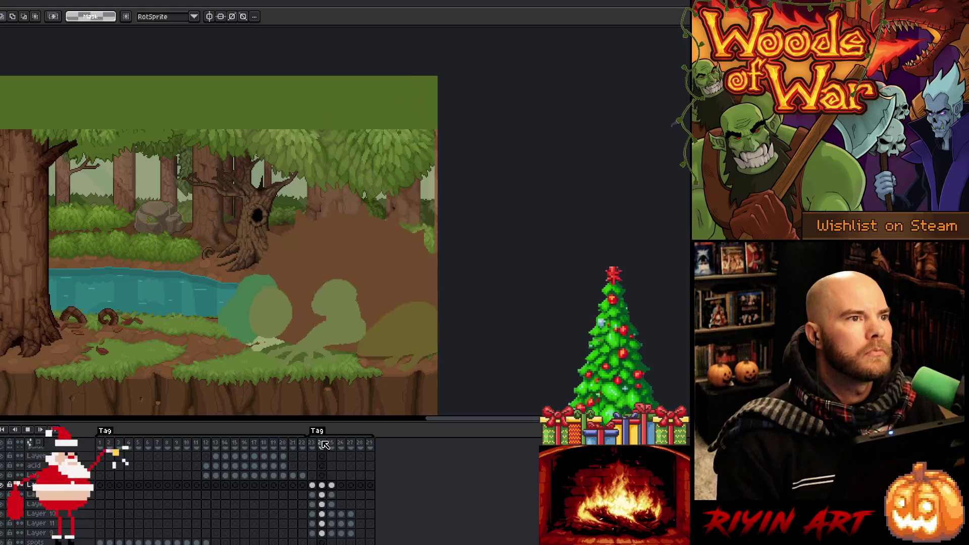
{"action": "key", "text": "Return"}
- Step to frame 26, replay, and select its cels from Layer 11 upward
{"action": "left_click", "coordinate": [325, 445]}
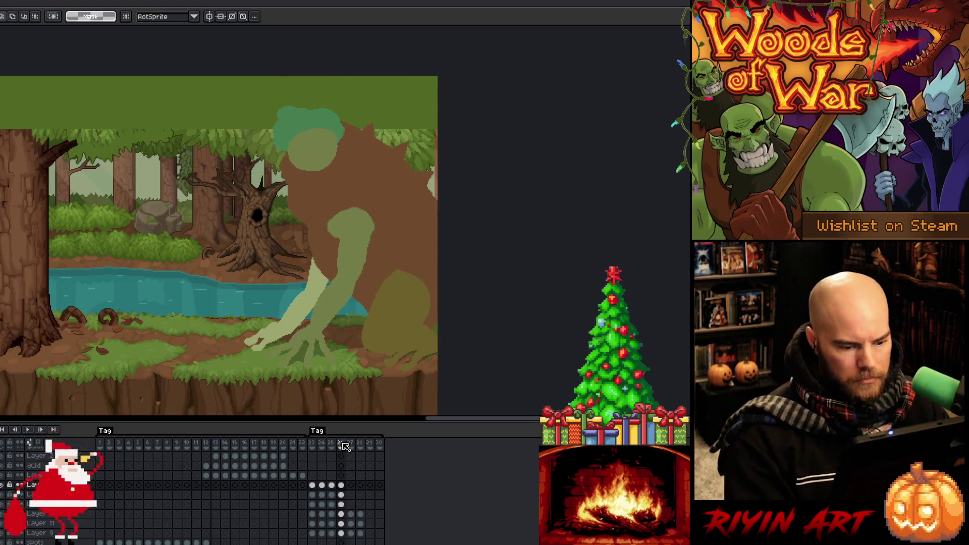
{"action": "key", "text": "Left"}
{"action": "left_click", "coordinate": [341, 445]}
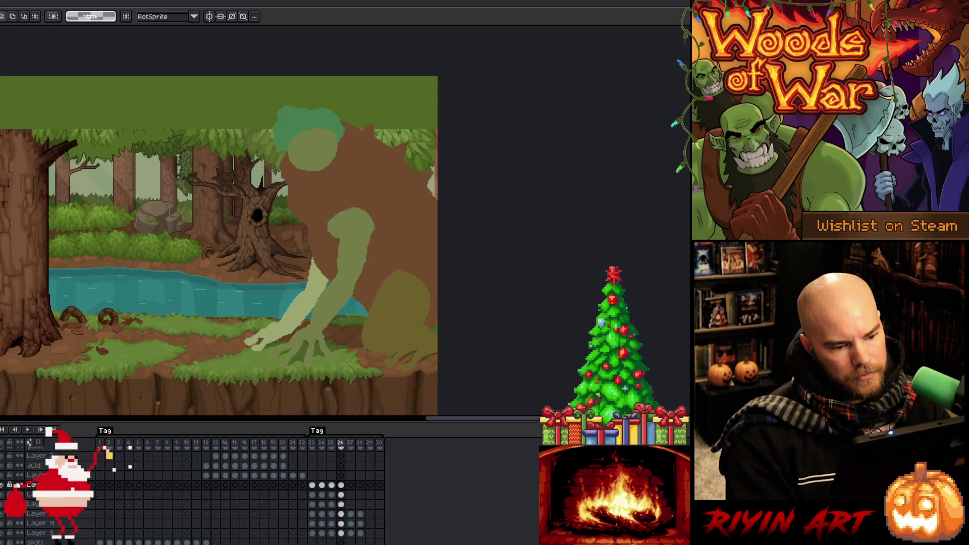
{"action": "left_click", "coordinate": [345, 446]}
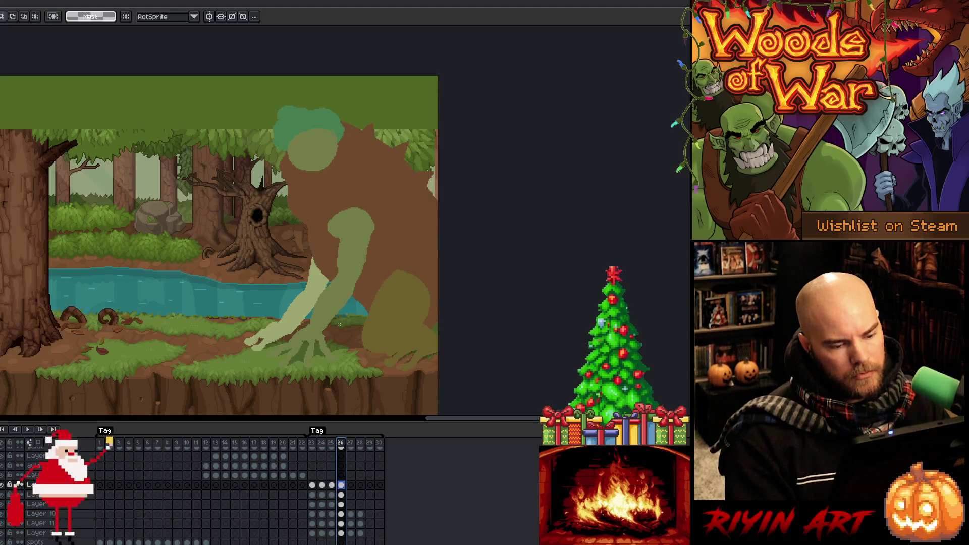
{"action": "key", "text": "Return"}
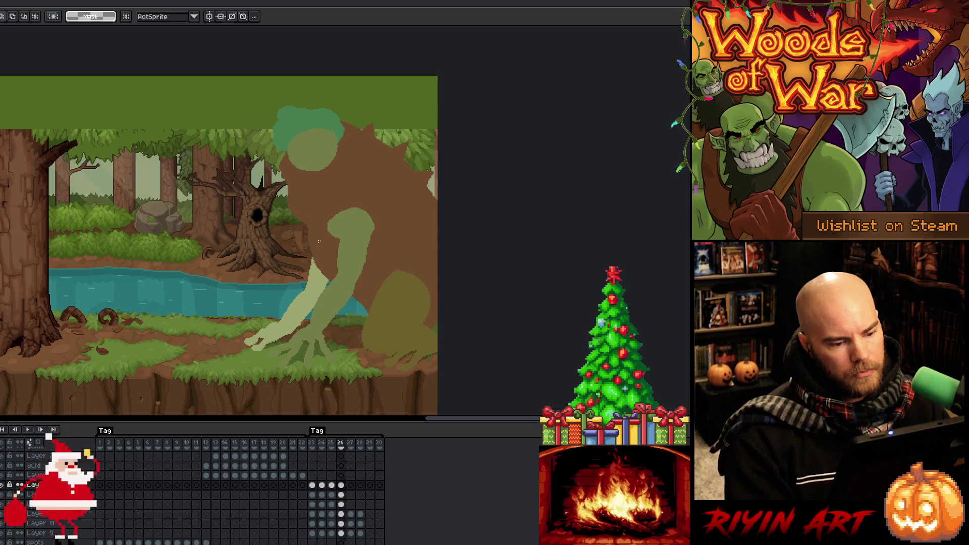
{"action": "left_click", "coordinate": [341, 442]}
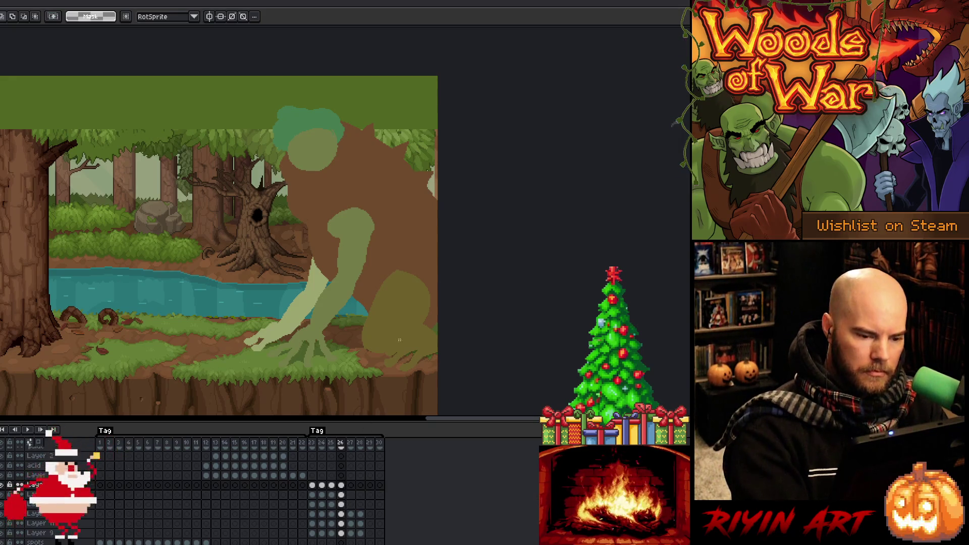
{"action": "left_click", "coordinate": [342, 524]}
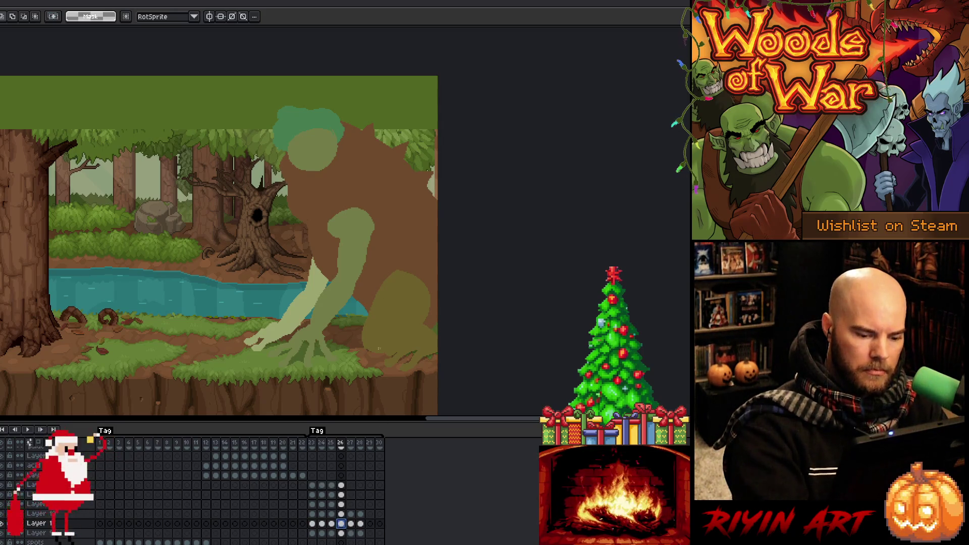
{"action": "left_click", "coordinate": [342, 486], "text": "shift"}
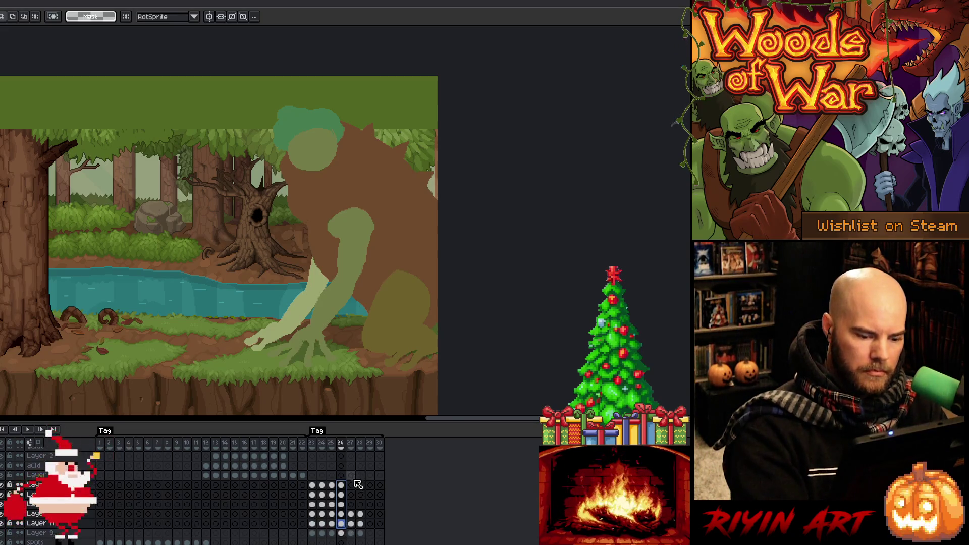
- Raise the brown body and both green arm layers higher on frame 26
{"action": "left_click", "coordinate": [342, 523]}
{"action": "key", "text": "v"}
{"action": "mouse_move", "coordinate": [394, 246]}
{"action": "left_mouse_down"}
{"action": "mouse_move", "coordinate": [372, 199]}
{"action": "mouse_move", "coordinate": [379, 184]}
{"action": "left_mouse_up"}
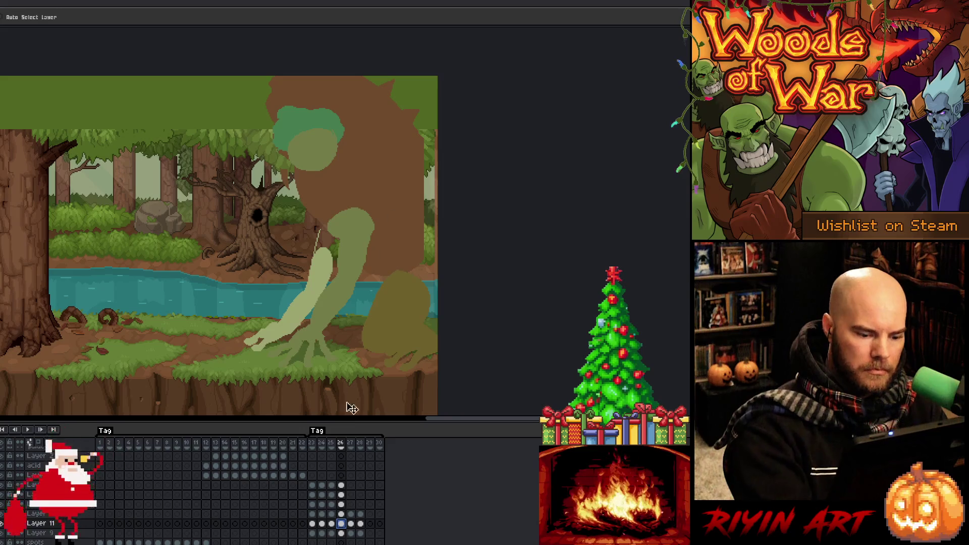
{"action": "left_click", "coordinate": [342, 515]}
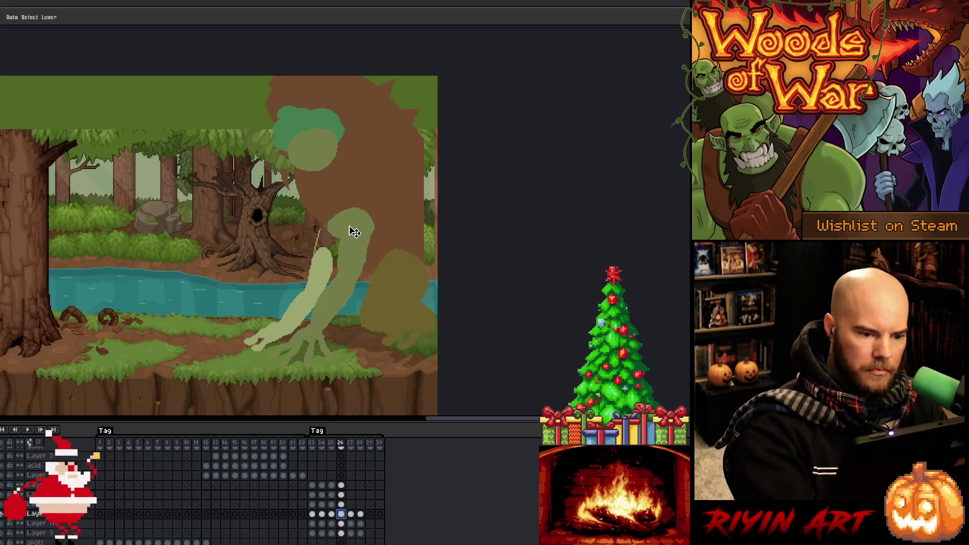
{"action": "left_click", "coordinate": [341, 504]}
{"action": "left_click_drag", "start_coordinate": [346, 260], "coordinate": [339, 178]}
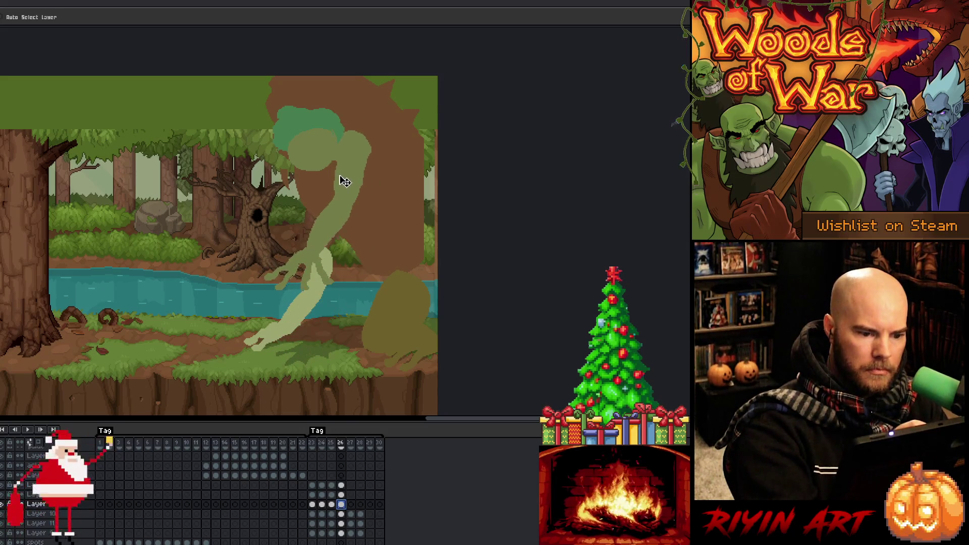
{"action": "left_click", "coordinate": [341, 533]}
{"action": "mouse_move", "coordinate": [313, 308]}
{"action": "left_mouse_down"}
{"action": "mouse_move", "coordinate": [295, 197]}
{"action": "mouse_move", "coordinate": [295, 216]}
{"action": "left_mouse_up"}
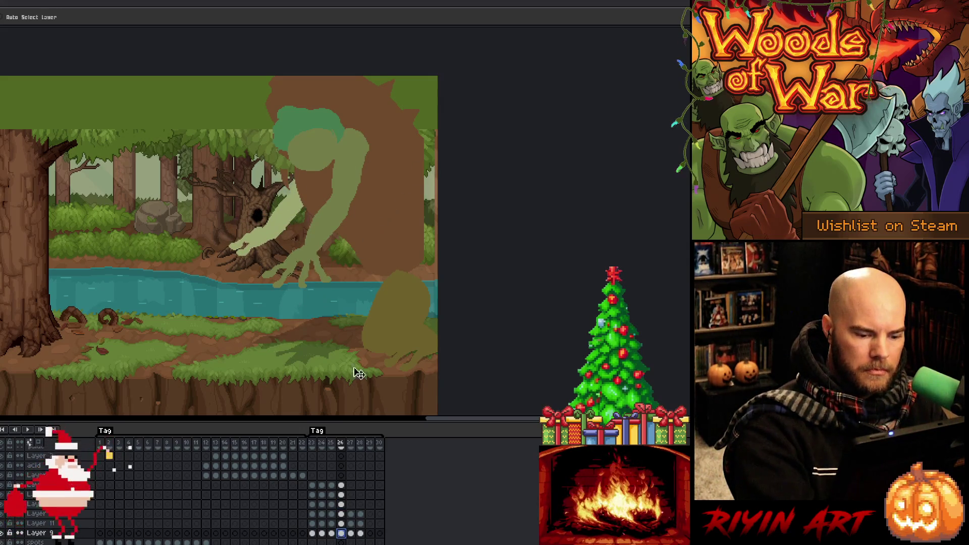
- Rotate the long arm about 37.6° clockwise, then delete the teal blob on the layer above
{"action": "key", "text": "m"}
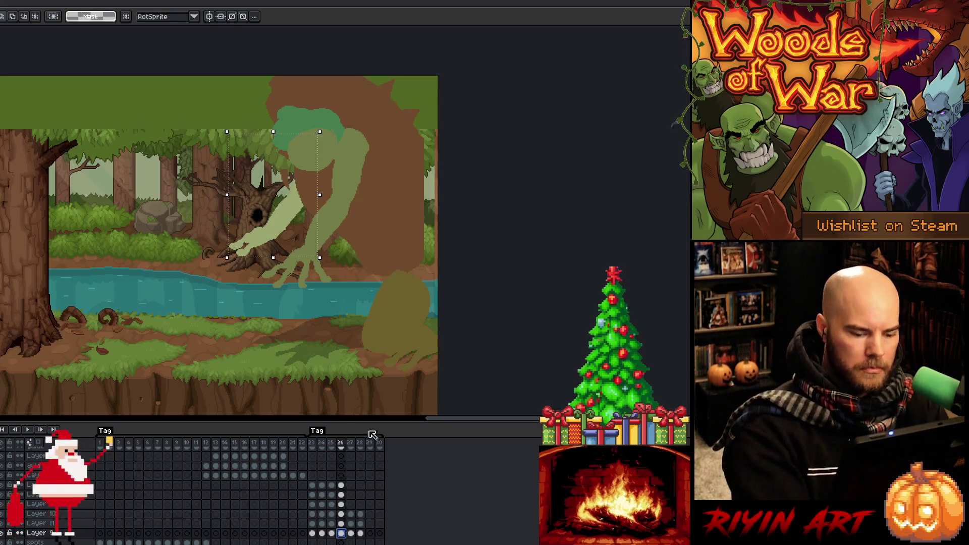
{"action": "mouse_move", "coordinate": [336, 130]}
{"action": "left_mouse_down"}
{"action": "mouse_move", "coordinate": [275, 108]}
{"action": "mouse_move", "coordinate": [353, 151]}
{"action": "mouse_move", "coordinate": [333, 227]}
{"action": "left_mouse_up"}
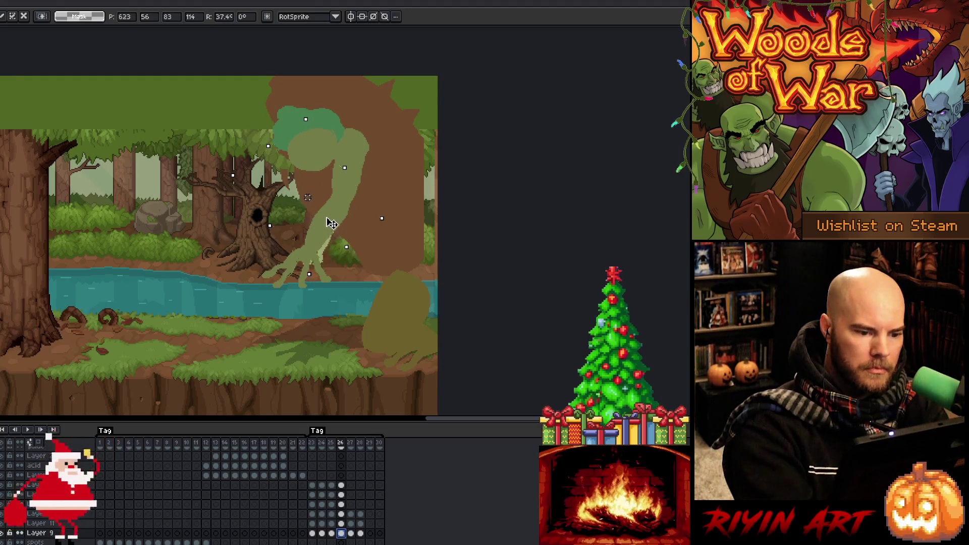
{"action": "left_click", "coordinate": [341, 514]}
{"action": "left_click_drag", "start_coordinate": [360, 374], "coordinate": [439, 268]}
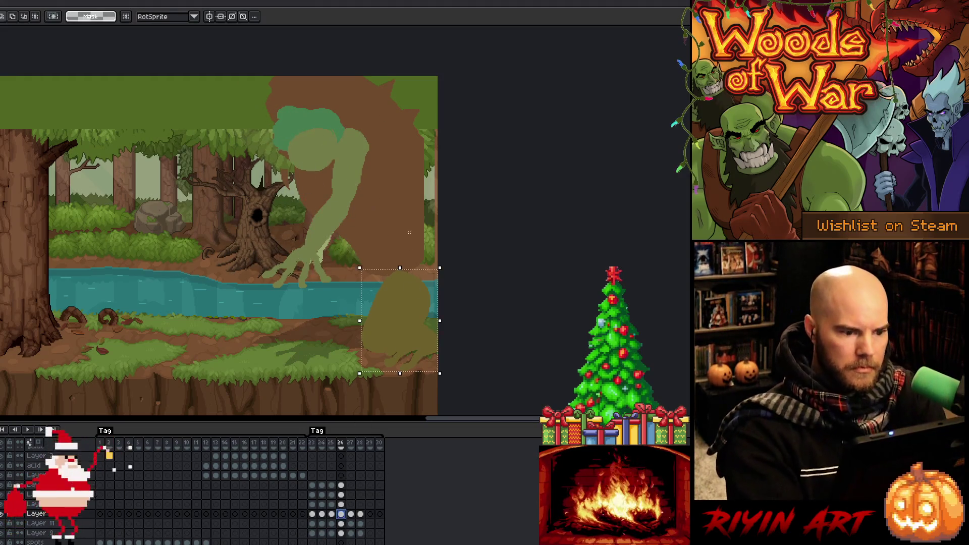
{"action": "left_click", "coordinate": [341, 505]}
{"action": "key", "text": "ctrl+z"}
{"action": "mouse_move", "coordinate": [383, 130]}
{"action": "left_mouse_down"}
{"action": "mouse_move", "coordinate": [401, 197]}
{"action": "mouse_move", "coordinate": [395, 188]}
{"action": "left_mouse_up"}
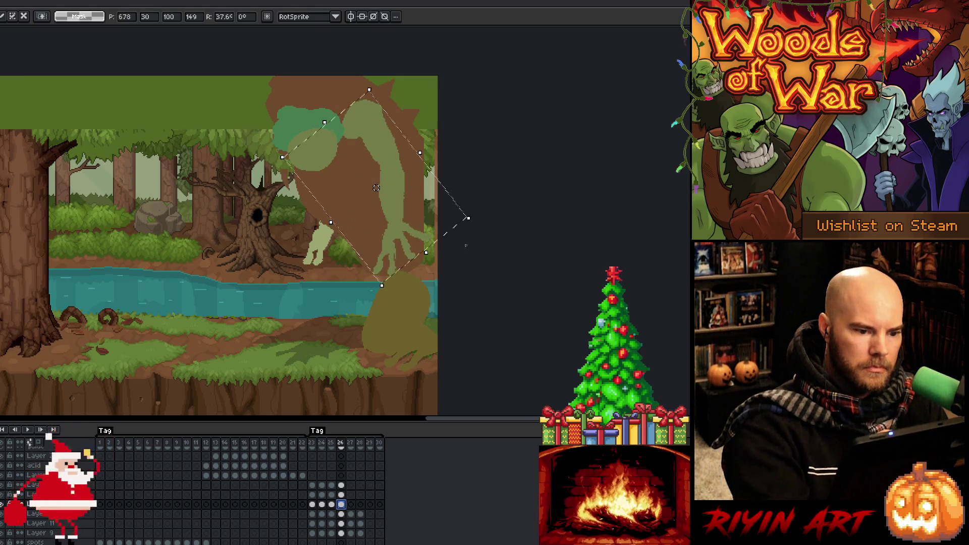
{"action": "key", "text": "Return"}
{"action": "left_click", "coordinate": [341, 494]}
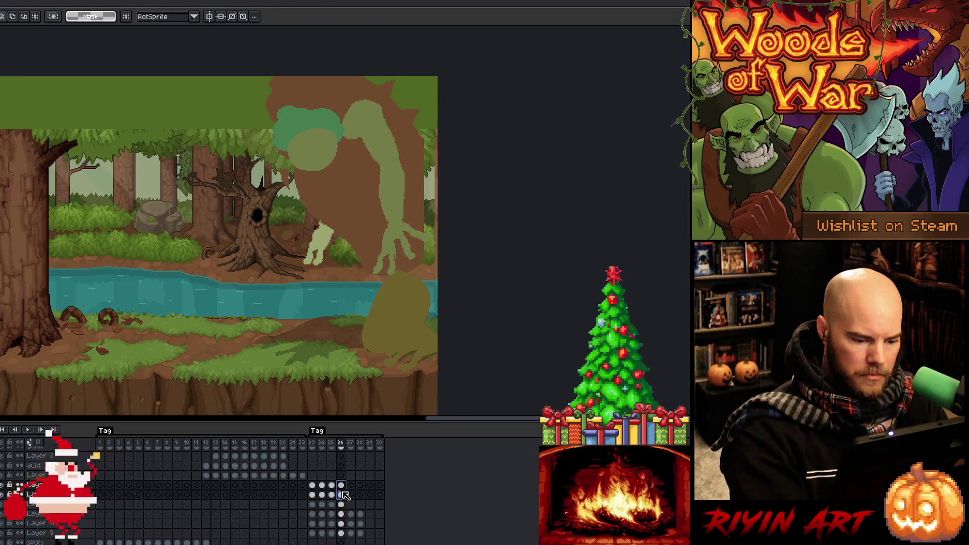
{"action": "key", "text": "Delete"}
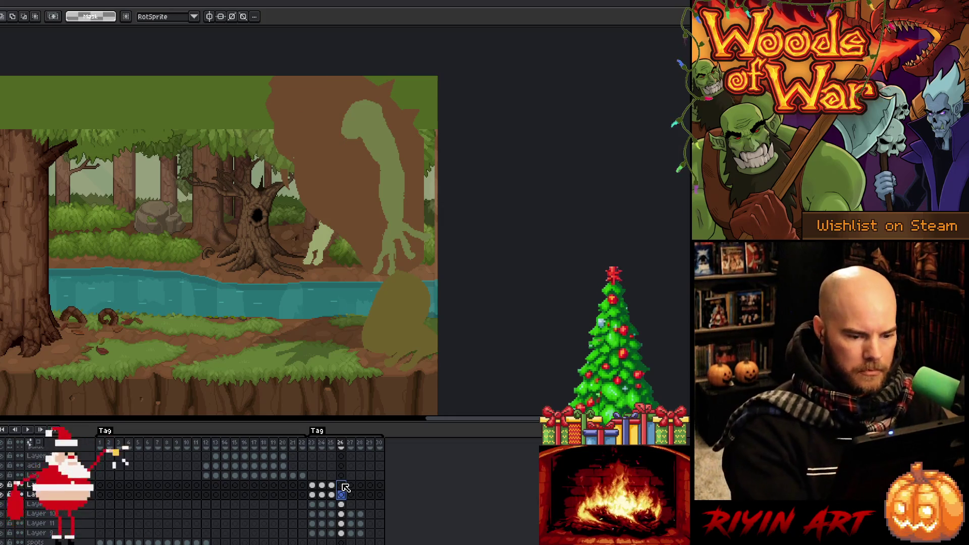
- Lasso and paint a hanging-leg outline on Layer 9 reaching toward the riverbank
{"action": "left_click", "coordinate": [343, 504]}
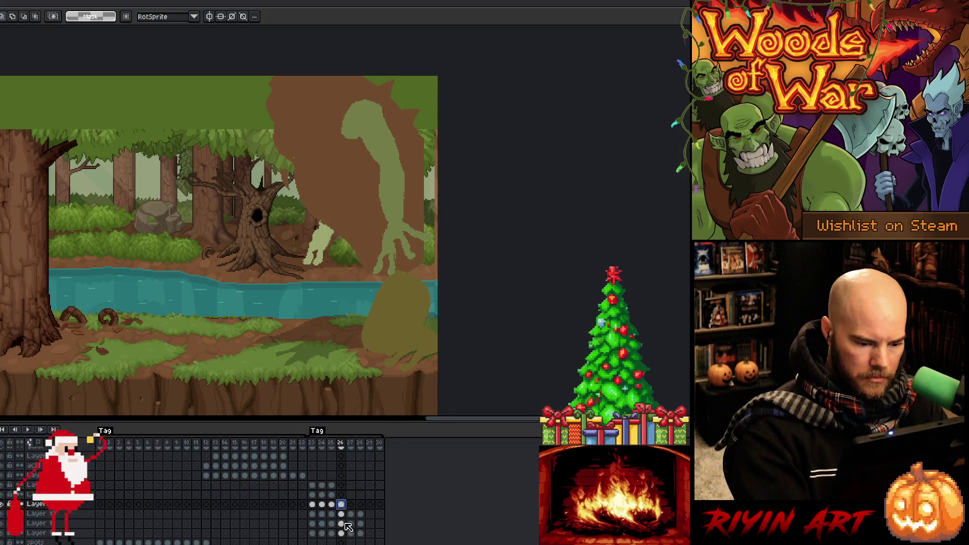
{"action": "left_click", "coordinate": [341, 514]}
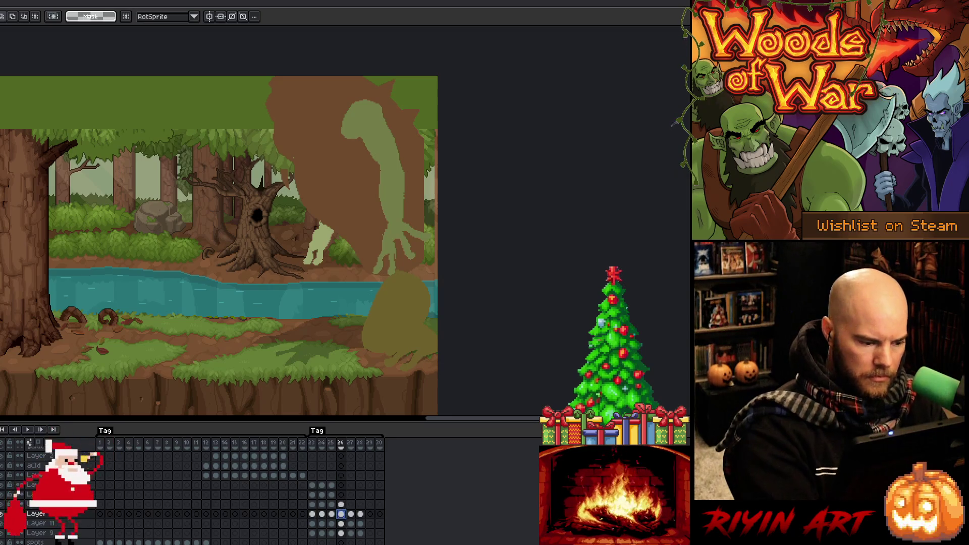
{"action": "key", "text": "b"}
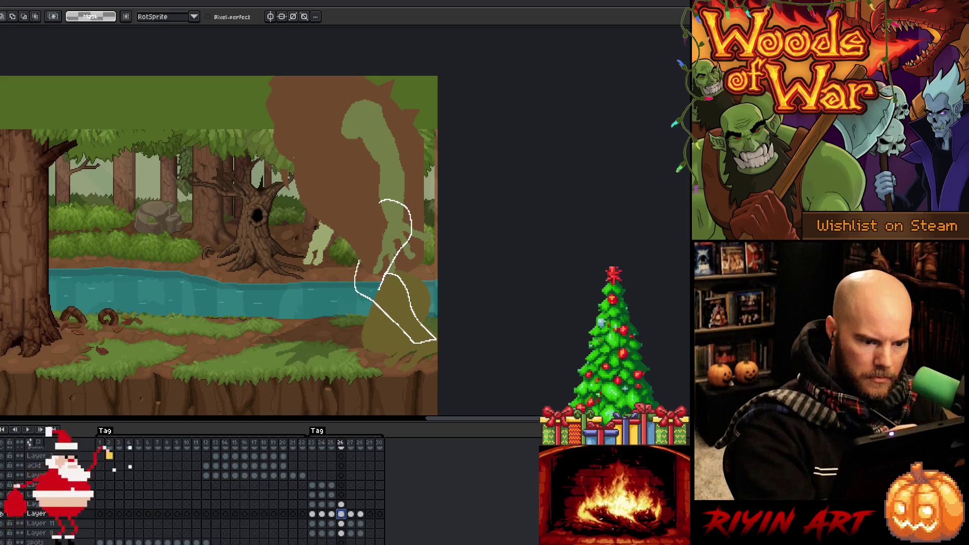
{"action": "left_click_drag", "start_coordinate": [437, 341], "coordinate": [438, 341]}
{"action": "key", "text": "b"}
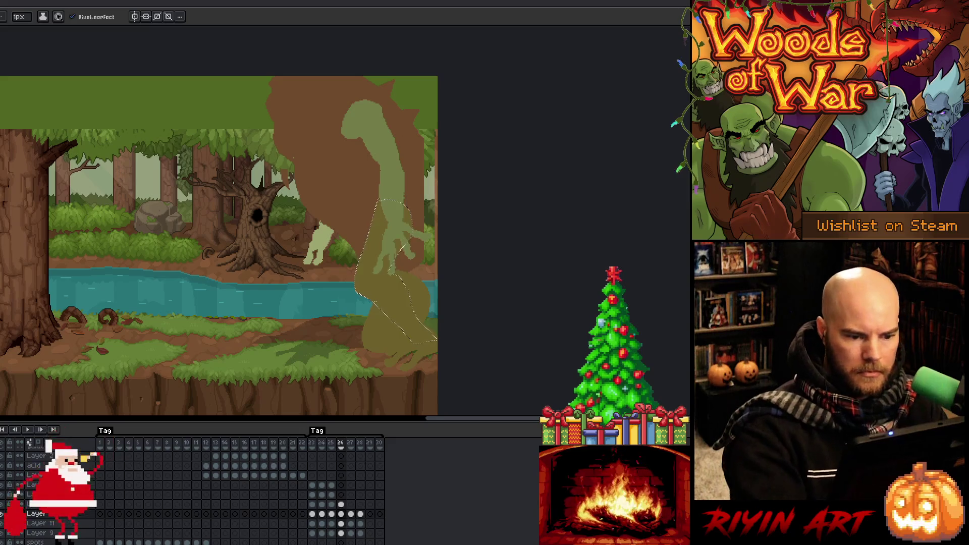
{"action": "key", "text": "q"}
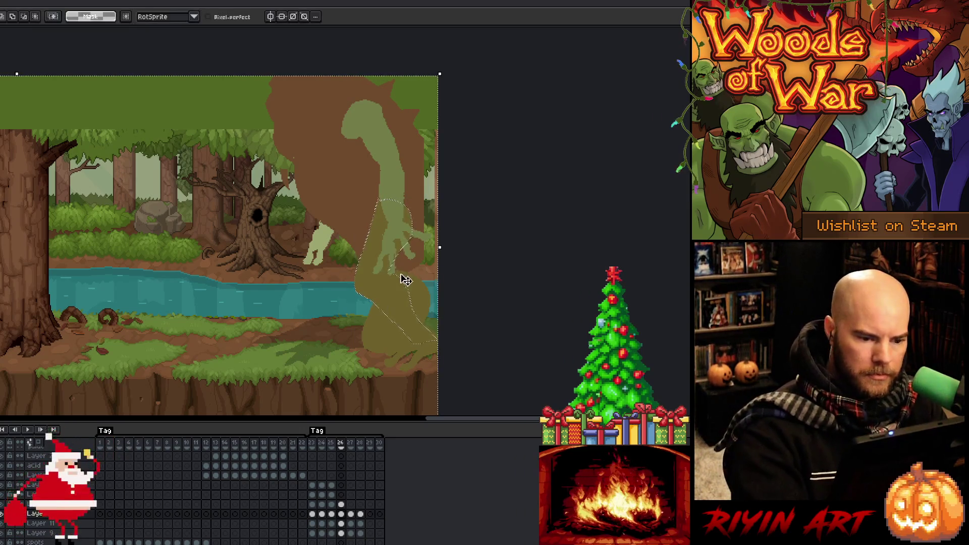
{"action": "key", "text": "e"}
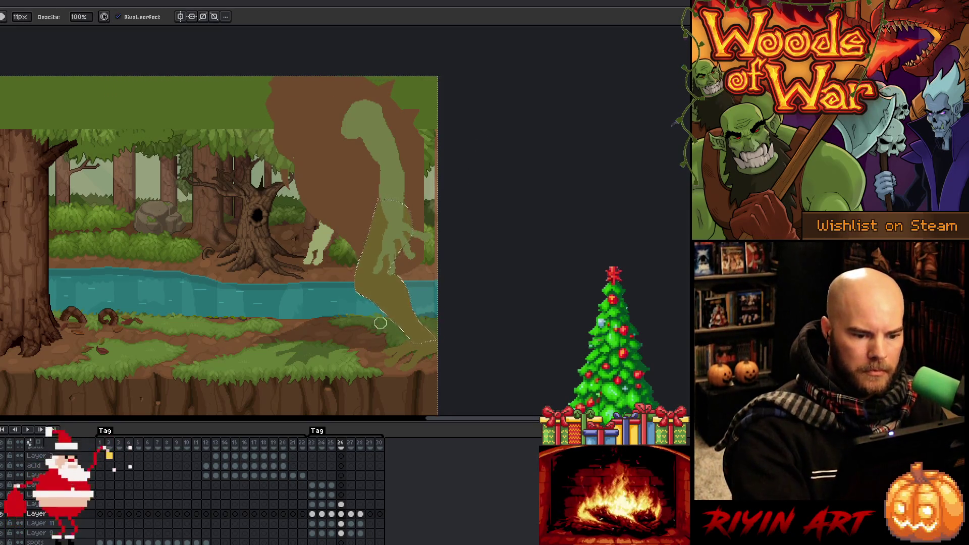
{"action": "key", "text": "Down"}
{"action": "key", "text": "Down"}
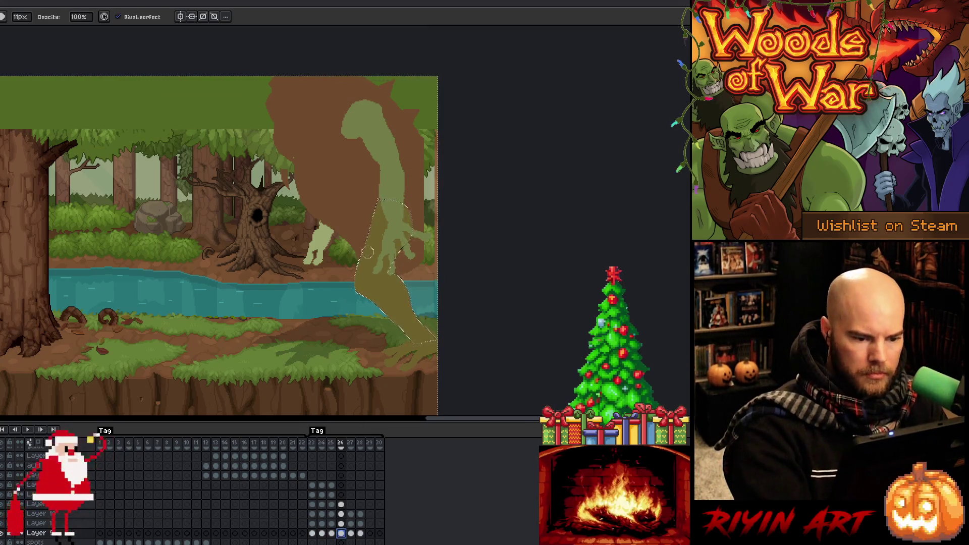
{"action": "key", "text": "e"}
{"action": "left_click", "coordinate": [341, 226], "text": "alt"}
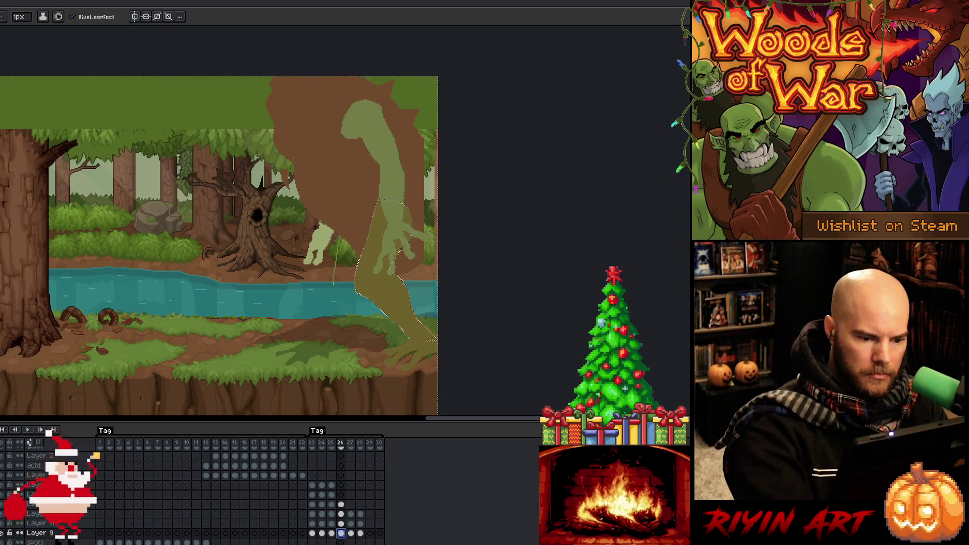
{"action": "key", "text": "ctrl+d"}
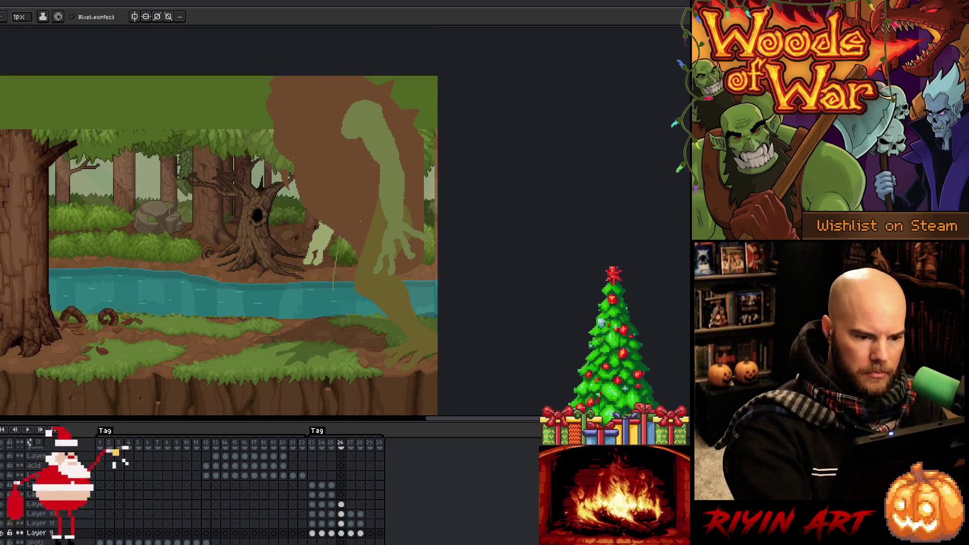
{"action": "key", "text": "ctrl+d"}
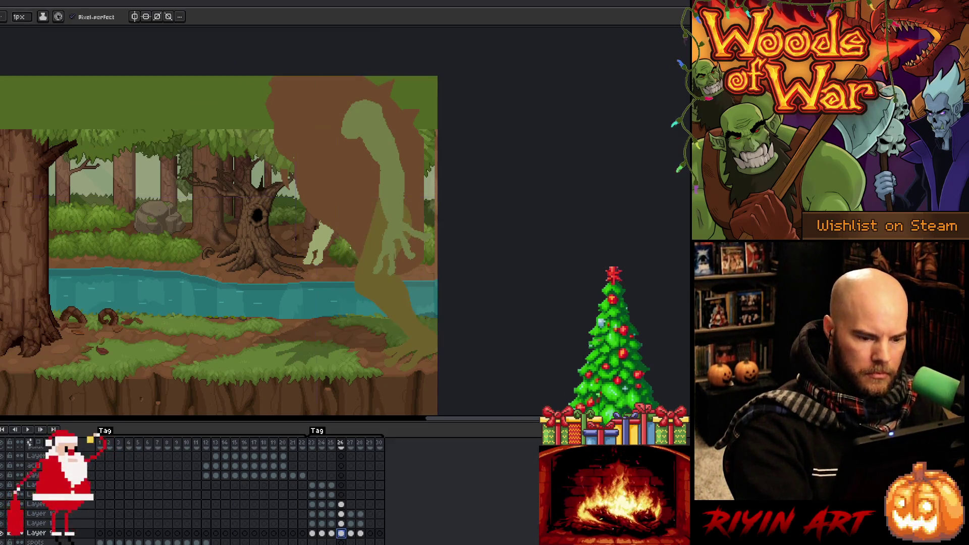
{"action": "key", "text": "m"}
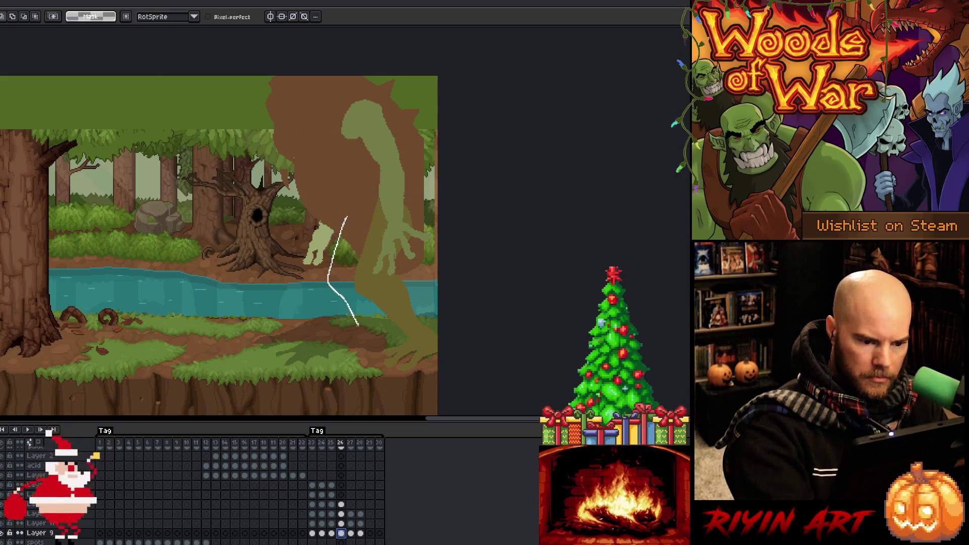
- Move the lighter leg layer up and to the left
{"action": "left_click_drag", "start_coordinate": [331, 341], "coordinate": [329, 342]}
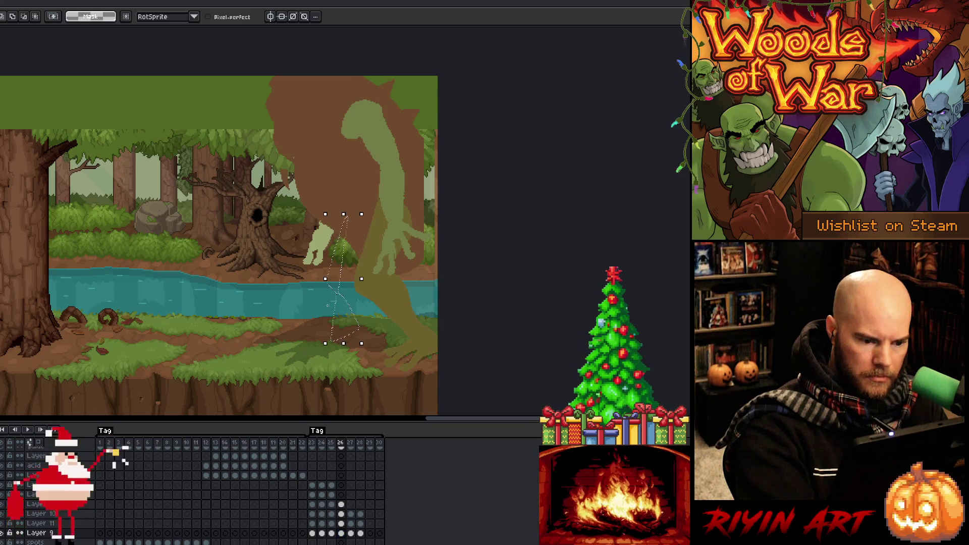
{"action": "key", "text": "ctrl+d"}
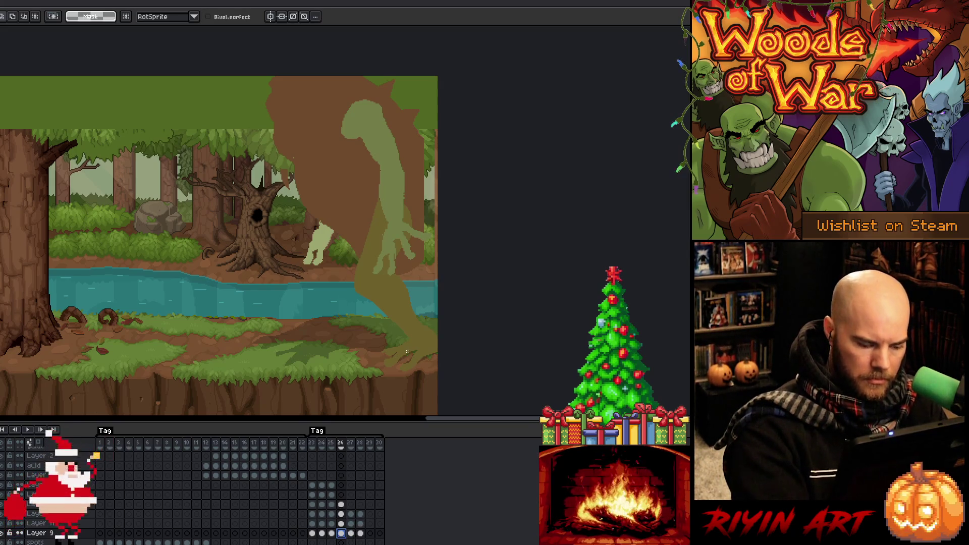
{"action": "key", "text": "v"}
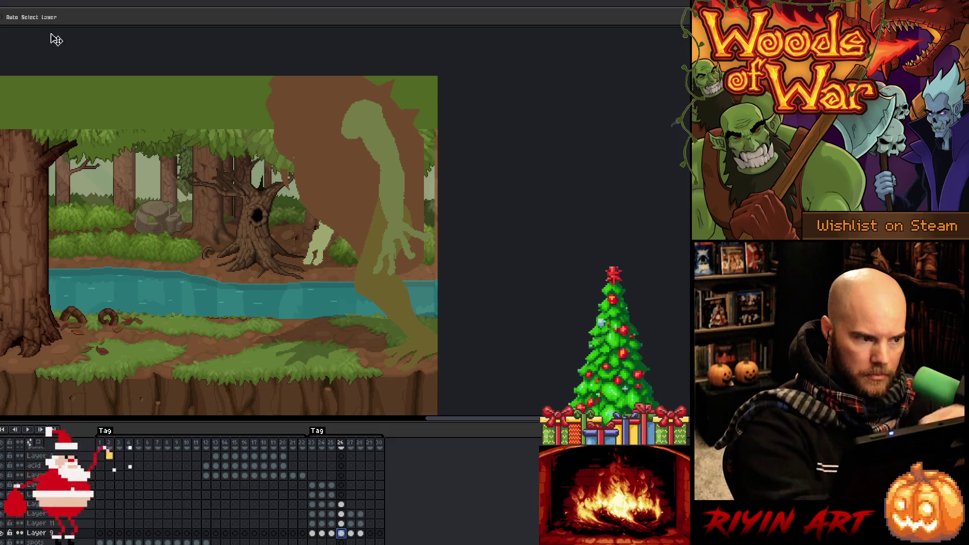
{"action": "left_click", "coordinate": [396, 312]}
{"action": "left_click_drag", "start_coordinate": [404, 313], "coordinate": [392, 283]}
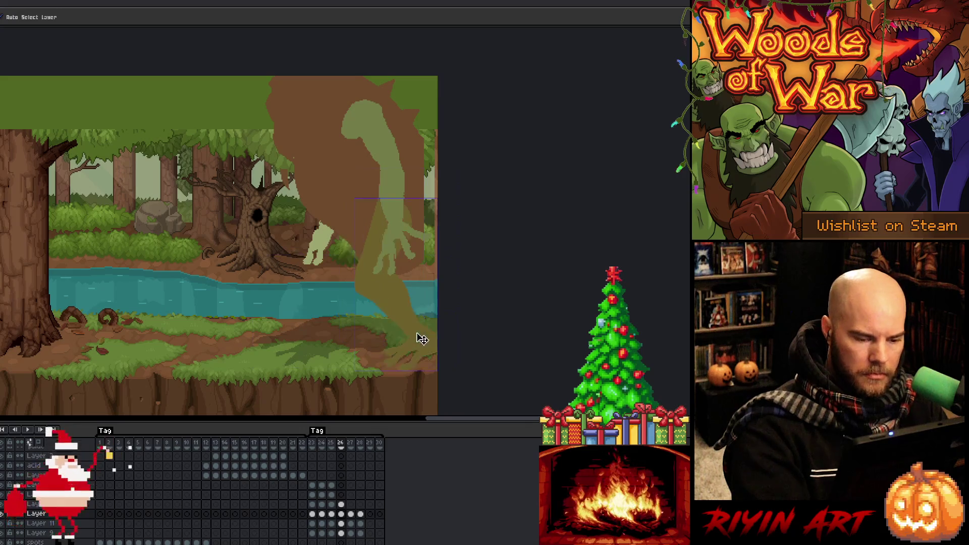
- Lasso the leg and shift it further up-left, then move the foot down-right
{"action": "key", "text": "m"}
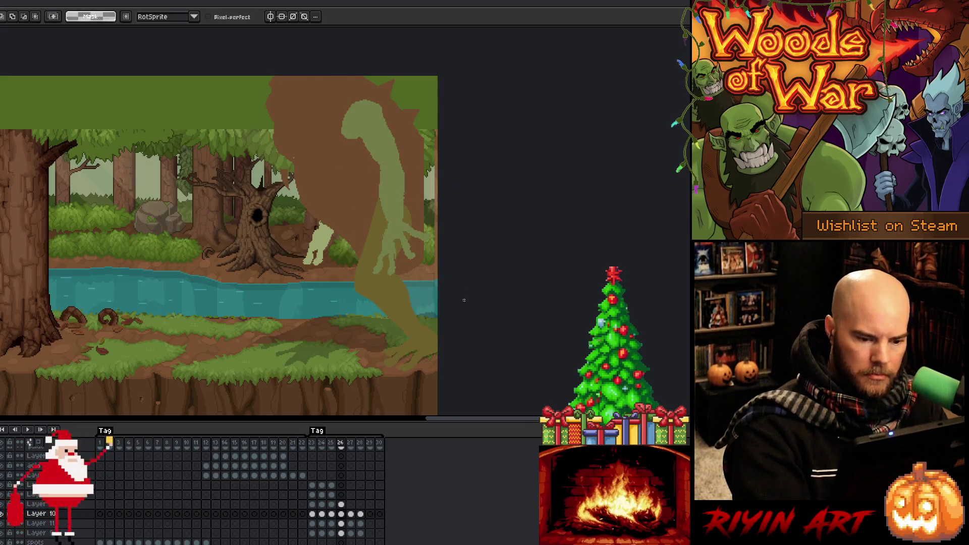
{"action": "mouse_move", "coordinate": [426, 333]}
{"action": "left_mouse_down"}
{"action": "mouse_move", "coordinate": [363, 138]}
{"action": "mouse_move", "coordinate": [318, 263]}
{"action": "left_mouse_up"}
{"action": "mouse_move", "coordinate": [373, 233]}
{"action": "left_mouse_down"}
{"action": "mouse_move", "coordinate": [352, 201]}
{"action": "mouse_move", "coordinate": [362, 210]}
{"action": "left_mouse_up"}
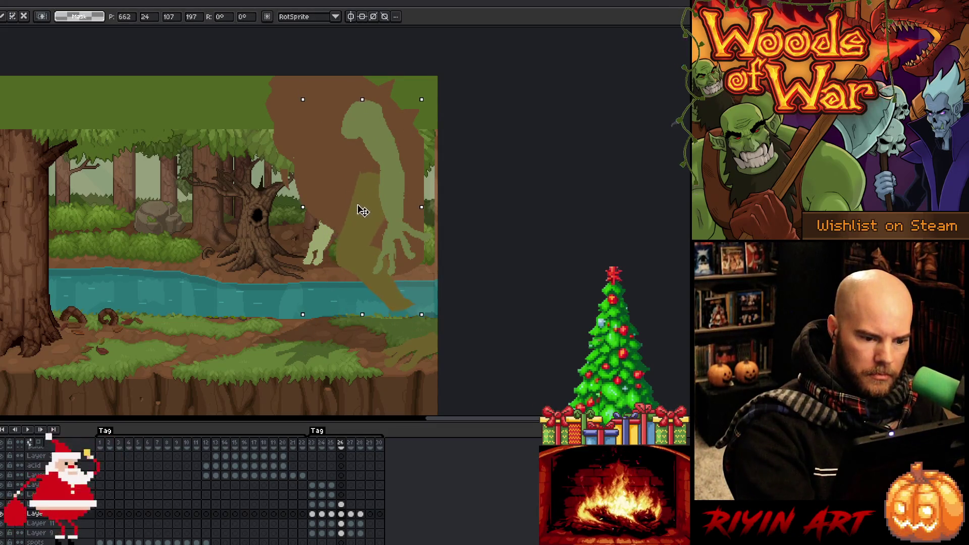
{"action": "mouse_move", "coordinate": [433, 317]}
{"action": "left_mouse_down"}
{"action": "mouse_move", "coordinate": [371, 325]}
{"action": "mouse_move", "coordinate": [412, 247]}
{"action": "mouse_move", "coordinate": [421, 287]}
{"action": "mouse_move", "coordinate": [410, 316]}
{"action": "left_mouse_up"}
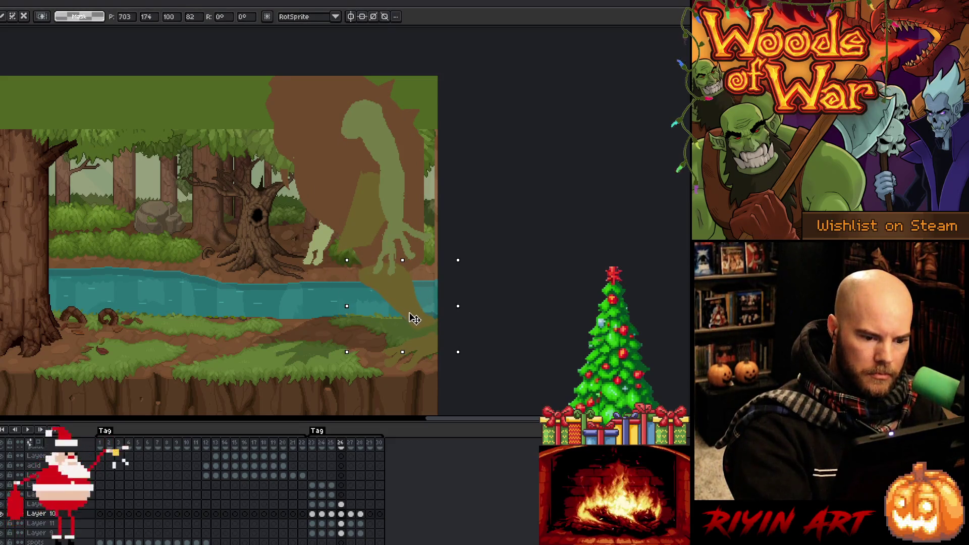
{"action": "mouse_move", "coordinate": [399, 218]}
{"action": "left_mouse_down"}
{"action": "mouse_move", "coordinate": [414, 148]}
{"action": "mouse_move", "coordinate": [318, 267]}
{"action": "left_mouse_up"}
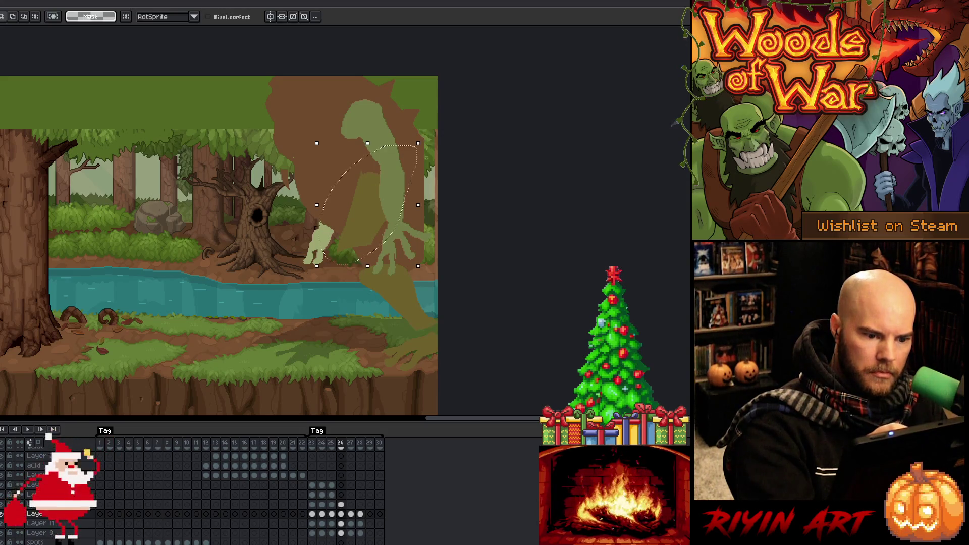
- Rotate the arm to 24.6° and tilt the foot near the bottom-right corner
{"action": "left_click_drag", "start_coordinate": [428, 137], "coordinate": [392, 128]}
{"action": "left_click_drag", "start_coordinate": [380, 226], "coordinate": [376, 250]}
{"action": "key", "text": "Return"}
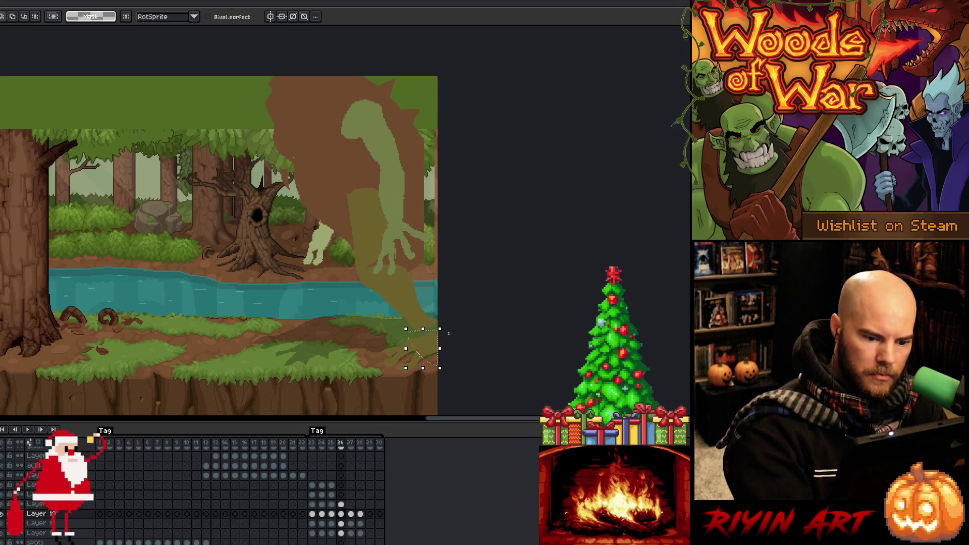
{"action": "mouse_move", "coordinate": [417, 336]}
{"action": "left_mouse_down"}
{"action": "mouse_move", "coordinate": [468, 328]}
{"action": "mouse_move", "coordinate": [424, 303]}
{"action": "mouse_move", "coordinate": [426, 342]}
{"action": "left_mouse_up"}
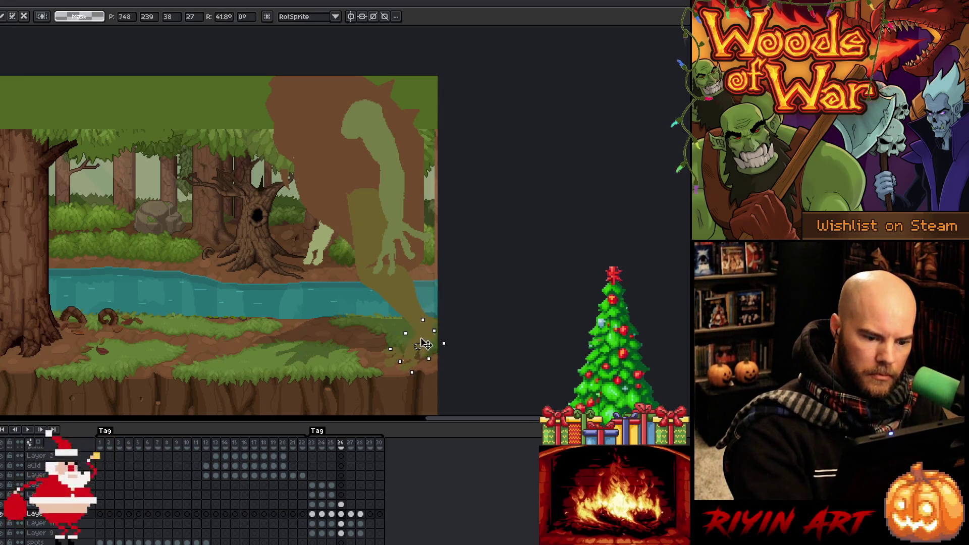
{"action": "key", "text": "Return"}
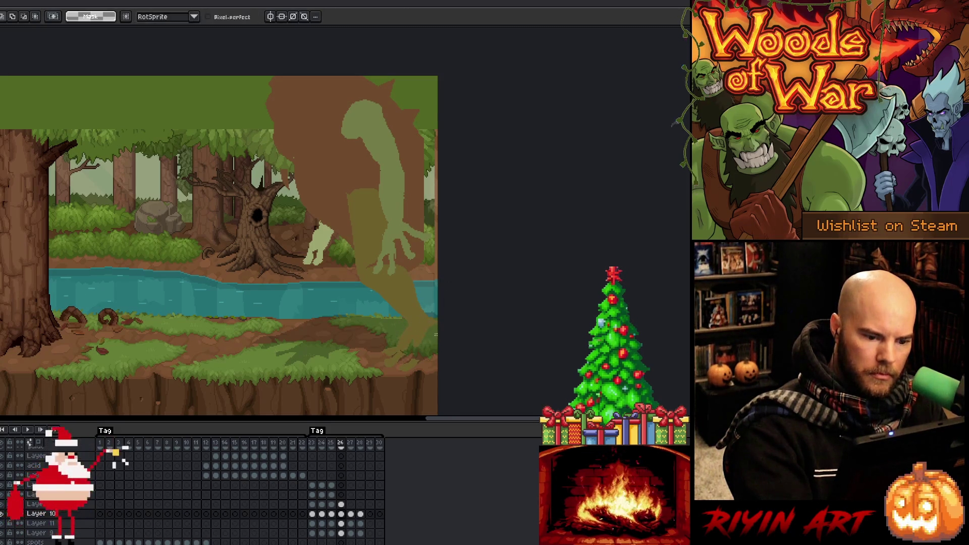
{"action": "key", "text": "b"}
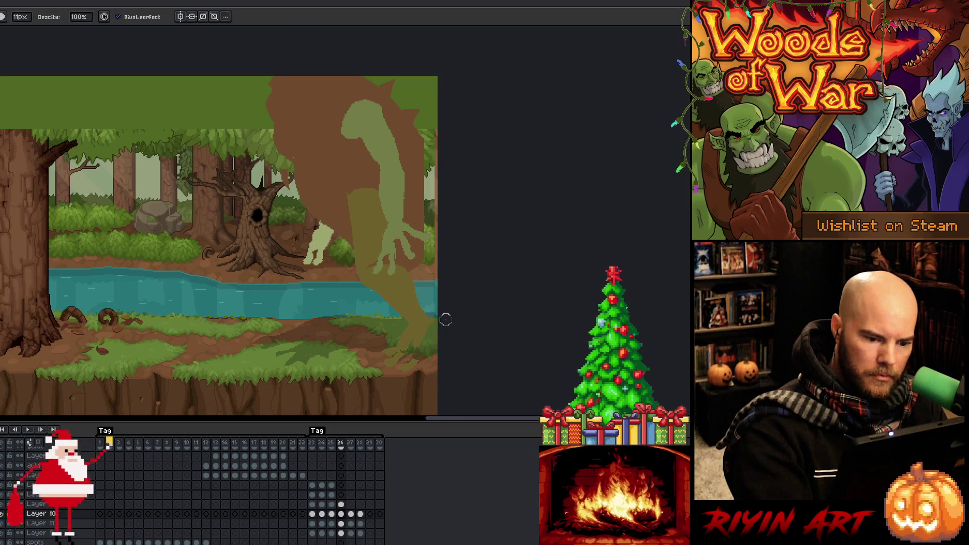
{"action": "key", "text": "e"}
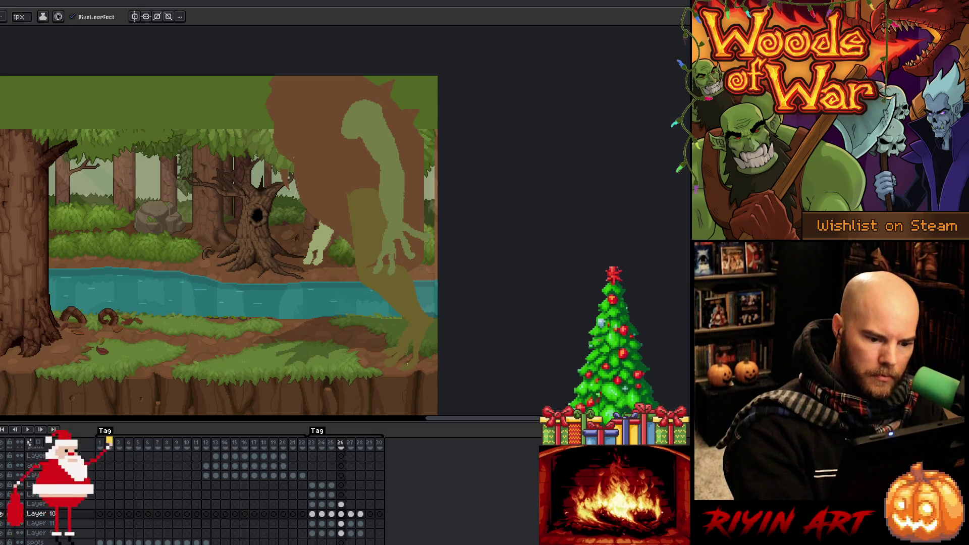
- Adjust the brush size and touch up pixels at the toad's lower right
{"action": "key", "text": "b"}
{"action": "left_click", "coordinate": [20, 16]}
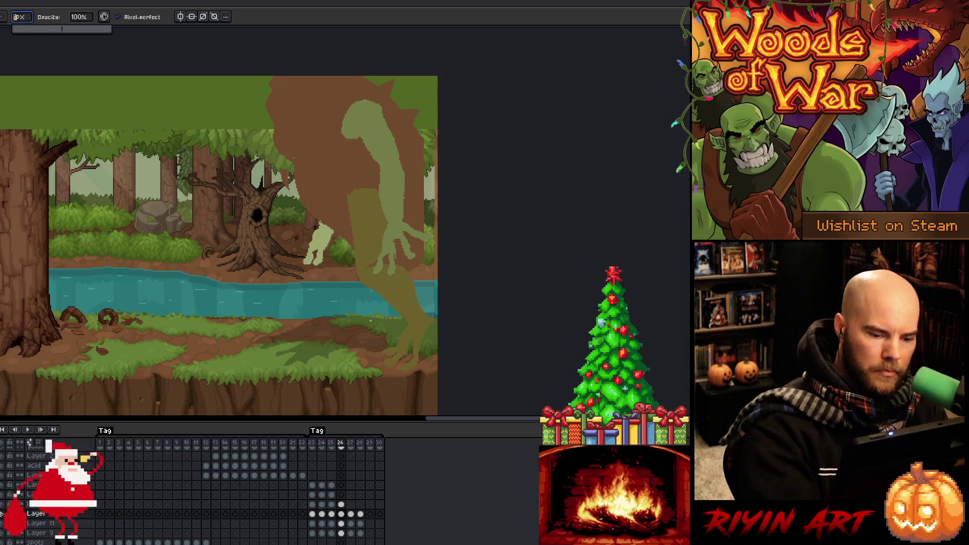
{"action": "left_click", "coordinate": [410, 347]}
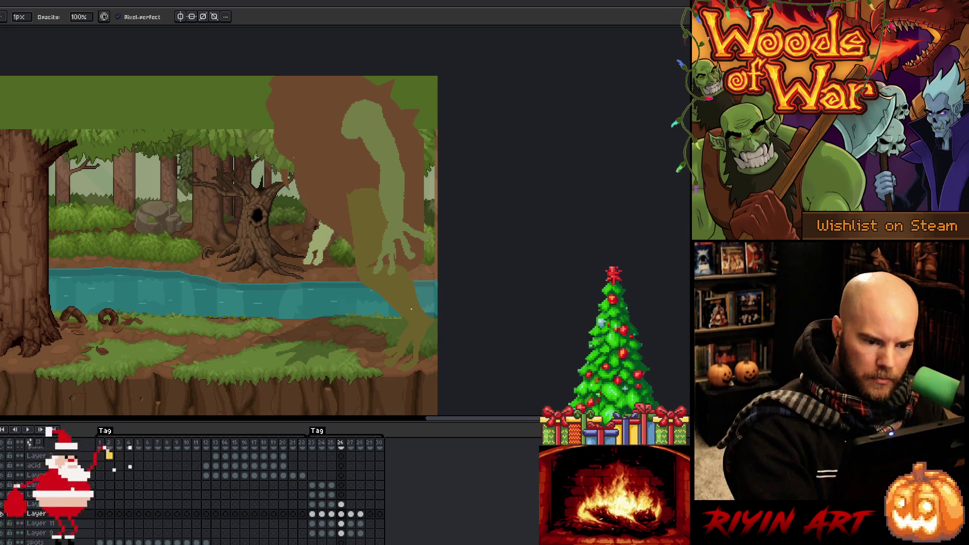
{"action": "key", "text": "i"}
{"action": "key", "text": "e"}
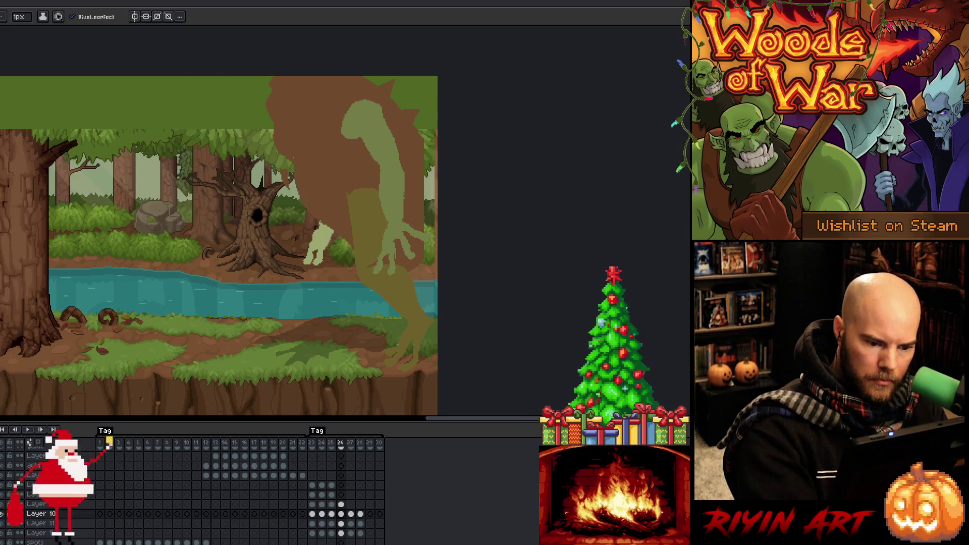
{"action": "left_click", "coordinate": [418, 300], "text": "alt"}
{"action": "left_click", "coordinate": [419, 305], "text": "alt"}
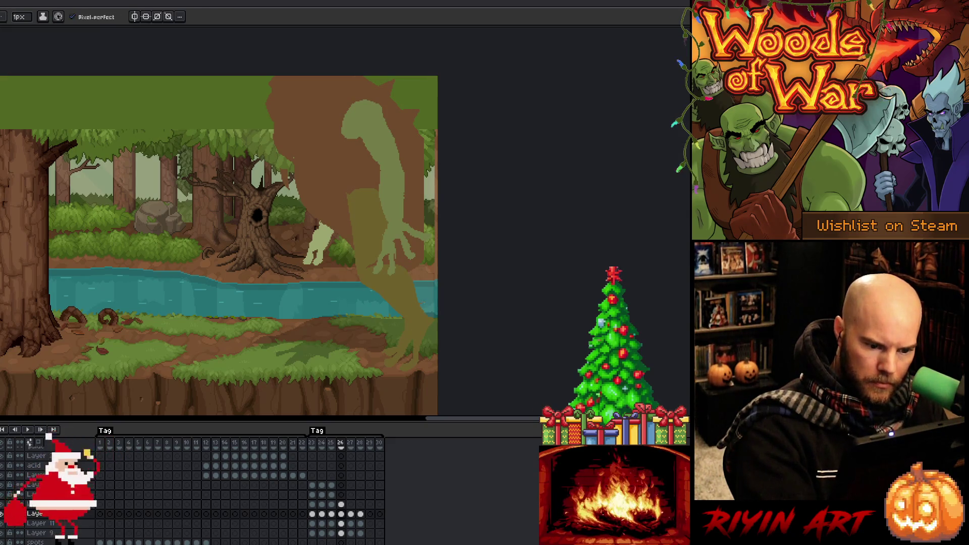
{"action": "key", "text": "g"}
{"action": "key", "text": "b"}
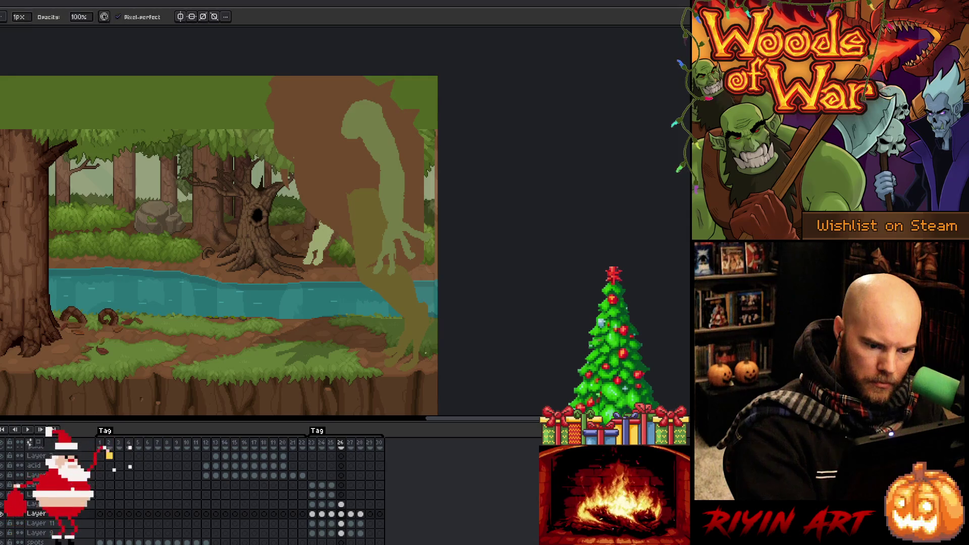
{"action": "key", "text": "q"}
{"action": "mouse_move", "coordinate": [432, 297]}
{"action": "left_mouse_down"}
{"action": "mouse_move", "coordinate": [437, 323]}
{"action": "mouse_move", "coordinate": [427, 302]}
{"action": "left_mouse_up"}
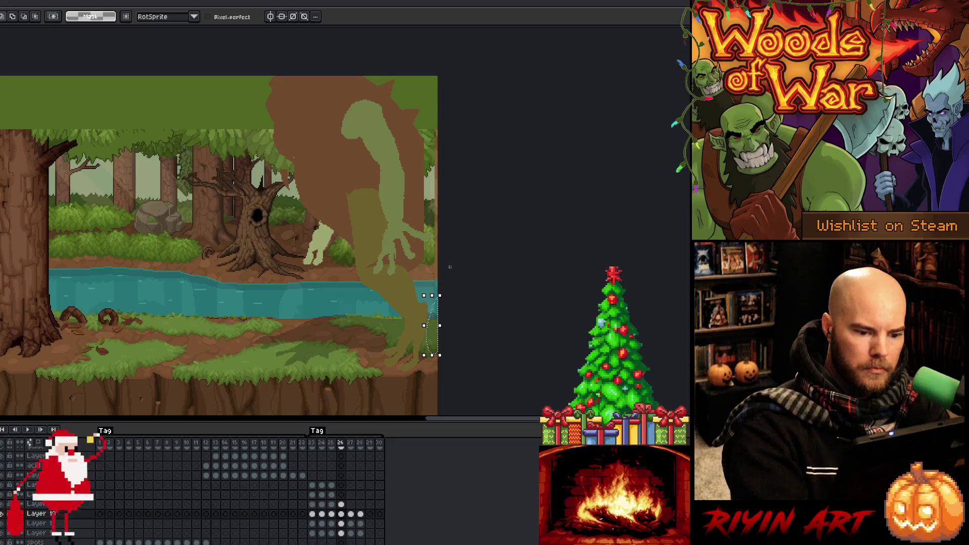
{"action": "key", "text": "ctrl+d"}
{"action": "key", "text": "b"}
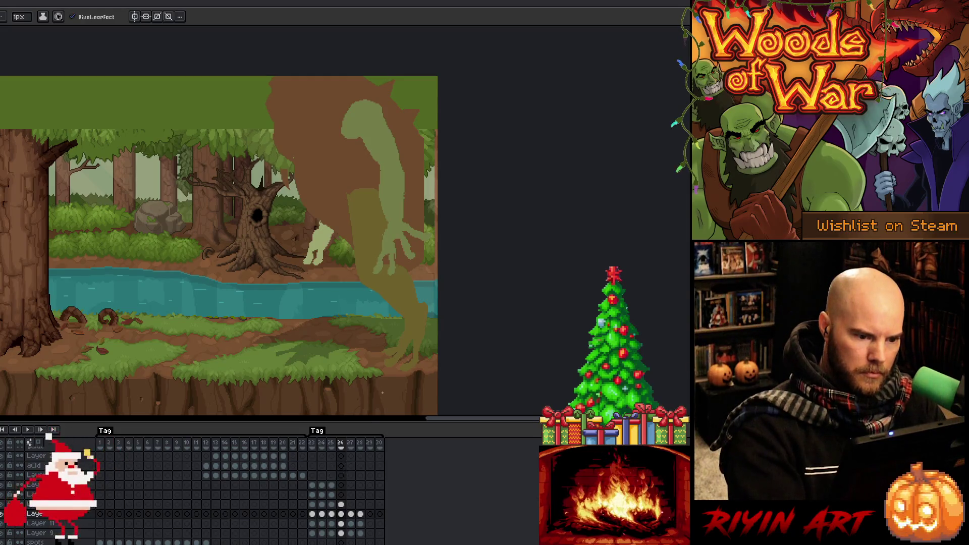
- Shift the brown body up-left and raise the light-green arm and hand on frame 26
{"action": "left_click", "coordinate": [341, 524]}
{"action": "key", "text": "v"}
{"action": "mouse_move", "coordinate": [378, 198]}
{"action": "left_mouse_down"}
{"action": "mouse_move", "coordinate": [336, 114]}
{"action": "mouse_move", "coordinate": [346, 126]}
{"action": "left_mouse_up"}
{"action": "left_click", "coordinate": [341, 514]}
{"action": "mouse_move", "coordinate": [396, 190]}
{"action": "left_mouse_down"}
{"action": "mouse_move", "coordinate": [376, 136]}
{"action": "mouse_move", "coordinate": [385, 153]}
{"action": "left_mouse_up"}
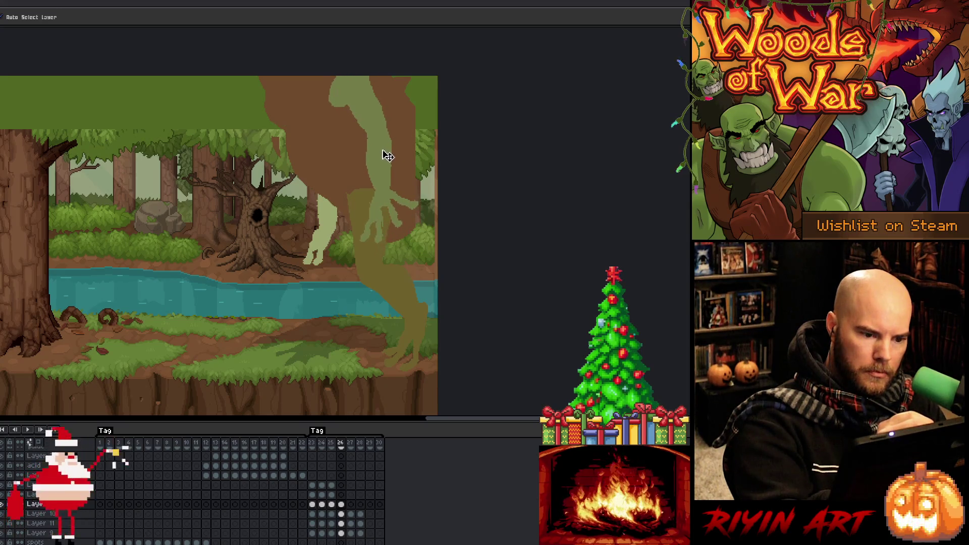
{"action": "left_click", "coordinate": [341, 533]}
{"action": "left_click_drag", "start_coordinate": [332, 255], "coordinate": [324, 224]}
{"action": "key", "text": "b"}
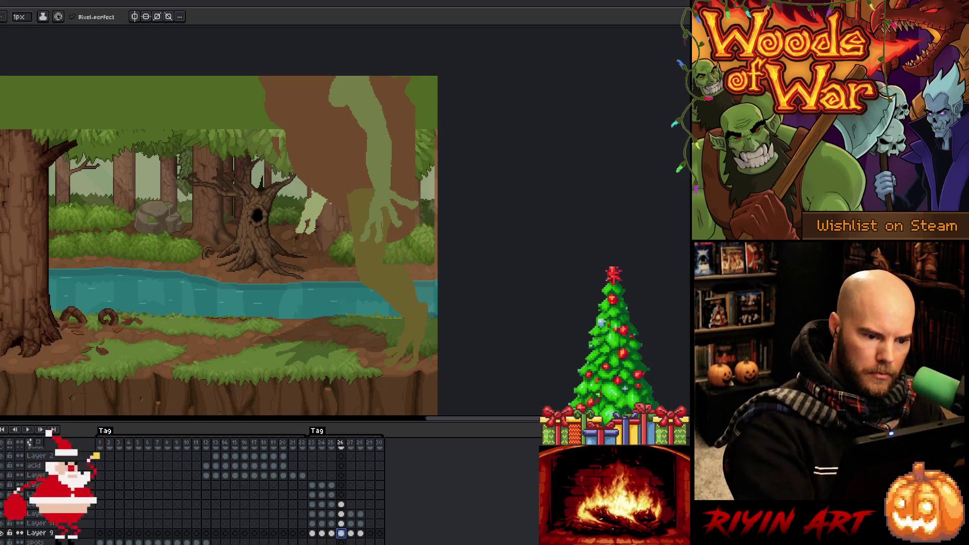
{"action": "key", "text": "m"}
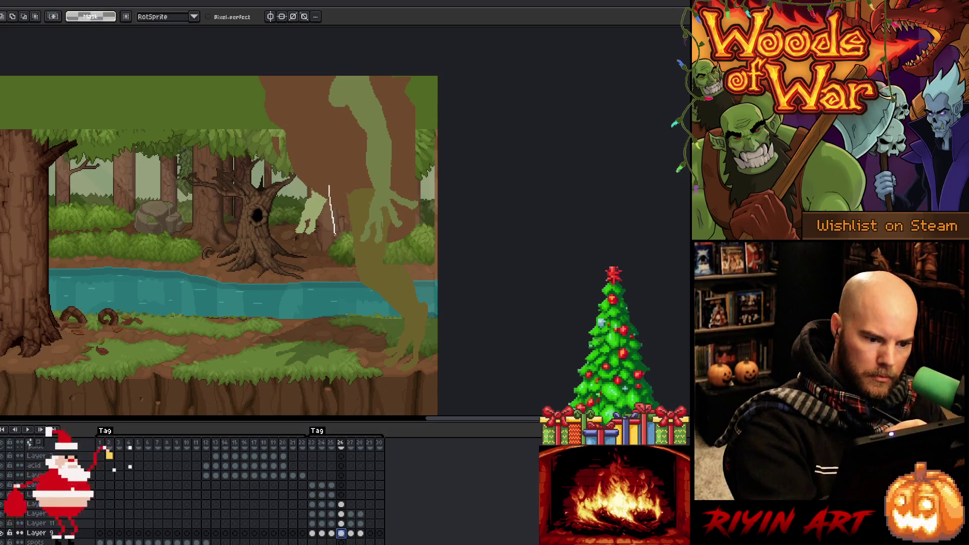
- Lasso a draft outline of the hanging leg below the arm, then discard it
{"action": "left_click_drag", "start_coordinate": [327, 183], "coordinate": [331, 245]}
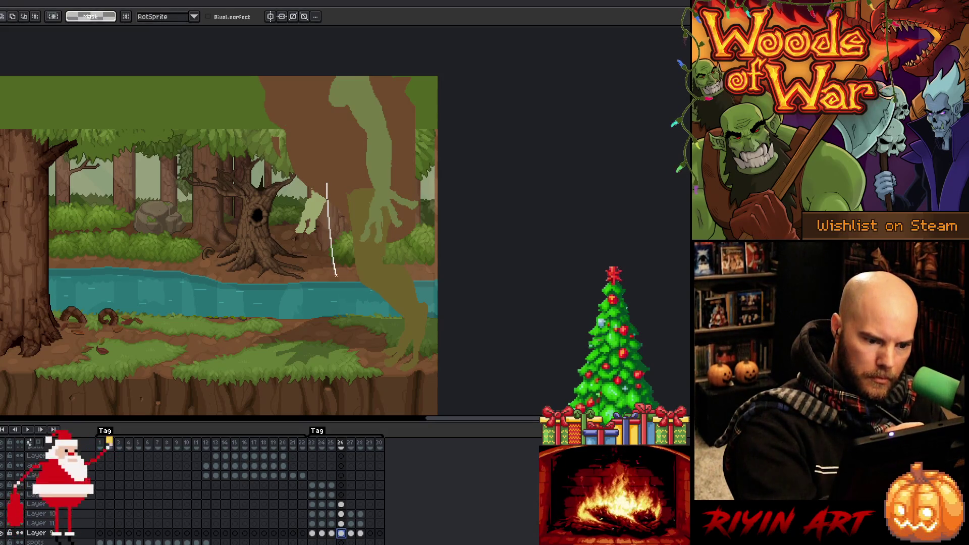
{"action": "left_click_drag", "start_coordinate": [351, 312], "coordinate": [351, 316]}
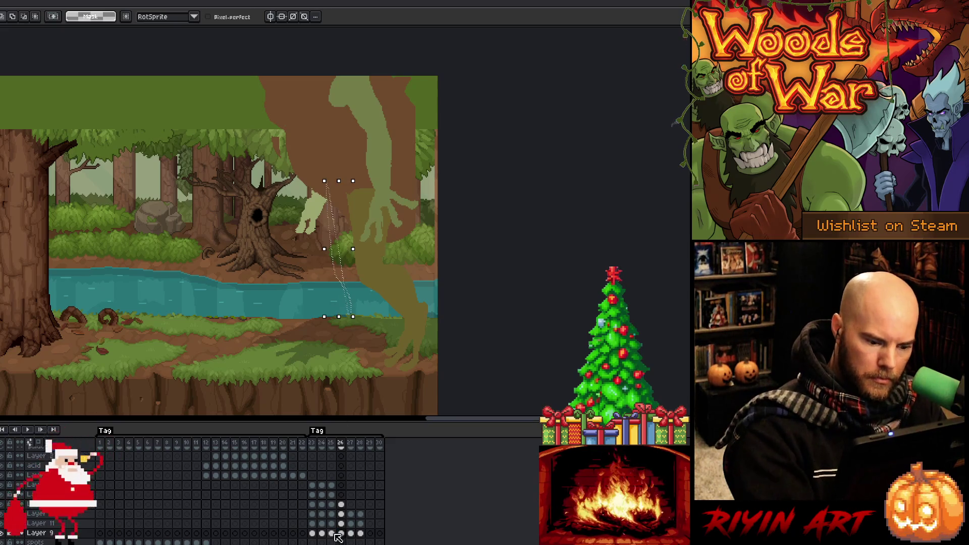
{"action": "key", "text": "Left"}
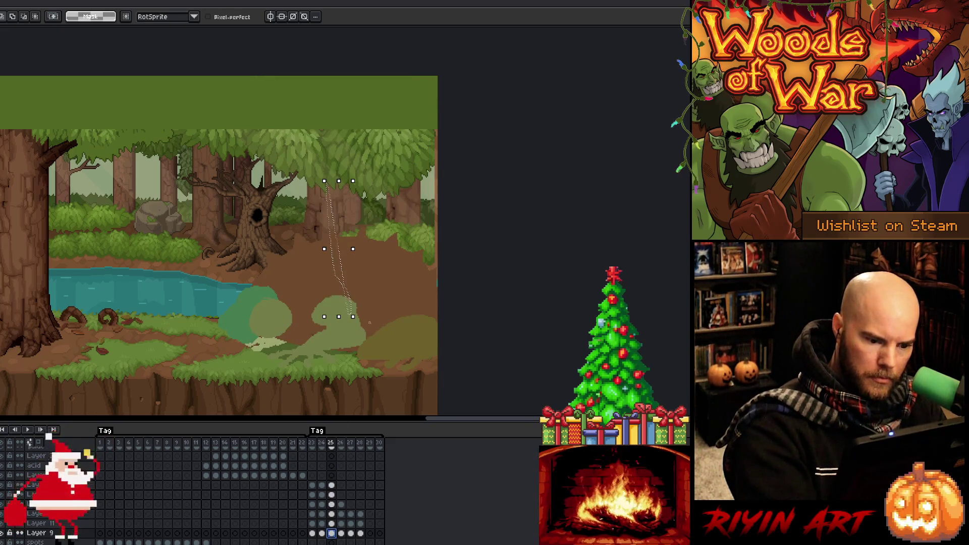
{"action": "key", "text": "Right"}
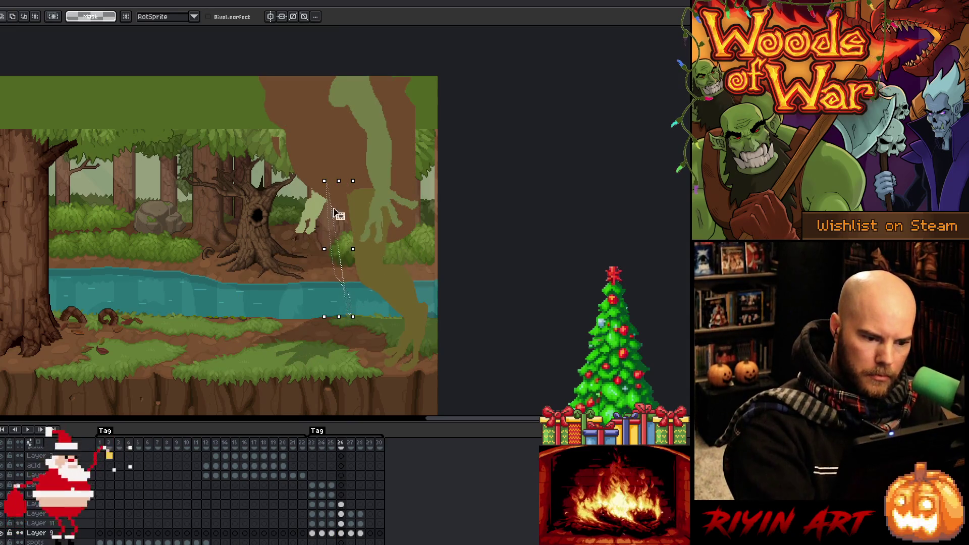
{"action": "key", "text": "ctrl+d"}
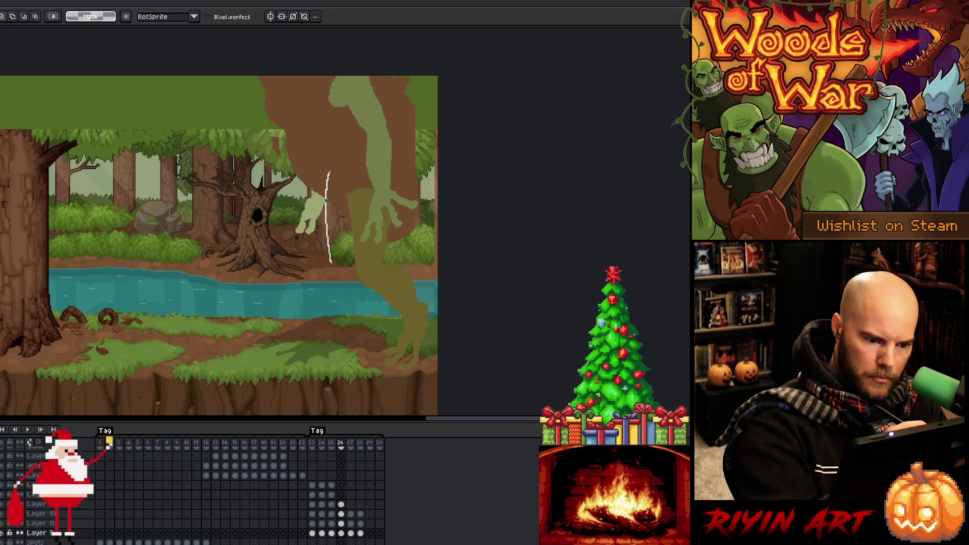
{"action": "left_click_drag", "start_coordinate": [321, 172], "coordinate": [332, 269]}
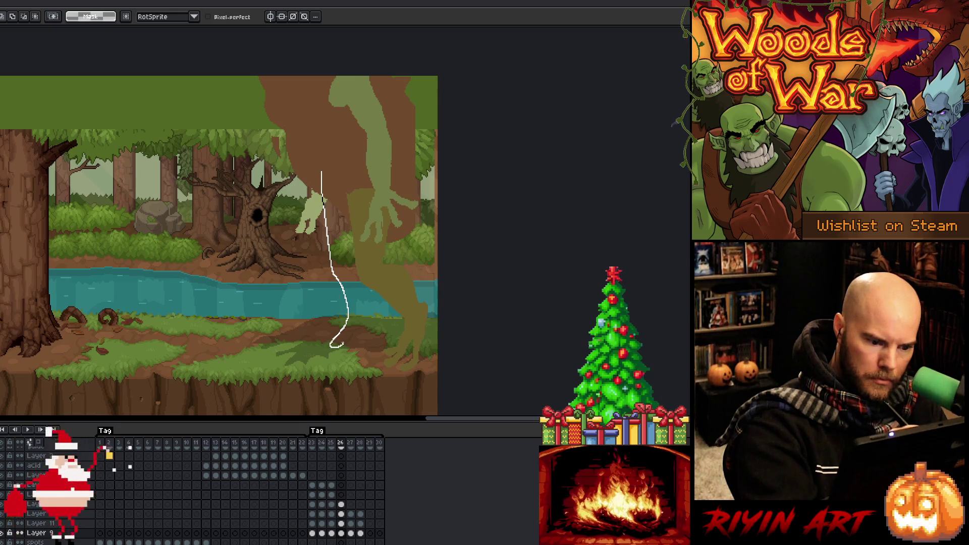
{"action": "left_click_drag", "start_coordinate": [351, 328], "coordinate": [355, 316]}
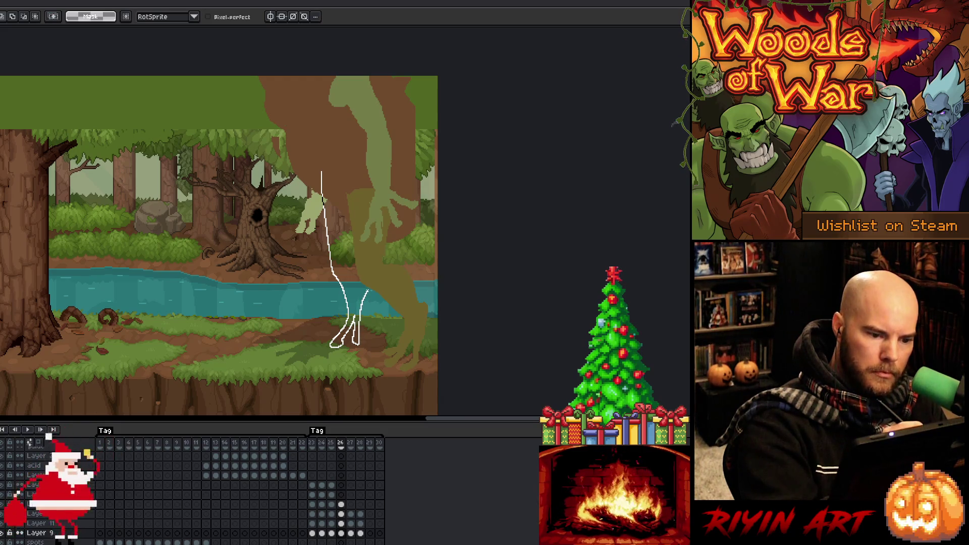
{"action": "key", "text": "ctrl+z"}
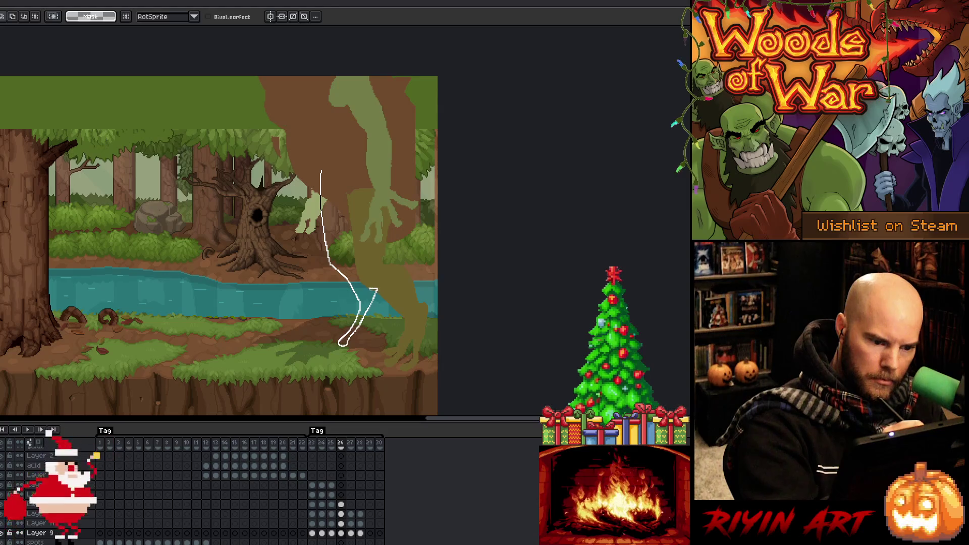
- Complete the leg outline, fill it olive, and recolour it a lighter green
{"action": "left_click_drag", "start_coordinate": [348, 218], "coordinate": [348, 153]}
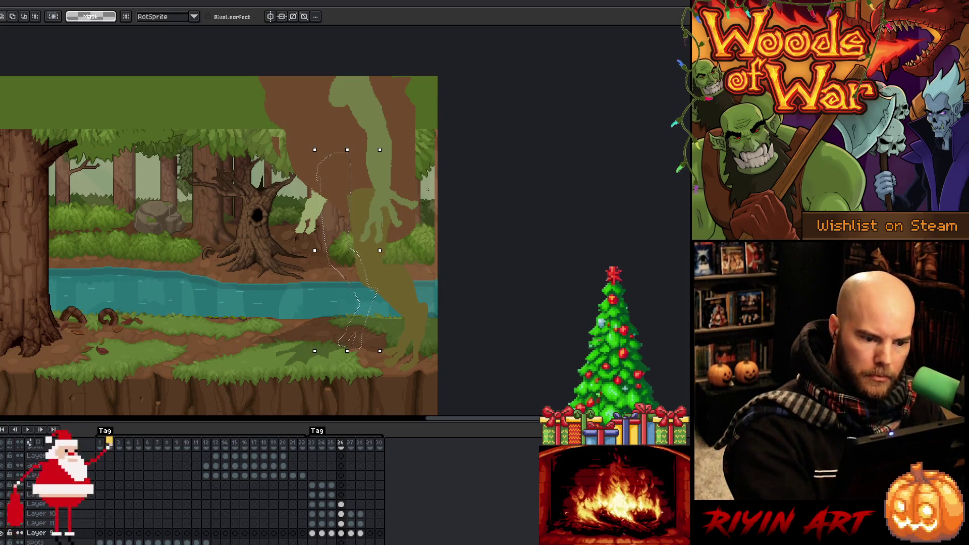
{"action": "key", "text": "ctrl+z"}
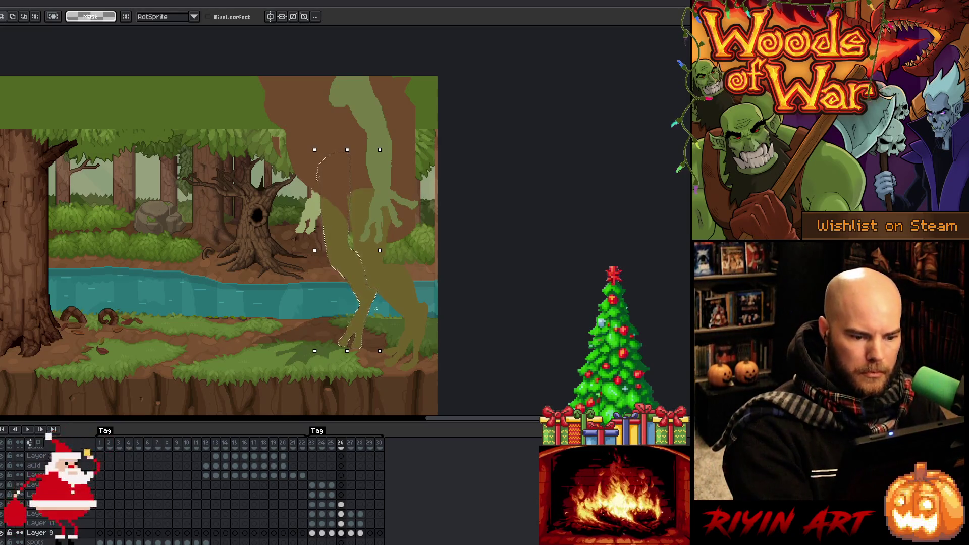
{"action": "key", "text": "ctrl+d"}
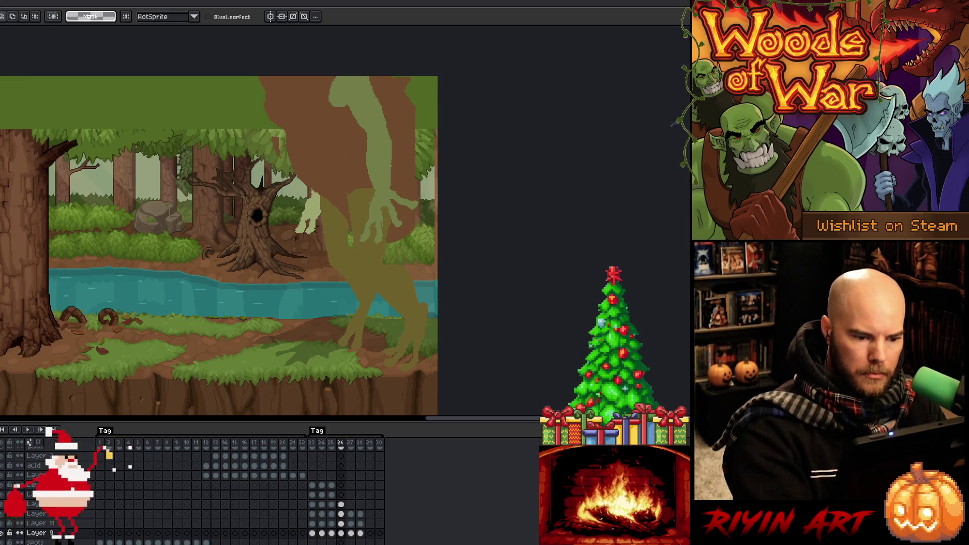
{"action": "key", "text": "g"}
{"action": "left_click", "coordinate": [348, 273]}
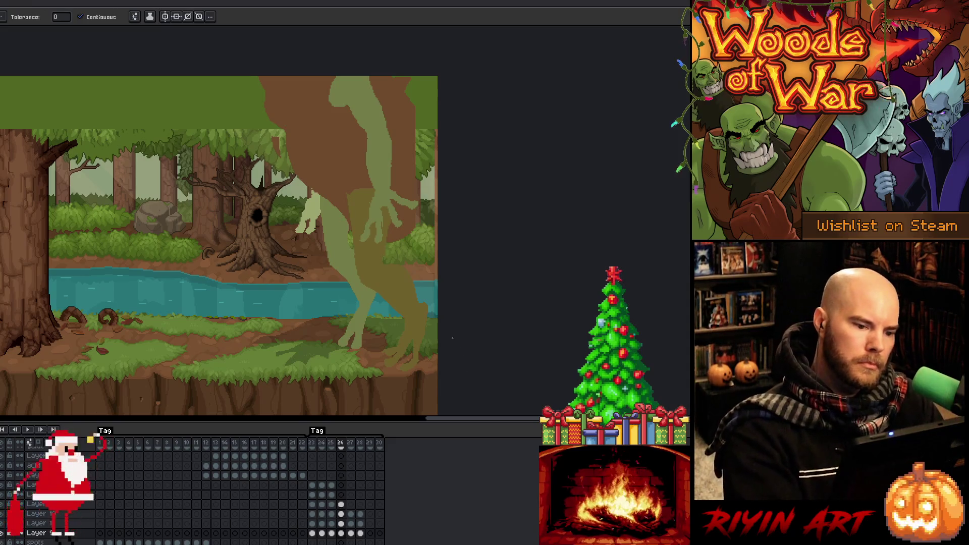
- Lasso an area at the top of the body on Layer 11's frame 26 cel
{"action": "left_click", "coordinate": [341, 523]}
{"action": "key", "text": "b"}
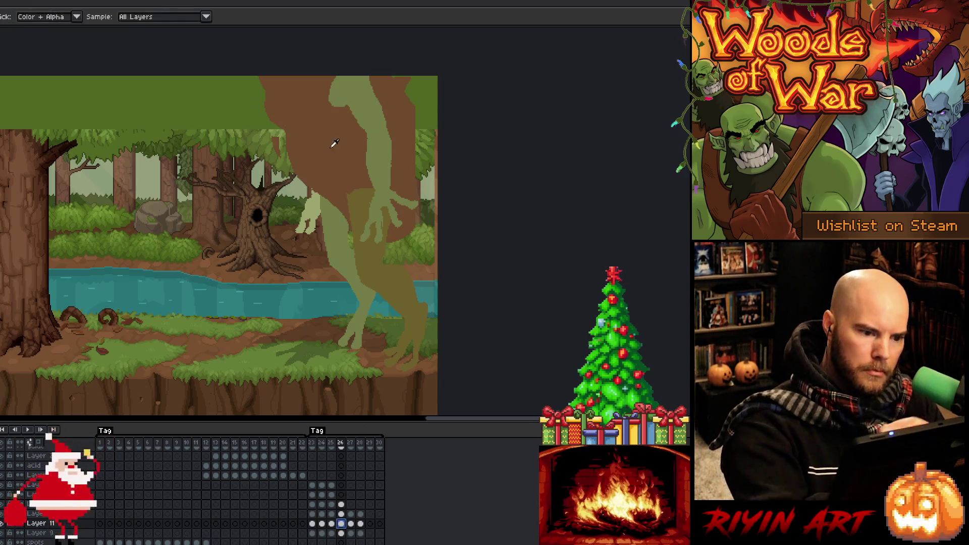
{"action": "key", "text": "m"}
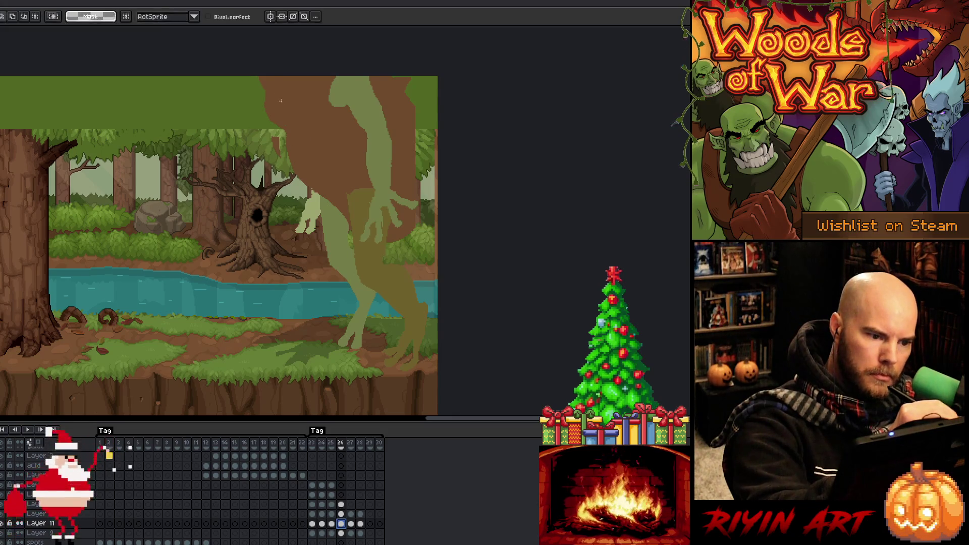
{"action": "mouse_move", "coordinate": [266, 89]}
{"action": "left_mouse_down"}
{"action": "mouse_move", "coordinate": [281, 106]}
{"action": "mouse_move", "coordinate": [289, 159]}
{"action": "mouse_move", "coordinate": [357, 229]}
{"action": "left_mouse_up"}
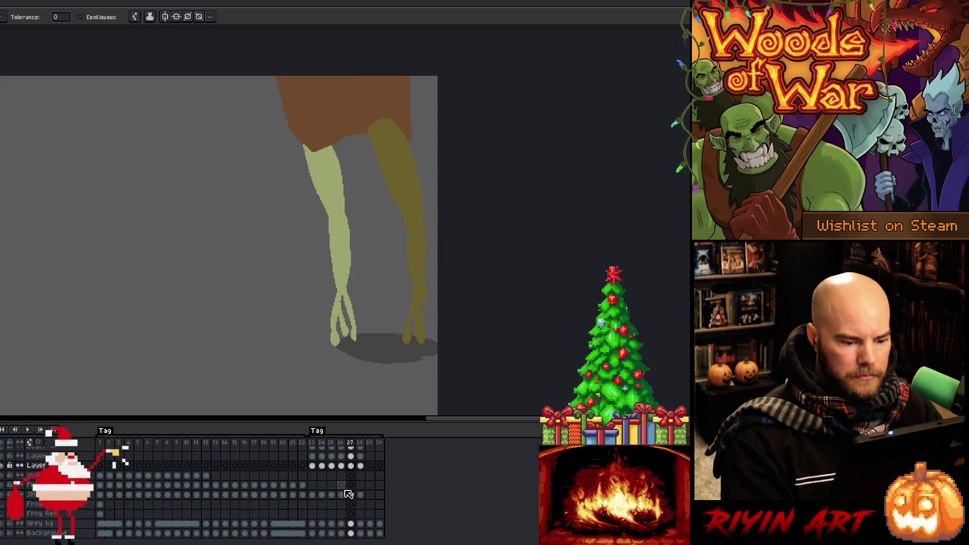
- Raise frame 27's legs about 90 px and play the animation to check
{"action": "scroll", "coordinate": [350, 497], "scroll_direction": "up", "scroll_amount": 3}
{"action": "left_click_drag", "start_coordinate": [351, 495], "coordinate": [350, 514]}
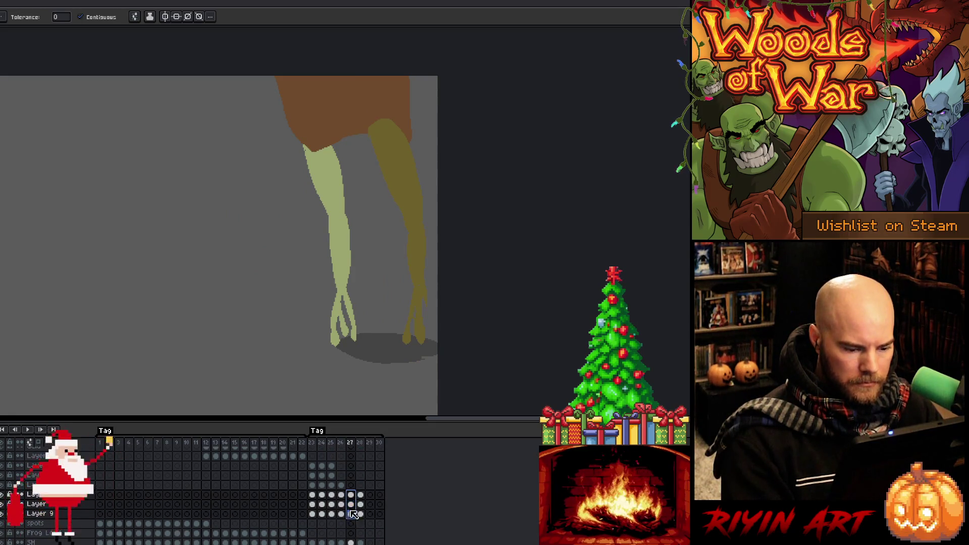
{"action": "key", "text": "v"}
{"action": "left_click_drag", "start_coordinate": [350, 271], "coordinate": [351, 225]}
{"action": "key", "text": "Left"}
{"action": "key", "text": "Return"}
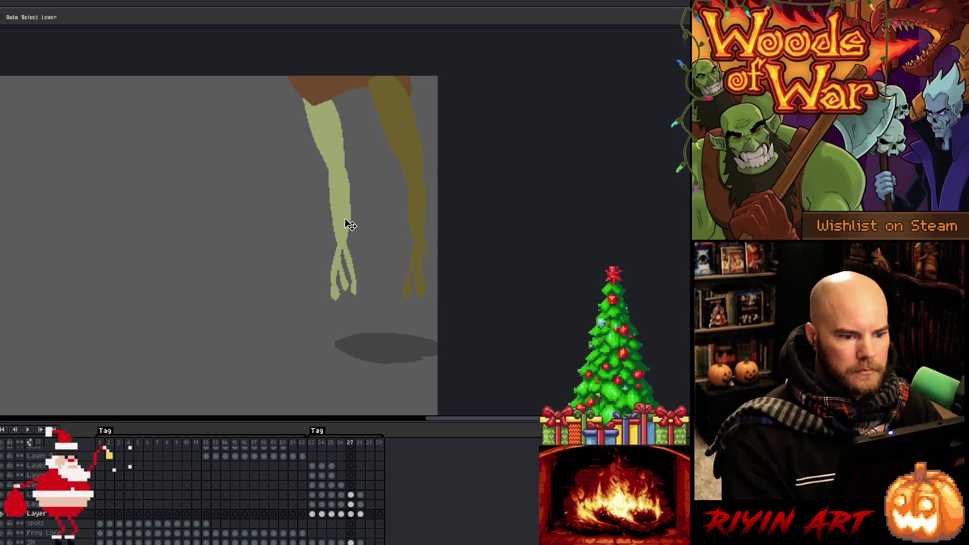
{"action": "key", "text": "Right"}
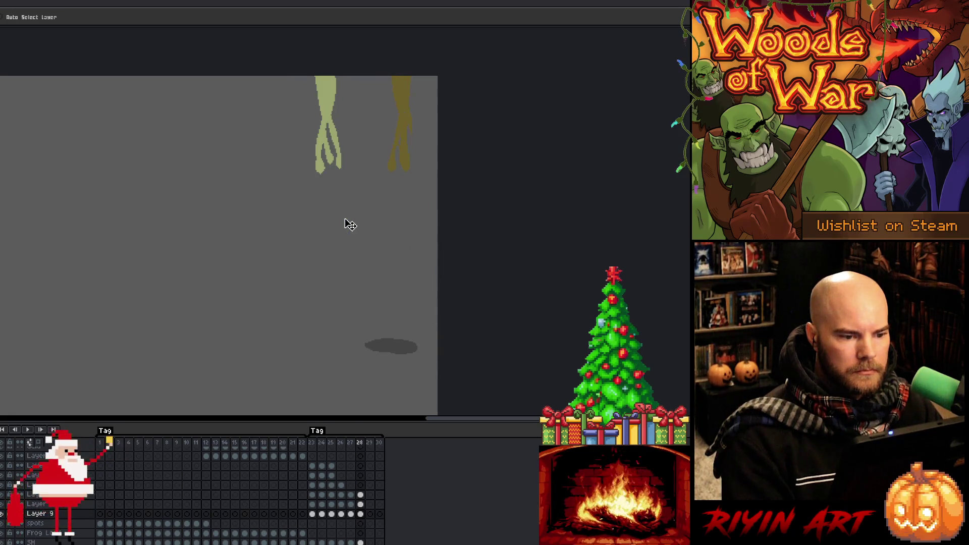
{"action": "key", "text": "Left"}
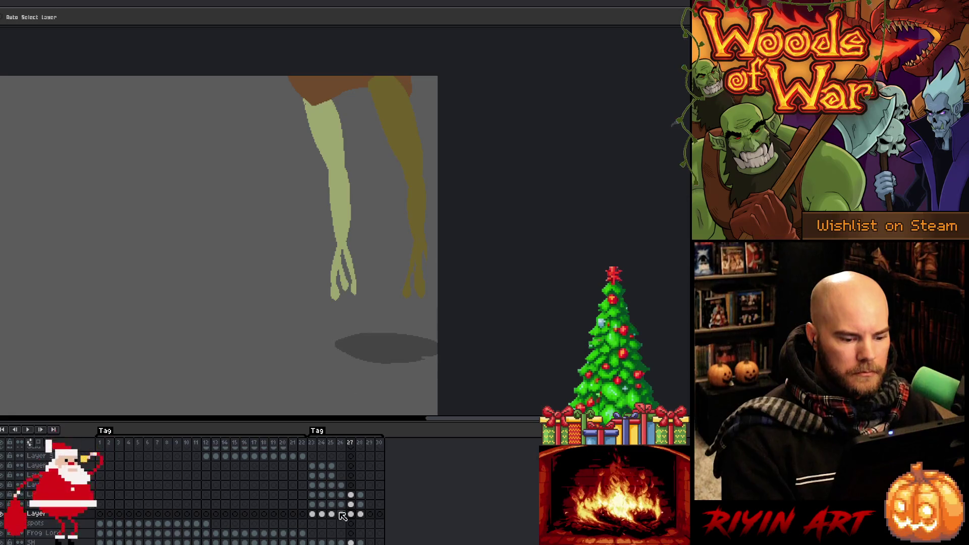
- Raise frame 27's arms about 70 px and move frame 28's legs up and right
{"action": "left_click_drag", "start_coordinate": [353, 514], "coordinate": [351, 485]}
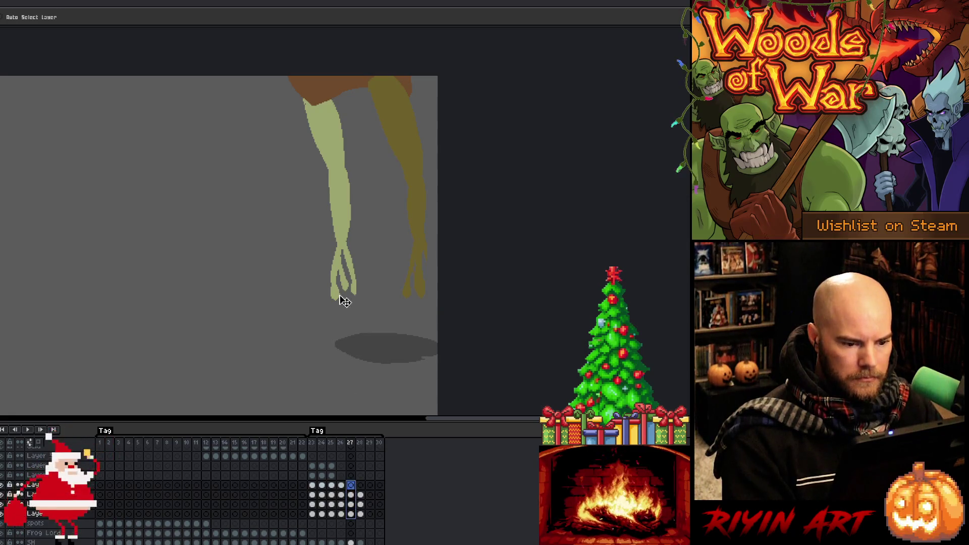
{"action": "left_click_drag", "start_coordinate": [340, 230], "coordinate": [345, 195]}
{"action": "key", "text": "Return"}
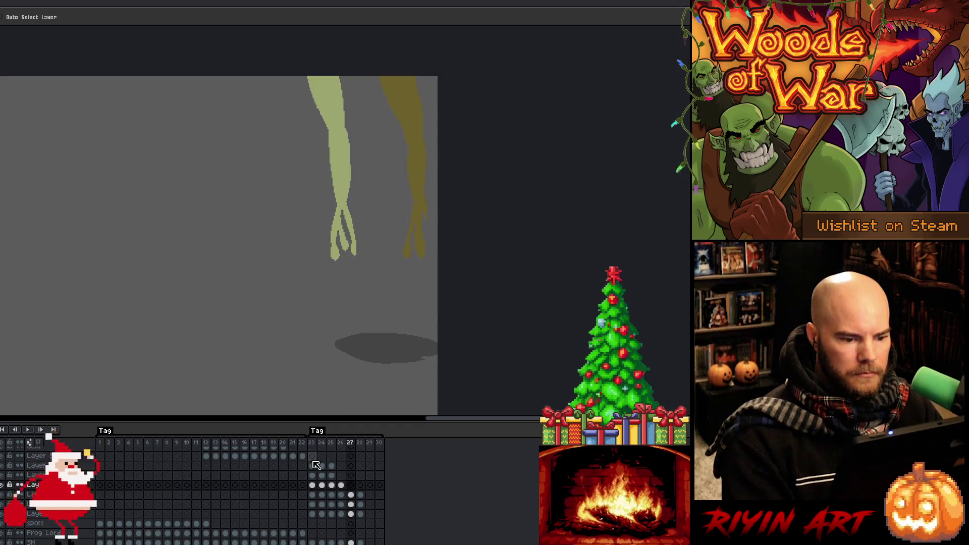
{"action": "left_click_drag", "start_coordinate": [358, 514], "coordinate": [361, 485]}
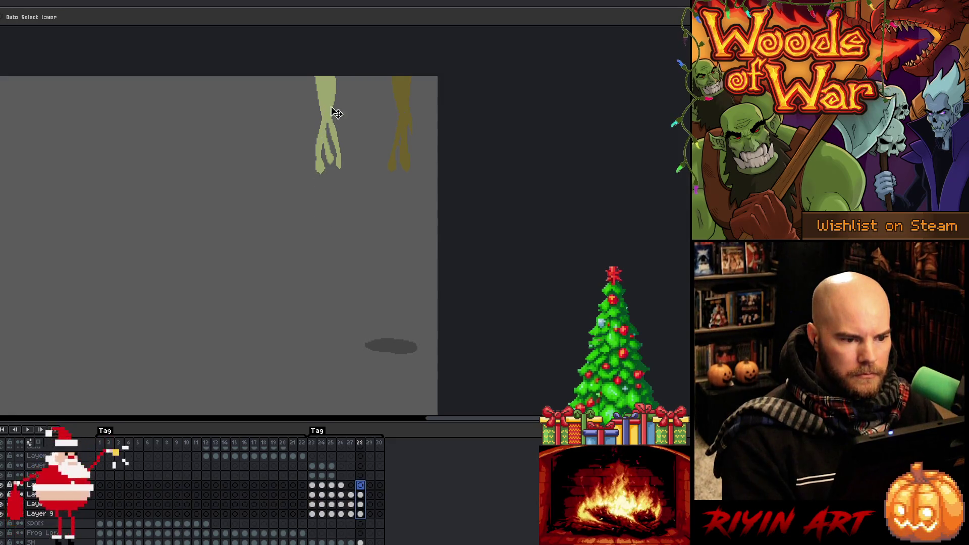
{"action": "left_click_drag", "start_coordinate": [331, 112], "coordinate": [342, 66]}
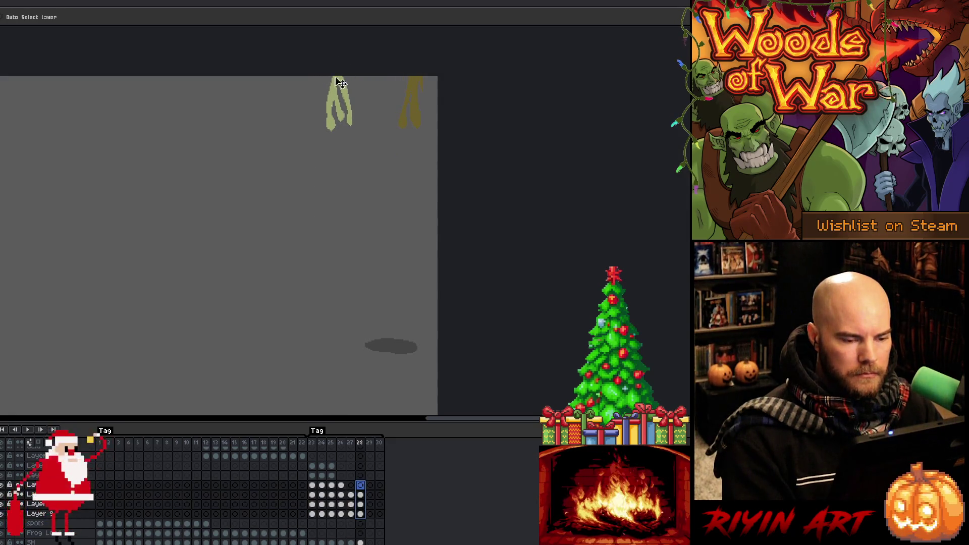
{"action": "key", "text": "Left"}
{"action": "key", "text": "Return"}
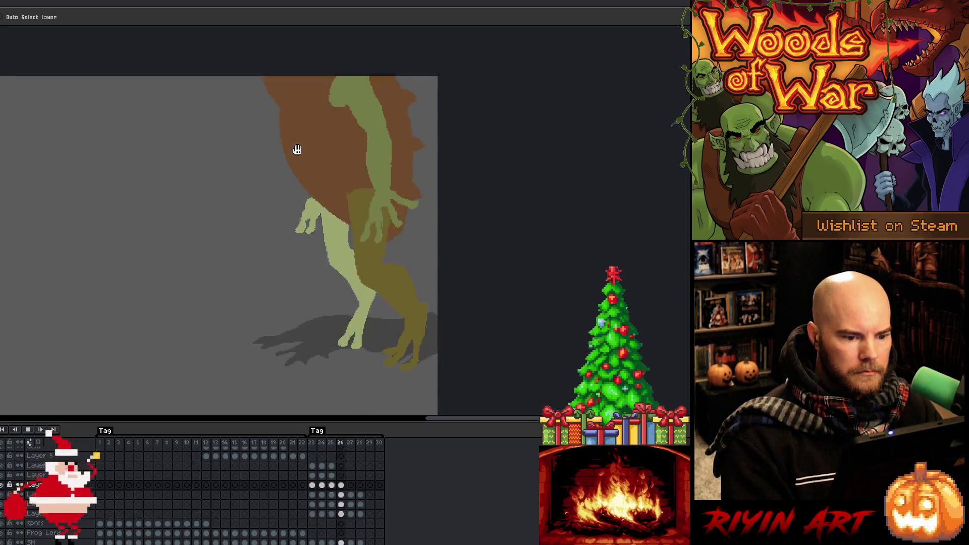
{"action": "key", "text": "Return"}
- Compare neighbouring frames, then raise frame 27's hanging legs higher and replay
{"action": "key", "text": "Left"}
{"action": "key", "text": "Left"}
{"action": "key", "text": "Left"}
{"action": "key", "text": "Right"}
{"action": "key", "text": "Right"}
{"action": "key", "text": "Left"}
{"action": "key", "text": "Right"}
{"action": "key", "text": "Left"}
{"action": "key", "text": "Right"}
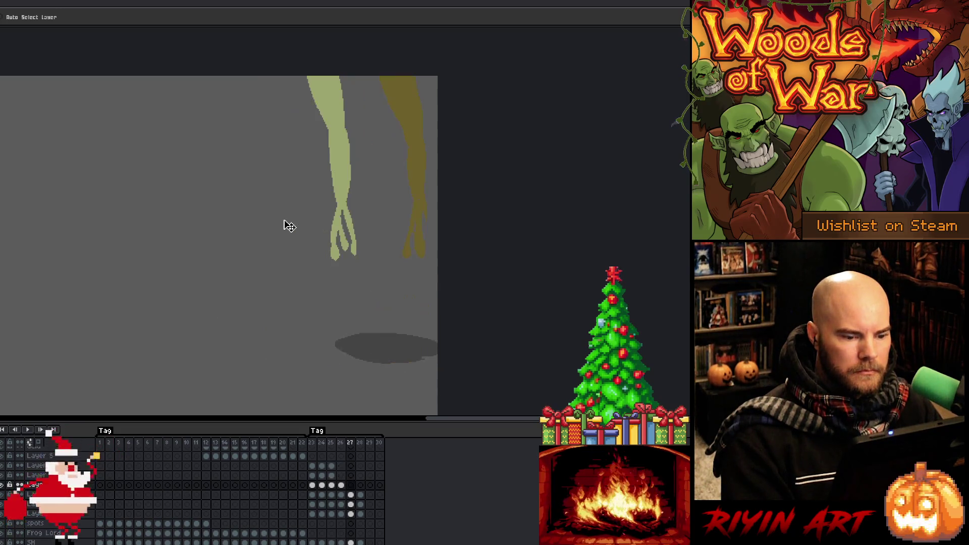
{"action": "left_click_drag", "start_coordinate": [352, 495], "coordinate": [353, 514]}
{"action": "left_click_drag", "start_coordinate": [343, 198], "coordinate": [343, 141]}
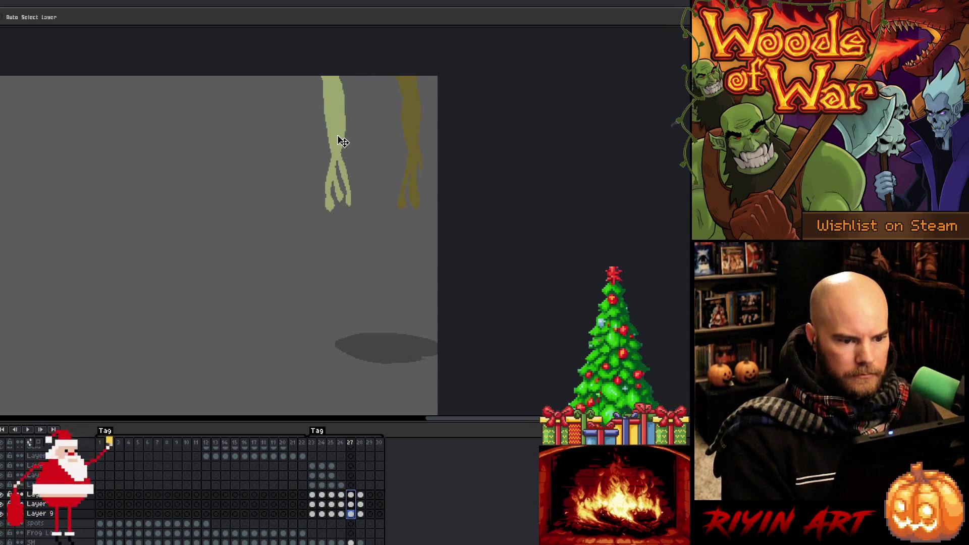
{"action": "key", "text": "Left"}
{"action": "key", "text": "Right"}
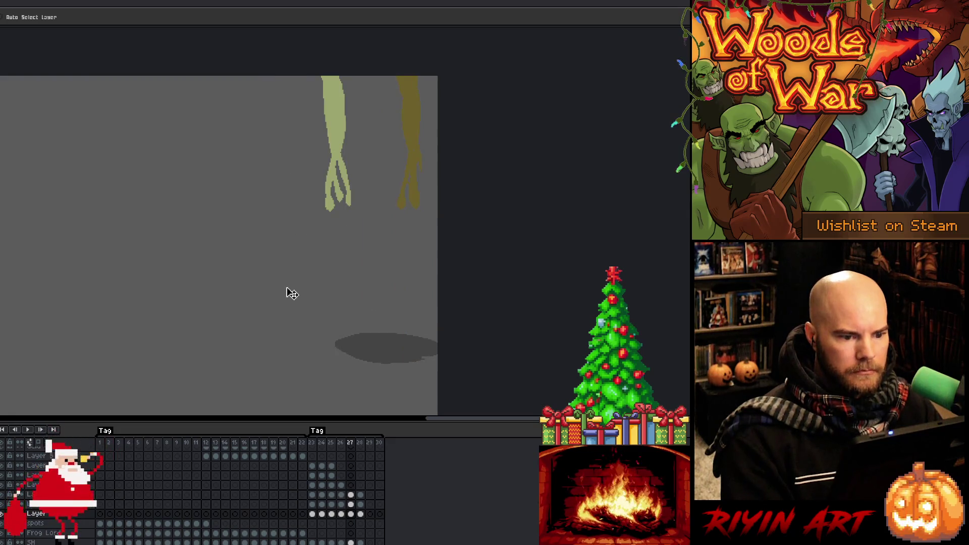
{"action": "key", "text": "Return"}
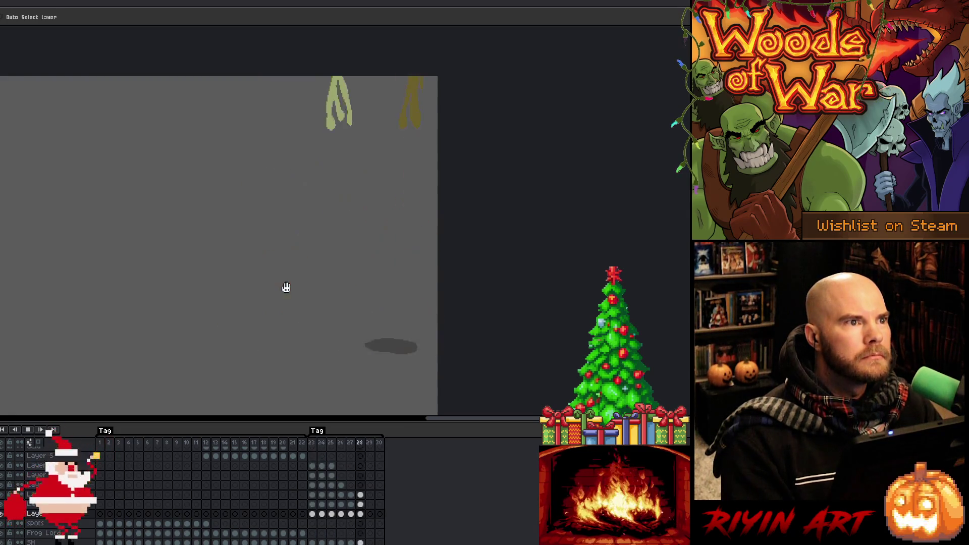
{"action": "key", "text": "Return"}
- Select frame 28's cels on three layers and replay the animation
{"action": "left_click_drag", "start_coordinate": [361, 497], "coordinate": [361, 514]}
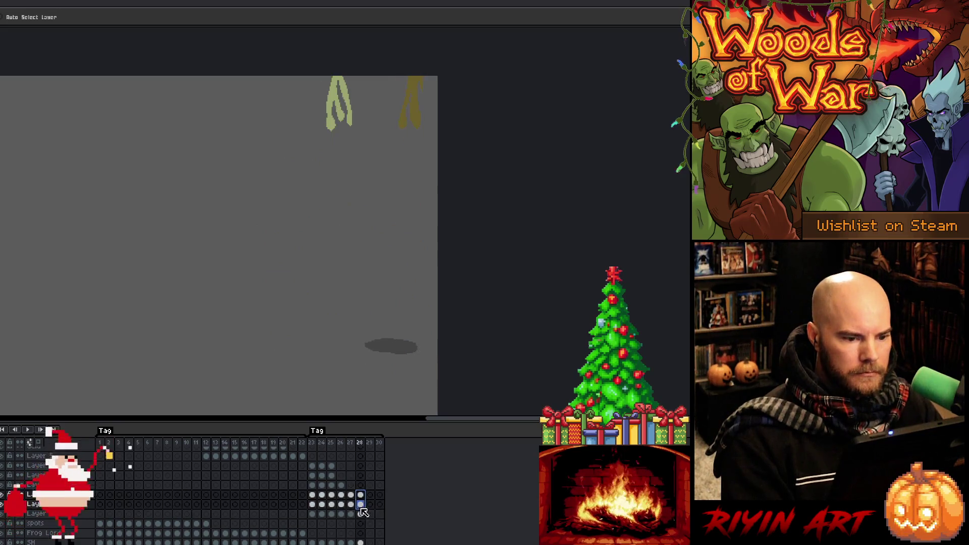
{"action": "key", "text": "Delete"}
{"action": "key", "text": "Return"}
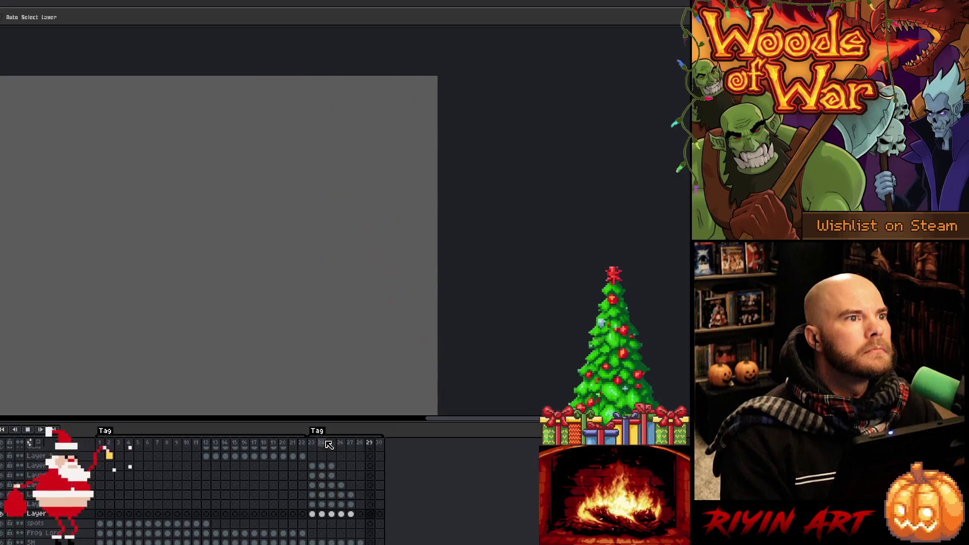
- Stop playback and step through frames 25 to 28 to review the leg poses
{"action": "key", "text": "Return"}
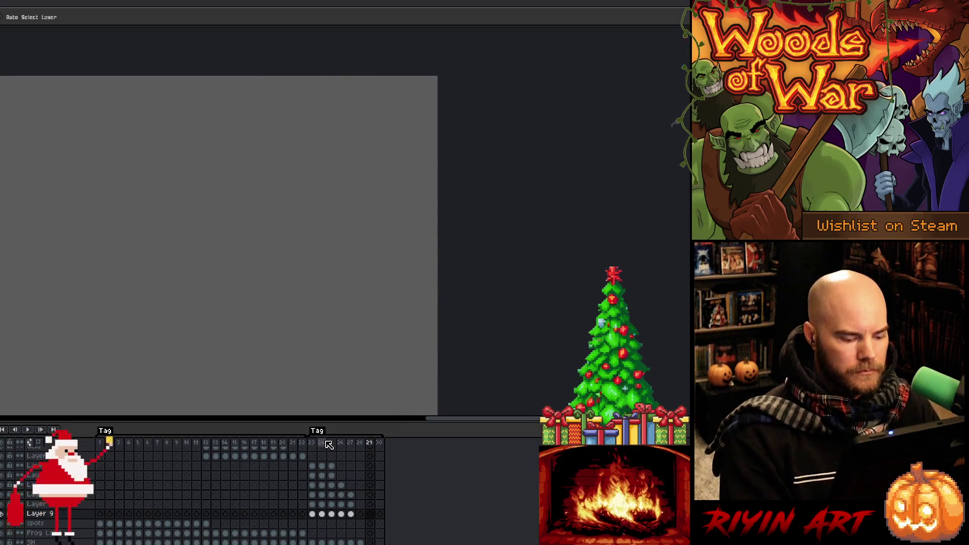
{"action": "key", "text": "Left"}
{"action": "key", "text": "Left"}
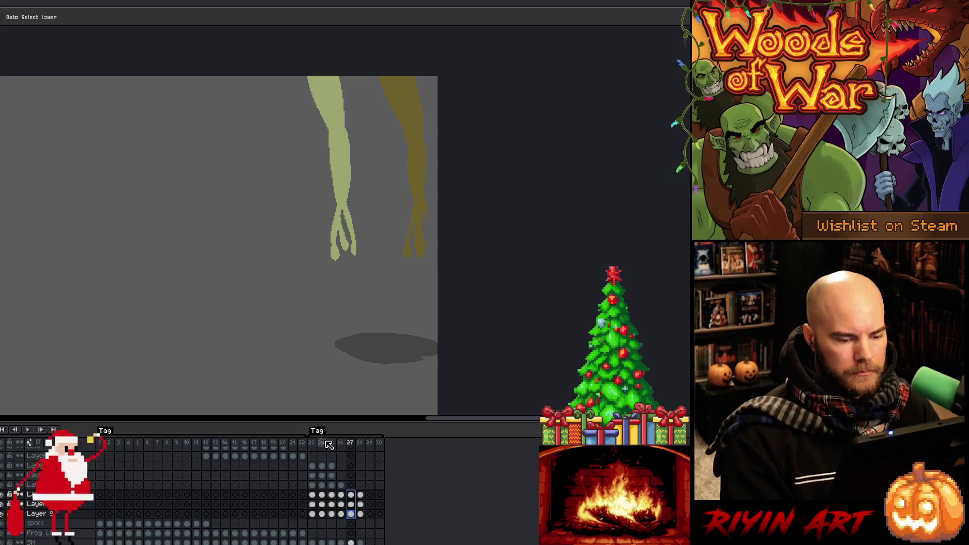
{"action": "key", "text": "Right"}
{"action": "key", "text": "Up"}
{"action": "key", "text": "Up"}
{"action": "key", "text": "Up"}
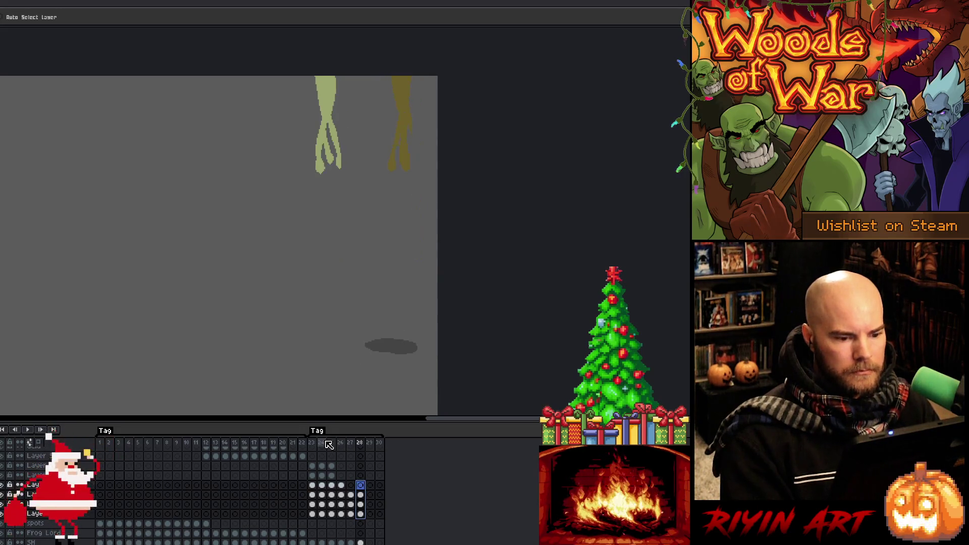
{"action": "key", "text": "Left"}
{"action": "key", "text": "Left"}
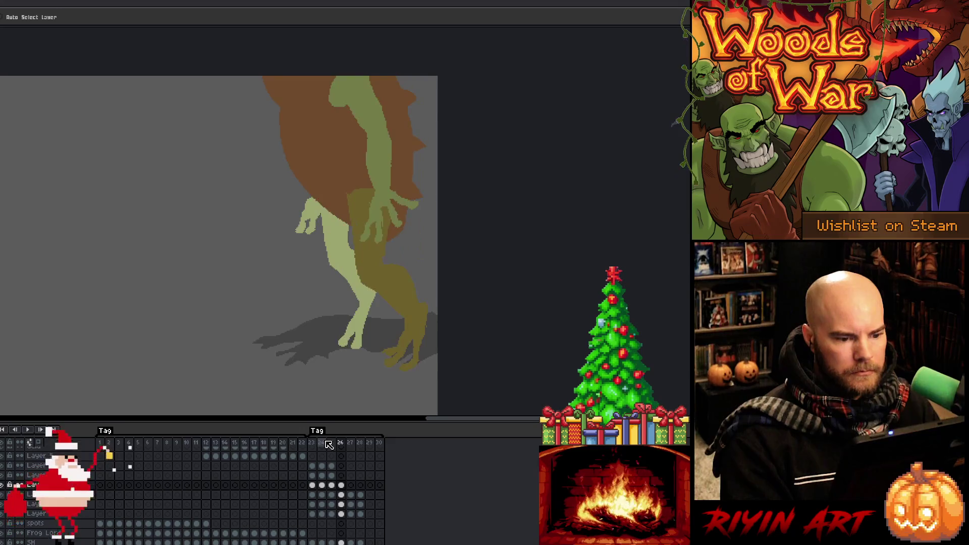
{"action": "key", "text": "Left"}
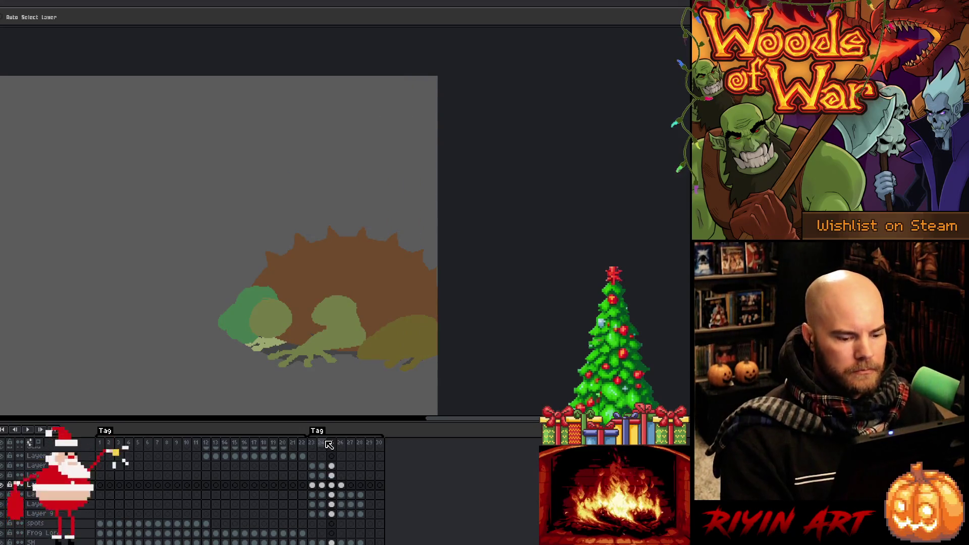
{"action": "key", "text": "Right"}
{"action": "key", "text": "Right"}
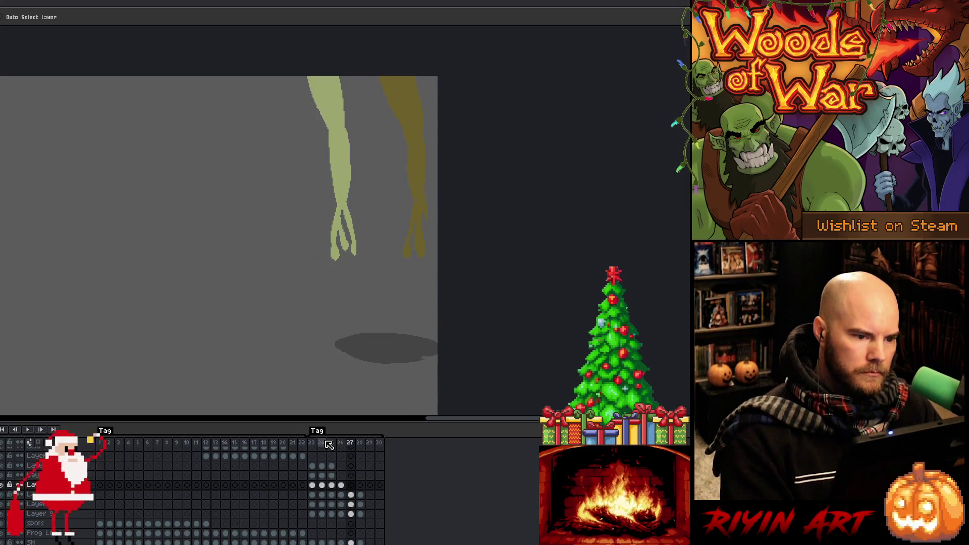
- Undo frame 27's leg raises so the legs hang beneath the body, comparing frames
{"action": "key", "text": "ctrl+v"}
{"action": "key", "text": "shift+Down"}
{"action": "key", "text": "shift+Down"}
{"action": "key", "text": "shift+Down"}
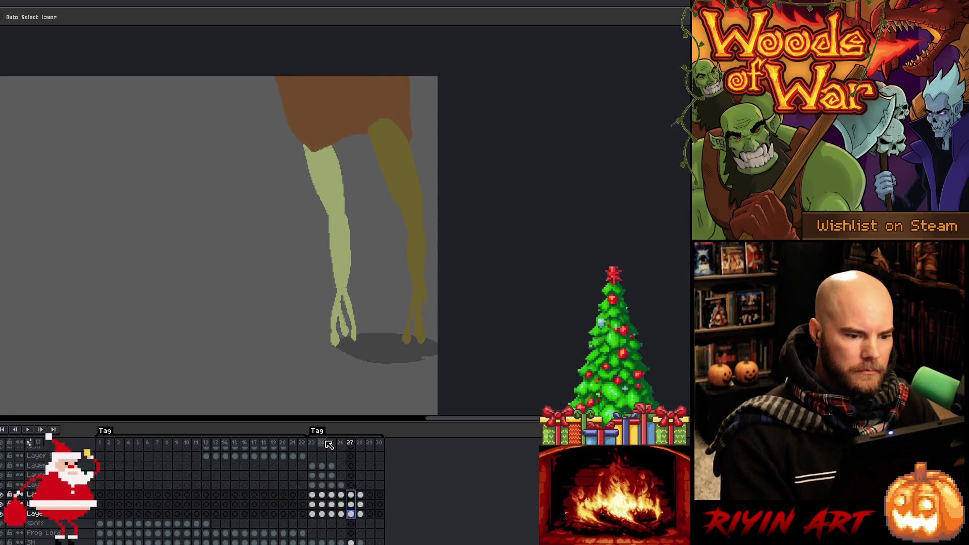
{"action": "key", "text": "Right"}
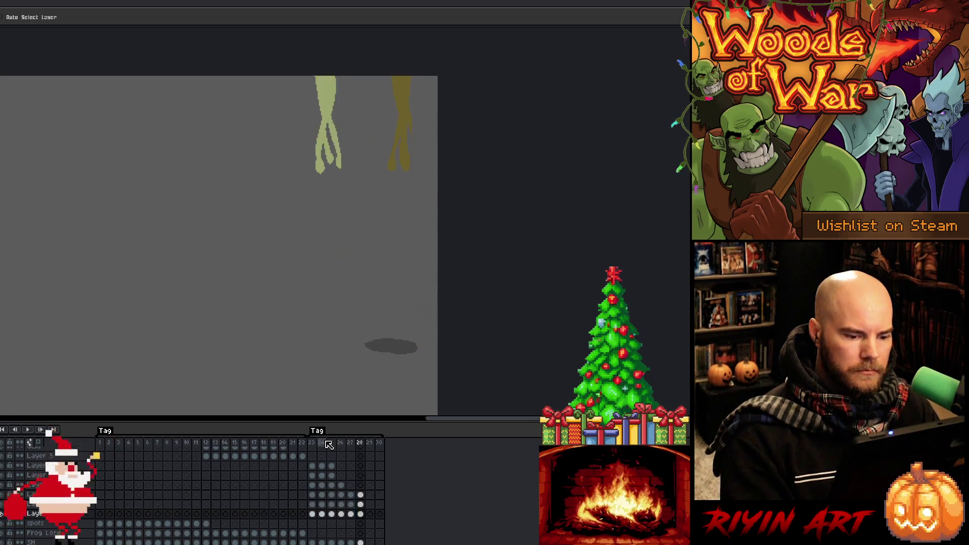
{"action": "key", "text": "Left"}
{"action": "key", "text": "Left"}
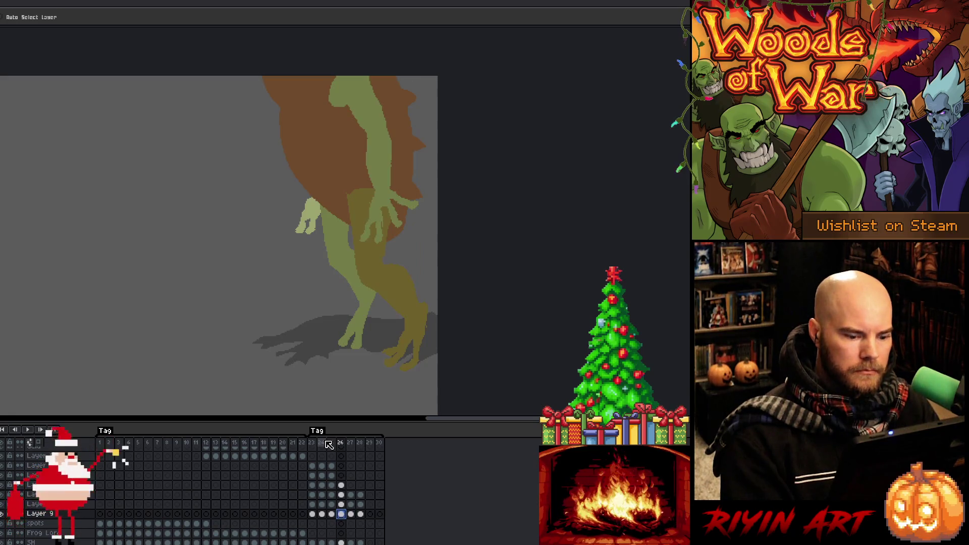
{"action": "key", "text": "Right"}
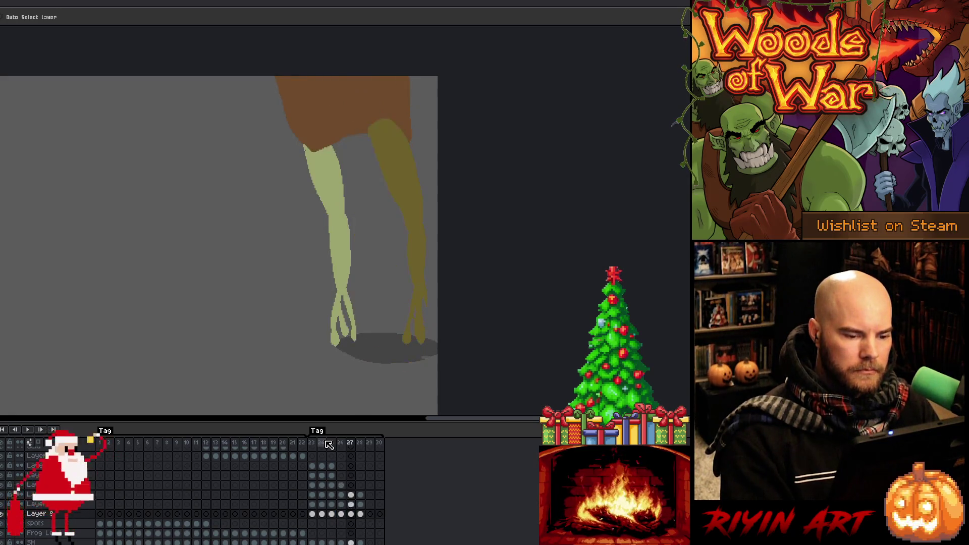
{"action": "key", "text": "Left"}
{"action": "key", "text": "Right"}
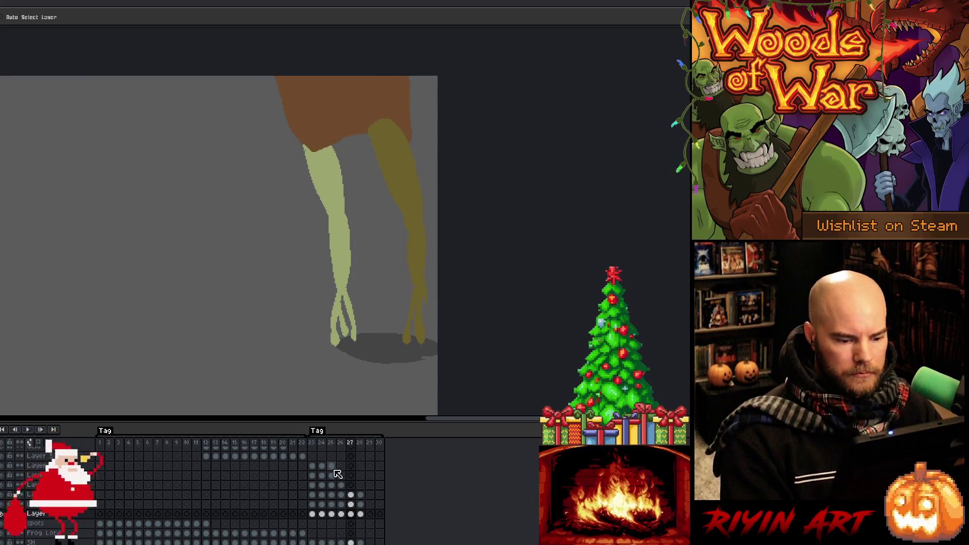
{"action": "left_click_drag", "start_coordinate": [350, 496], "coordinate": [351, 514]}
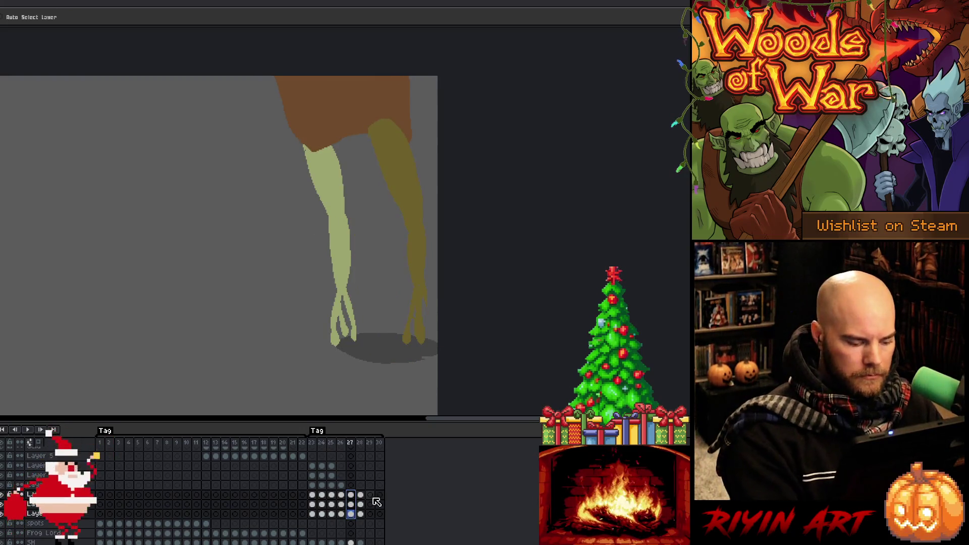
- Nudge frame 27's hanging legs up and left, comparing it against frames 26 and 28
{"action": "left_click_drag", "start_coordinate": [331, 189], "coordinate": [323, 139]}
{"action": "key", "text": "Left"}
{"action": "key", "text": "Right"}
{"action": "key", "text": "Left"}
{"action": "key", "text": "Right"}
{"action": "key", "text": "Left"}
{"action": "key", "text": "Right"}
{"action": "key", "text": "Left"}
{"action": "key", "text": "Right"}
{"action": "key", "text": "Left"}
{"action": "key", "text": "Right"}
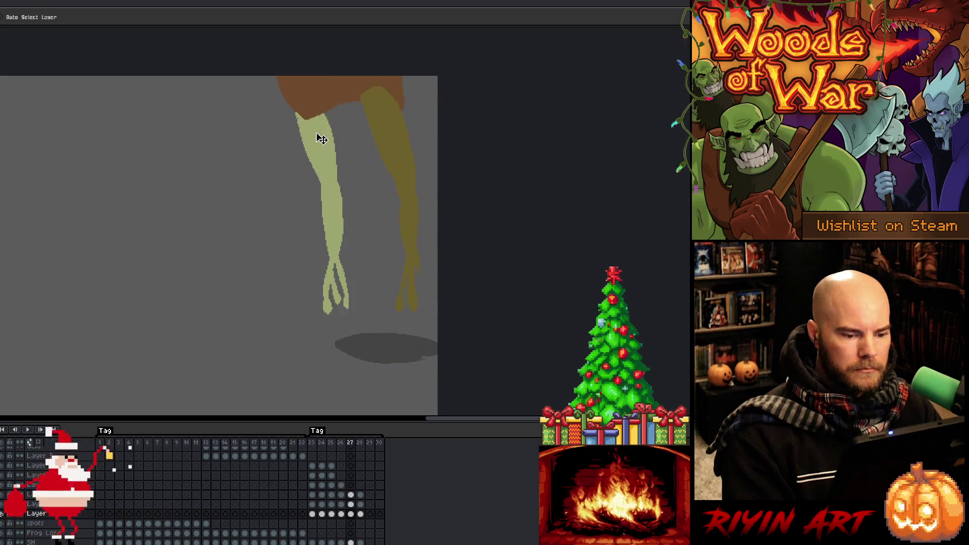
{"action": "key", "text": "Right"}
{"action": "key", "text": "Left"}
{"action": "key", "text": "Right"}
{"action": "key", "text": "Left"}
{"action": "key", "text": "Left"}
{"action": "key", "text": "Right"}
{"action": "key", "text": "Right"}
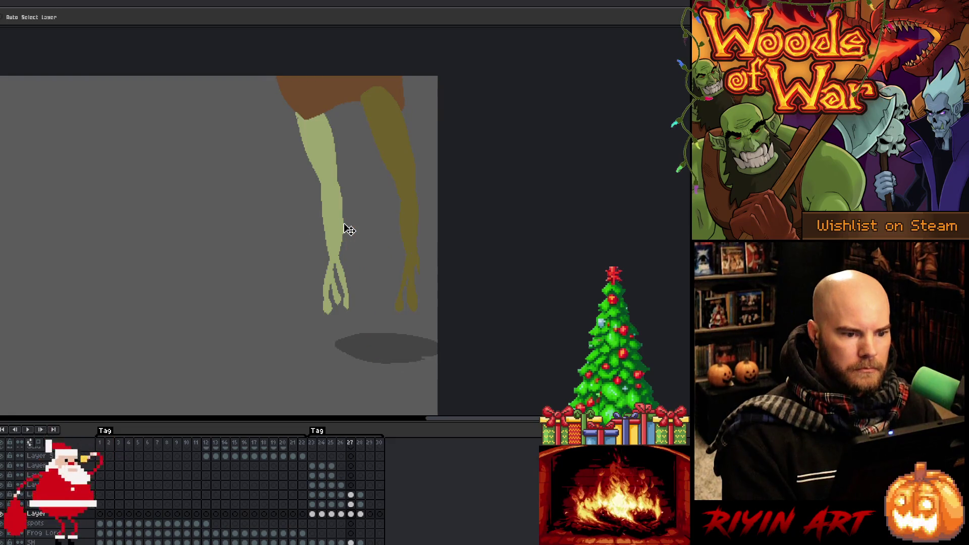
- Trial-move frame 28's legs up and left across the three leg layers, comparing with frame 27
{"action": "left_click", "coordinate": [361, 496]}
{"action": "left_click_drag", "start_coordinate": [365, 502], "coordinate": [362, 514]}
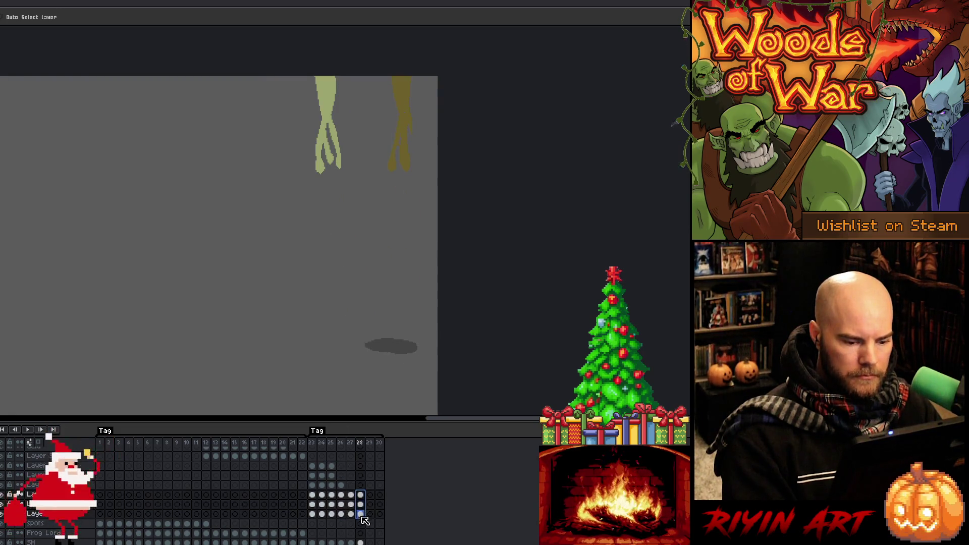
{"action": "left_click_drag", "start_coordinate": [328, 108], "coordinate": [314, 81]}
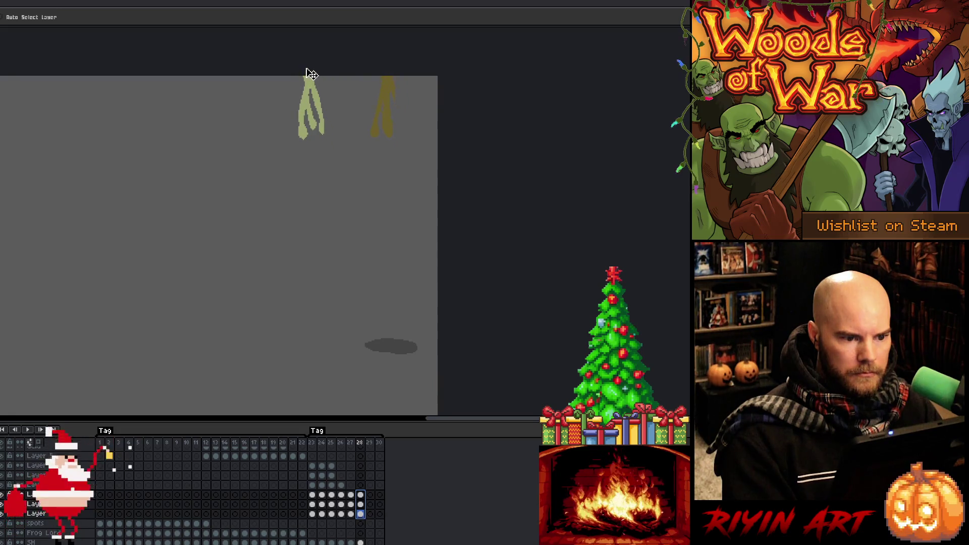
{"action": "key", "text": "Left"}
{"action": "key", "text": "Right"}
{"action": "key", "text": "Left"}
{"action": "key", "text": "Left"}
{"action": "key", "text": "Right"}
{"action": "key", "text": "Right"}
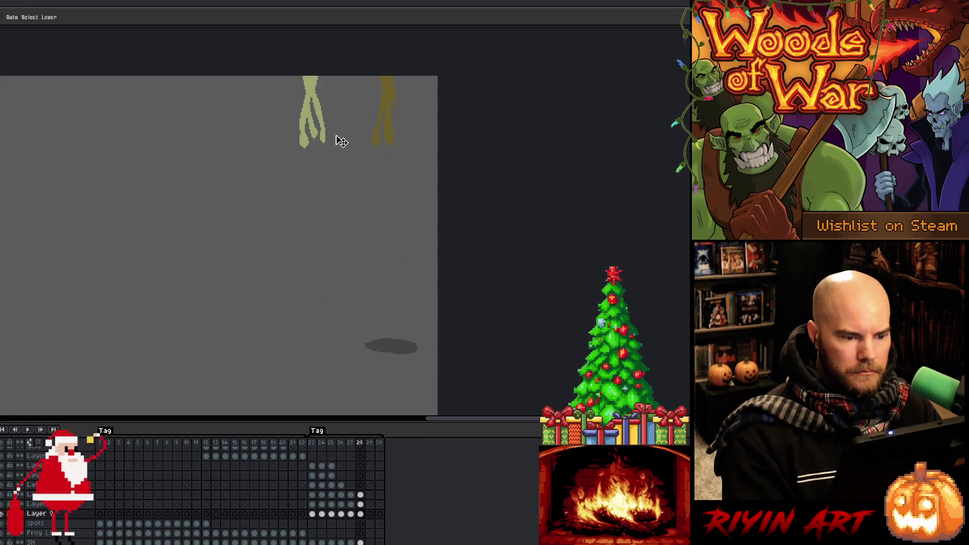
- Undo frame 28's leg move, recheck frames 27 and 28, and play the animation
{"action": "key", "text": "ctrl+z"}
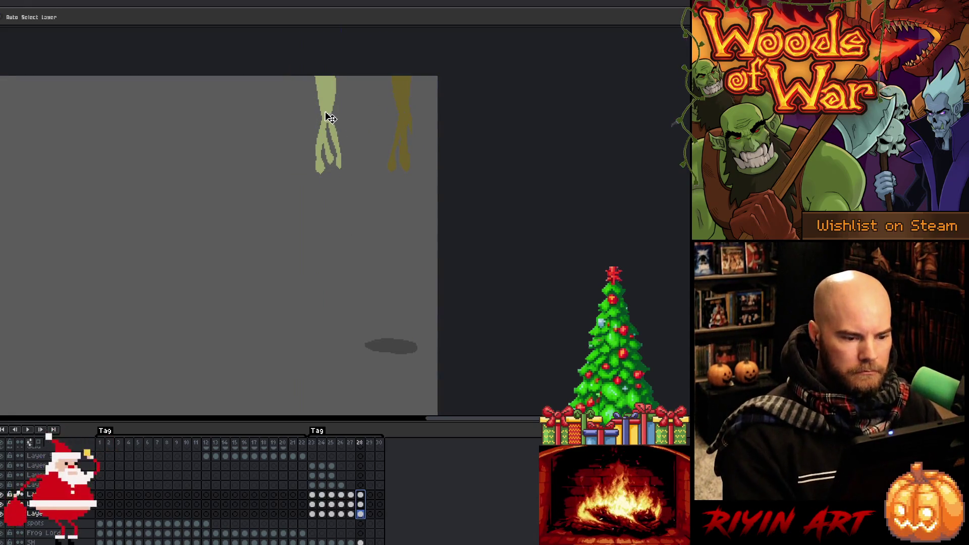
{"action": "key", "text": "Left"}
{"action": "key", "text": "Right"}
{"action": "key", "text": "Left"}
{"action": "key", "text": "Right"}
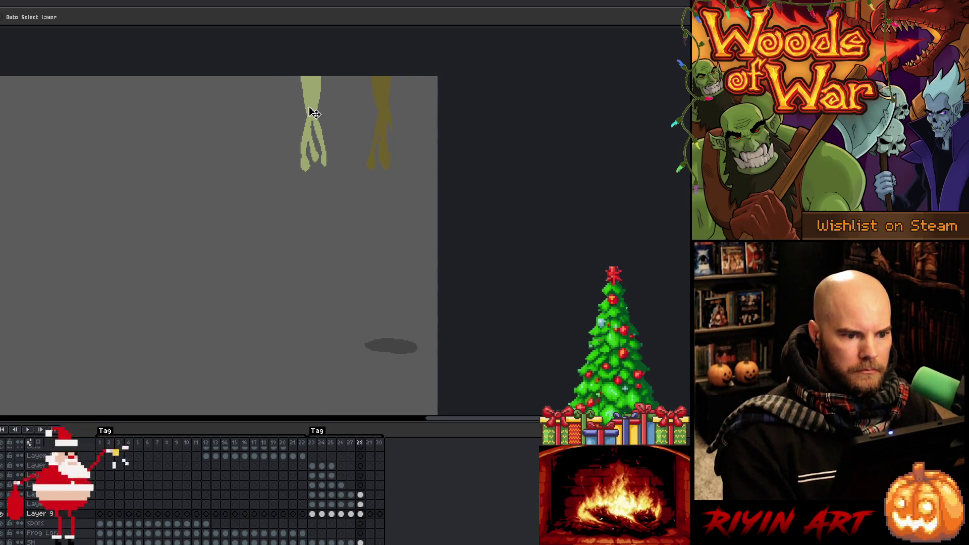
{"action": "key", "text": "Left"}
{"action": "key", "text": "Right"}
{"action": "key", "text": "Left"}
{"action": "key", "text": "Right"}
{"action": "key", "text": "Return"}
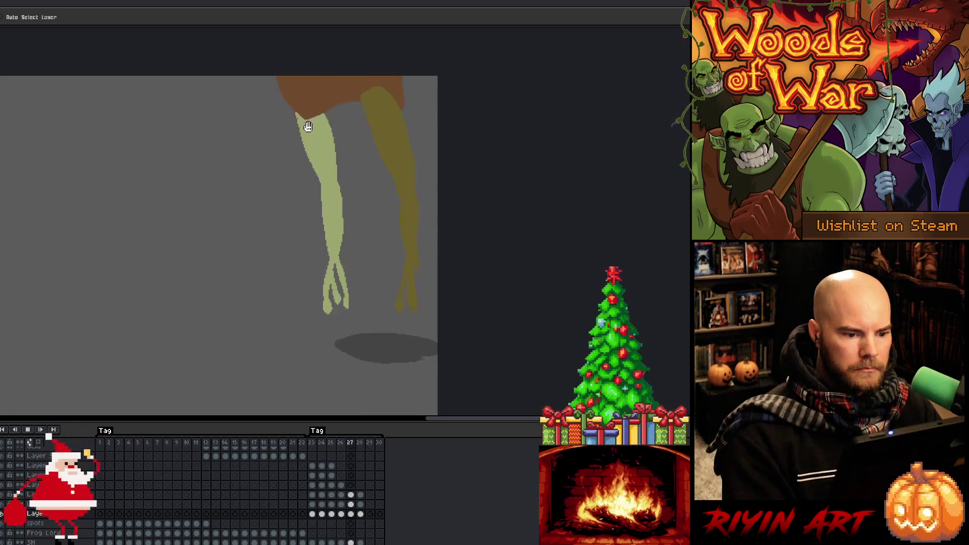
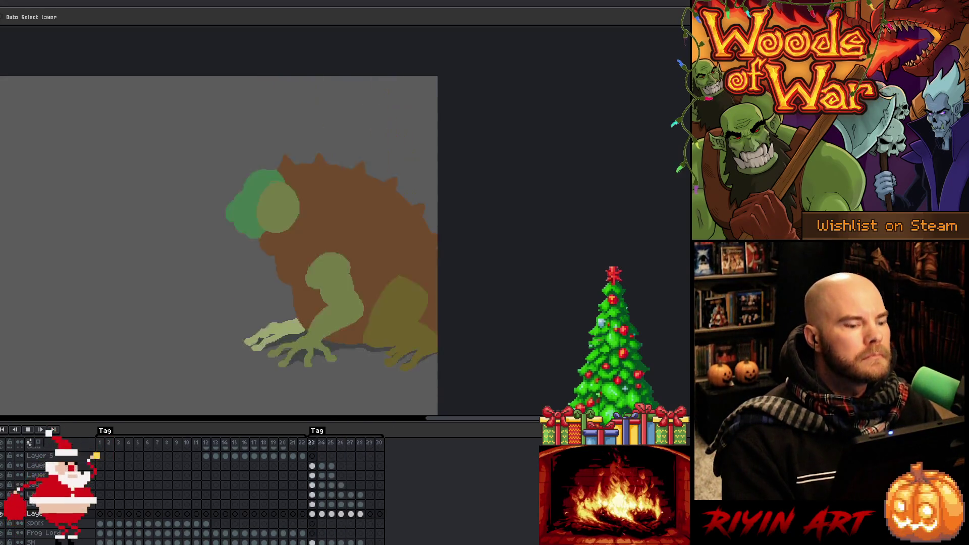
- Hide the Grey bg layer to reveal the forest and select the SH layer cel on frame 27
{"action": "scroll", "coordinate": [41, 531], "scroll_direction": "down", "scroll_amount": 2}
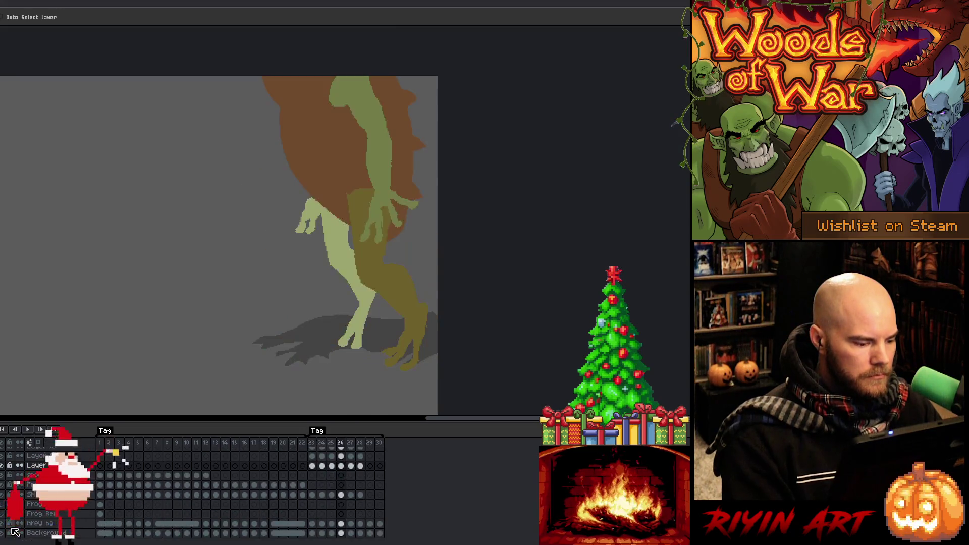
{"action": "left_click", "coordinate": [3, 526]}
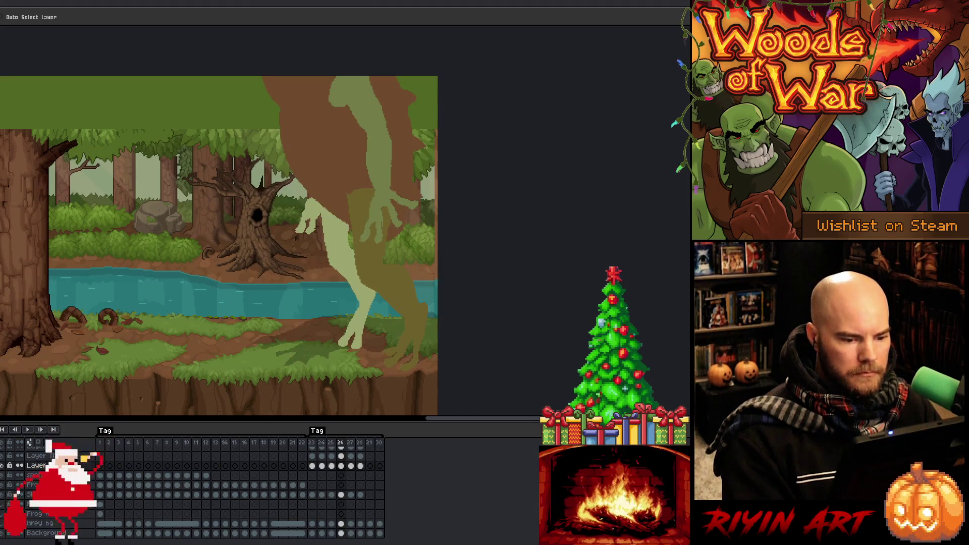
{"action": "left_click", "coordinate": [352, 524]}
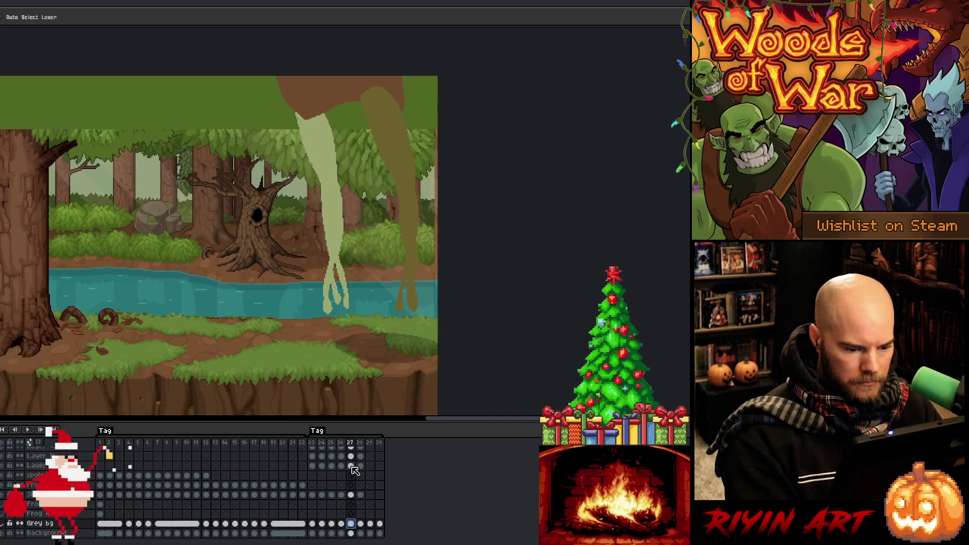
{"action": "left_click", "coordinate": [353, 496]}
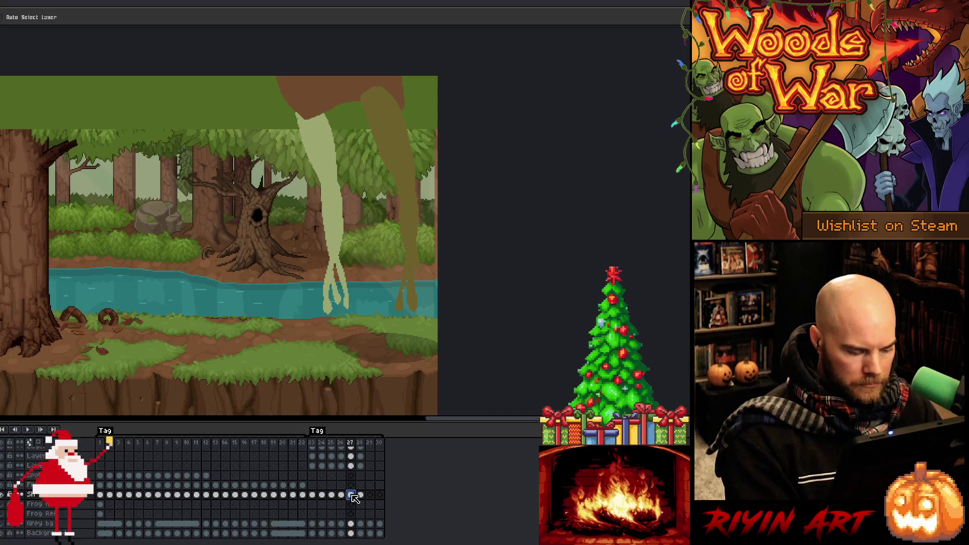
{"action": "scroll", "coordinate": [367, 348], "scroll_direction": "down", "scroll_amount": 1}
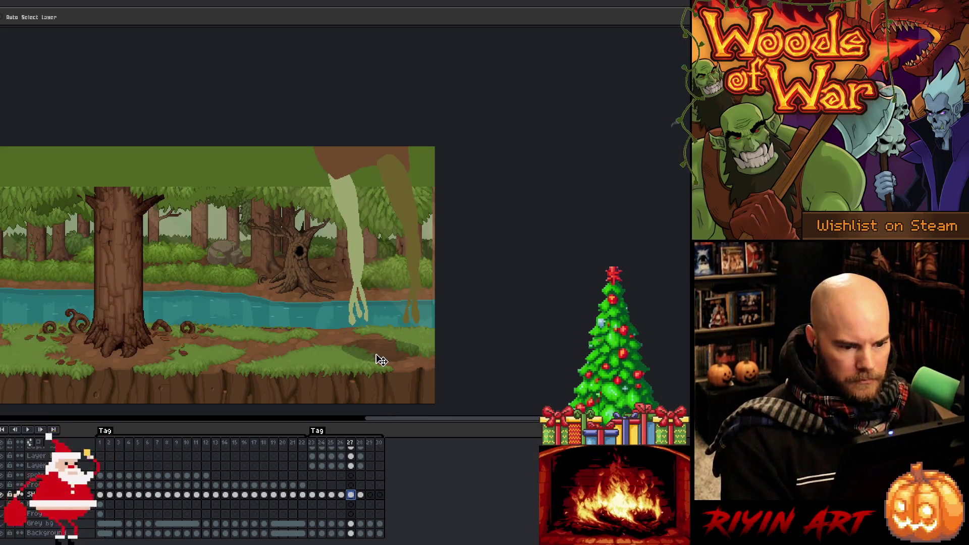
- Compare frames 26–28 around the frog's feet, then switch to the freehand Lasso
{"action": "key", "text": "Right"}
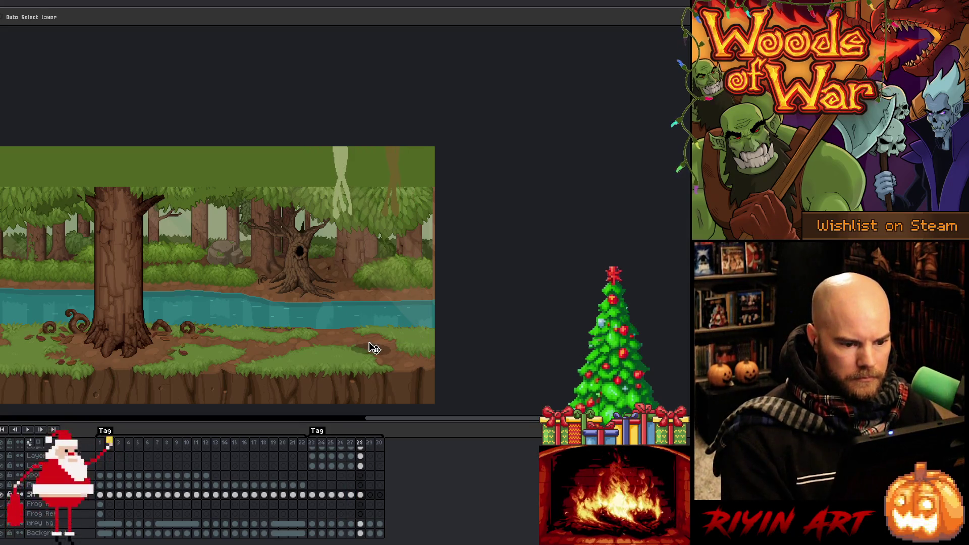
{"action": "key", "text": "Left"}
{"action": "key", "text": "Left"}
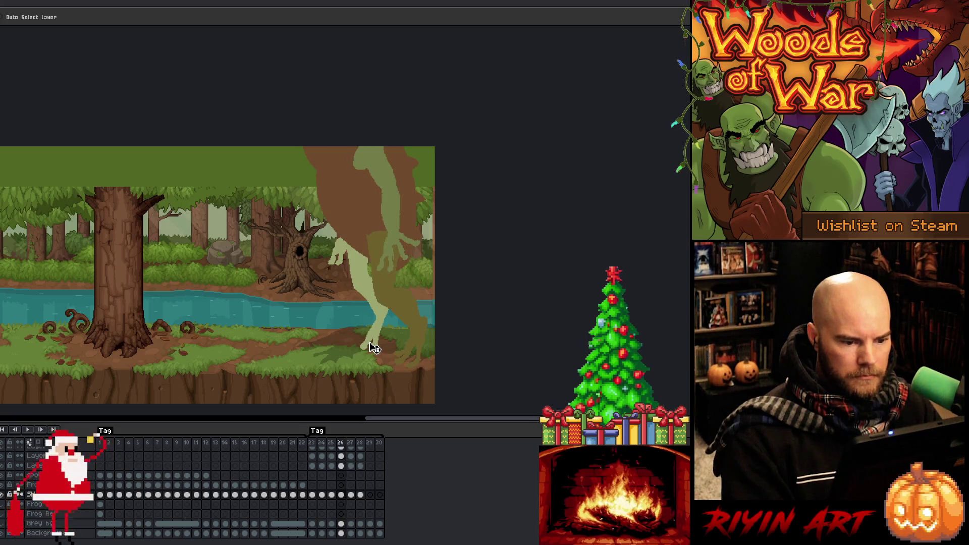
{"action": "key", "text": "Right"}
{"action": "key", "text": "Left"}
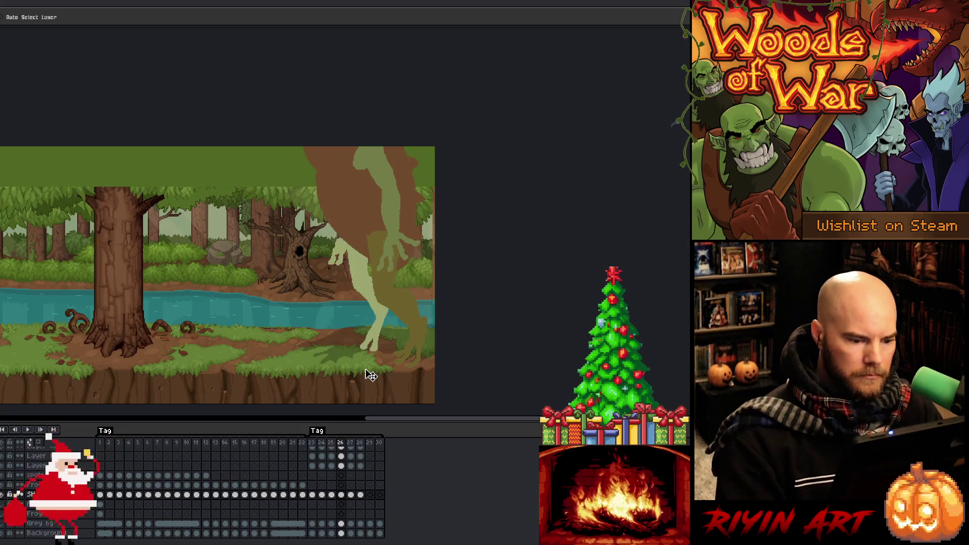
{"action": "key", "text": "m"}
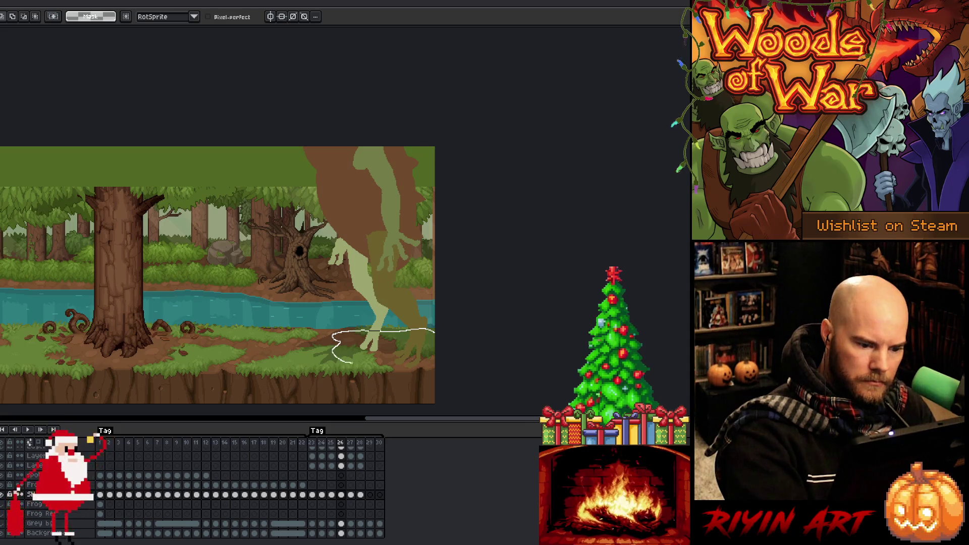
- Outline the shadow around the frog's feet, restoring that small selection after a select-all test
{"action": "left_click_drag", "start_coordinate": [444, 347], "coordinate": [445, 346]}
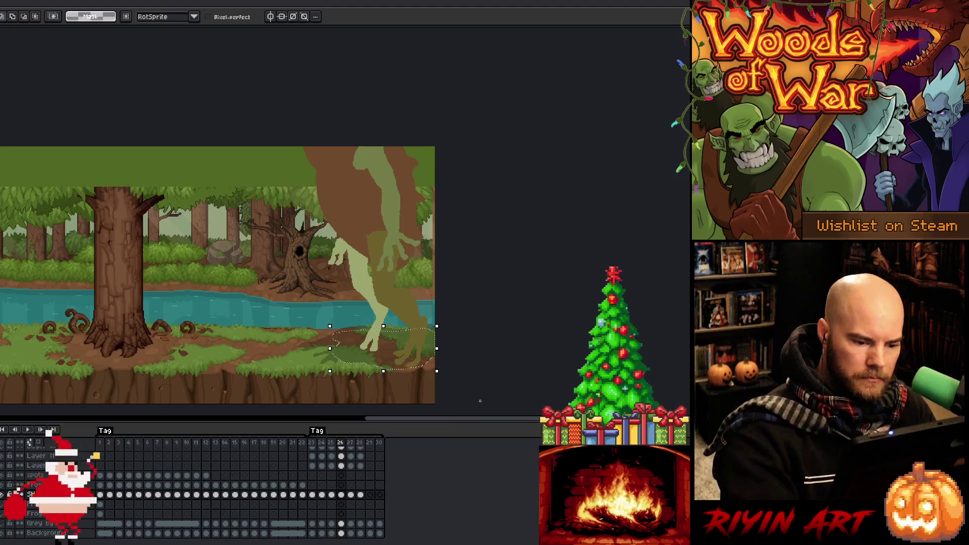
{"action": "key", "text": "ctrl+a"}
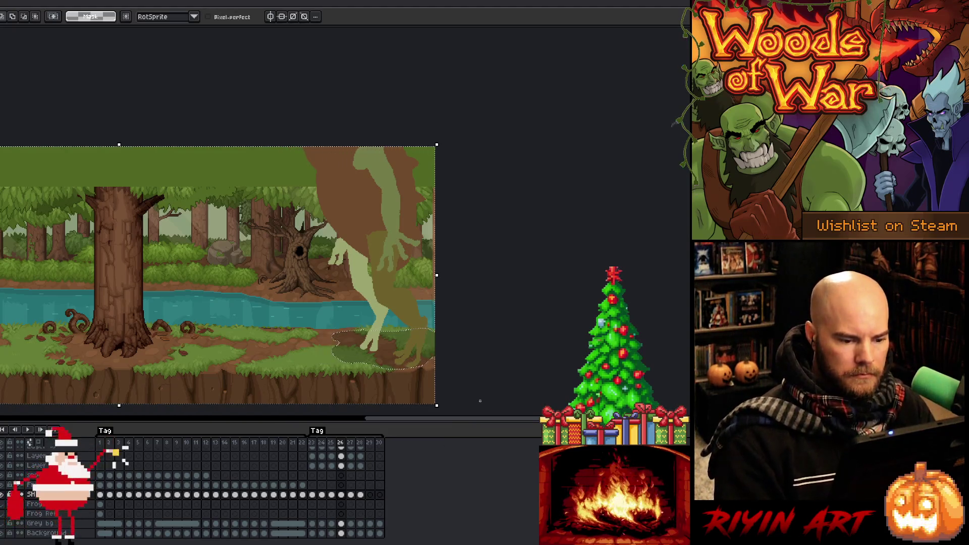
{"action": "key", "text": "ctrl+d"}
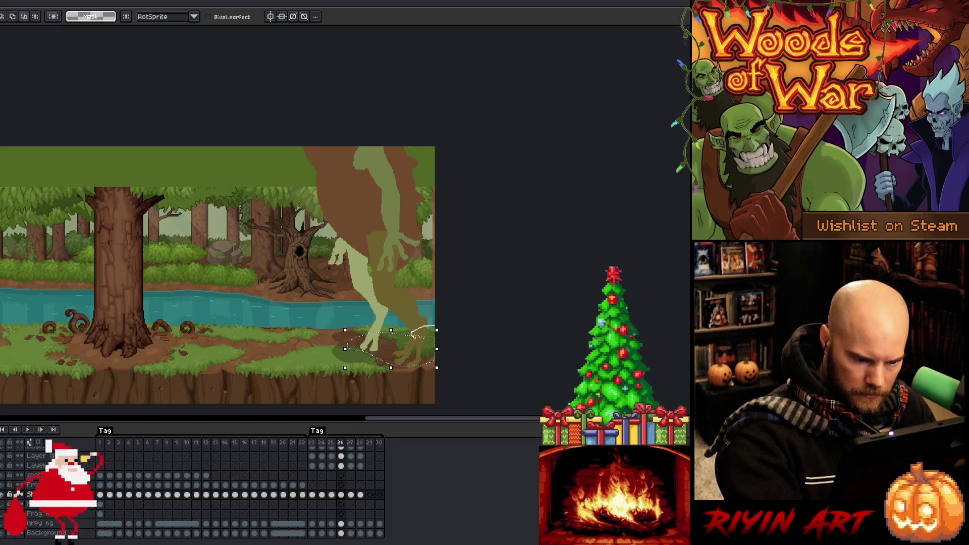
{"action": "key", "text": "ctrl+a"}
{"action": "key", "text": "ctrl+z"}
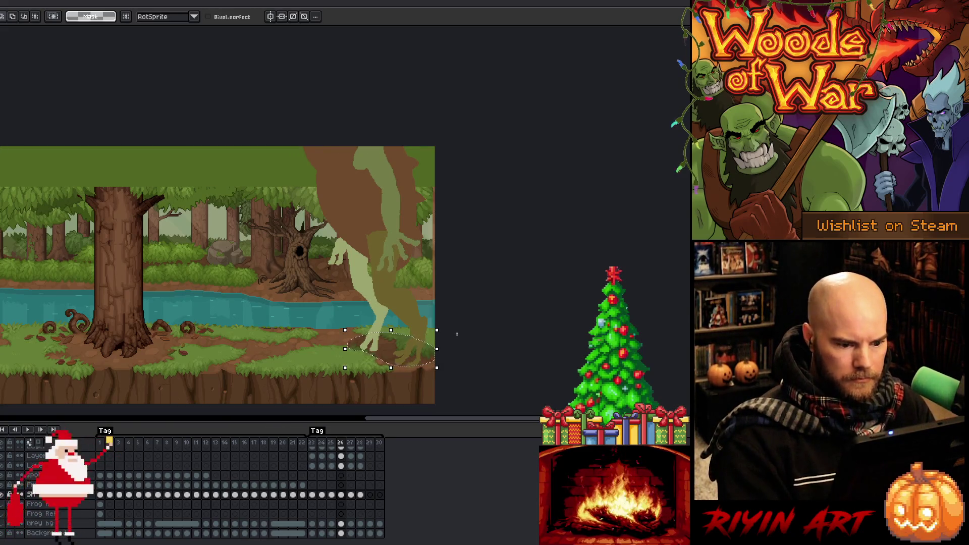
- Flip between frames 26 and 27 to compare the frog's poses
{"action": "key", "text": "period"}
{"action": "key", "text": "comma"}
{"action": "key", "text": "period"}
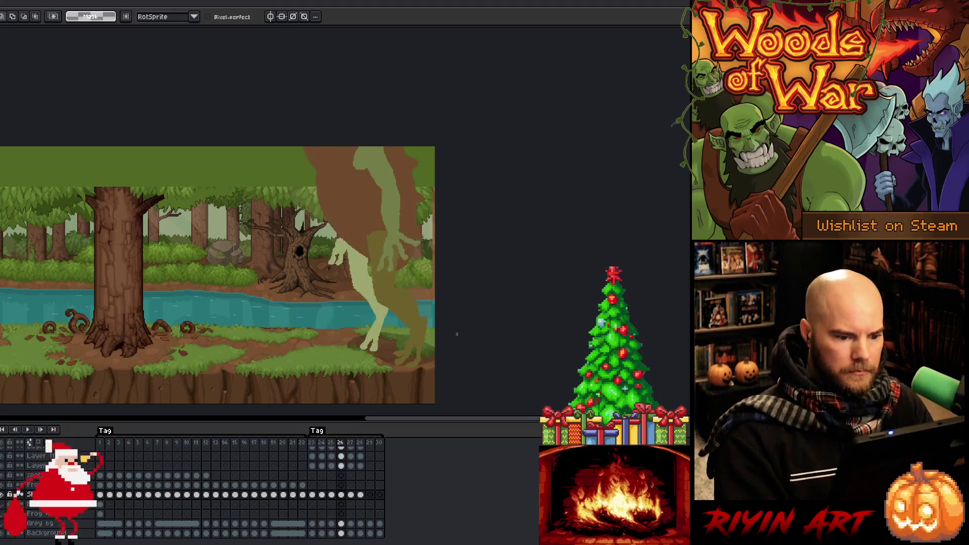
{"action": "key", "text": "comma"}
{"action": "key", "text": "period"}
{"action": "key", "text": "comma"}
{"action": "key", "text": "period"}
{"action": "key", "text": "period"}
{"action": "key", "text": "comma"}
{"action": "key", "text": "comma"}
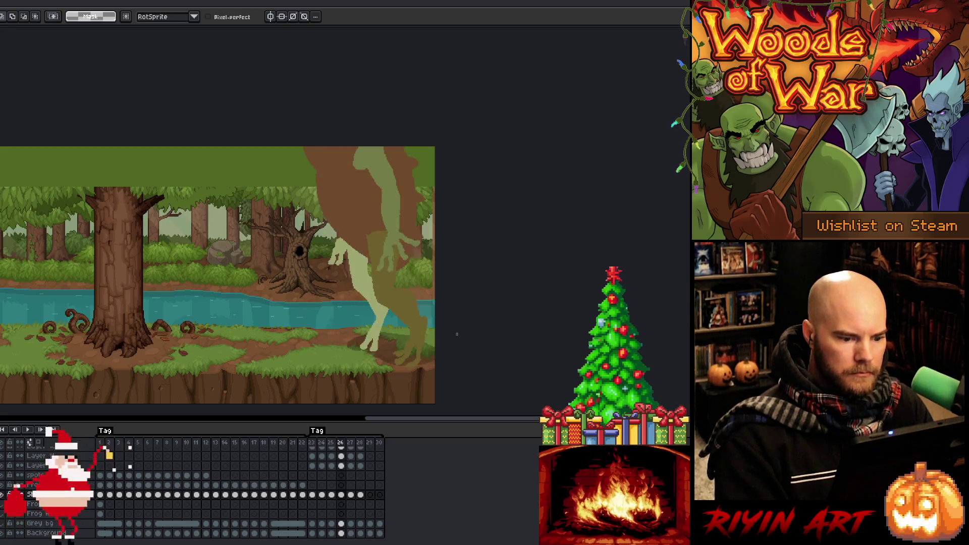
{"action": "key", "text": "period"}
{"action": "key", "text": "comma"}
{"action": "key", "text": "comma"}
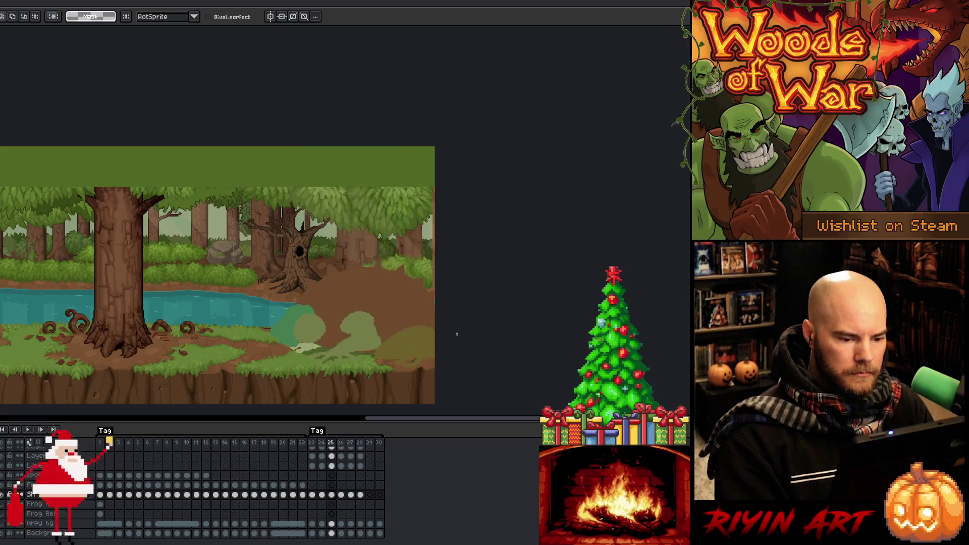
{"action": "key", "text": "period"}
{"action": "key", "text": "v"}
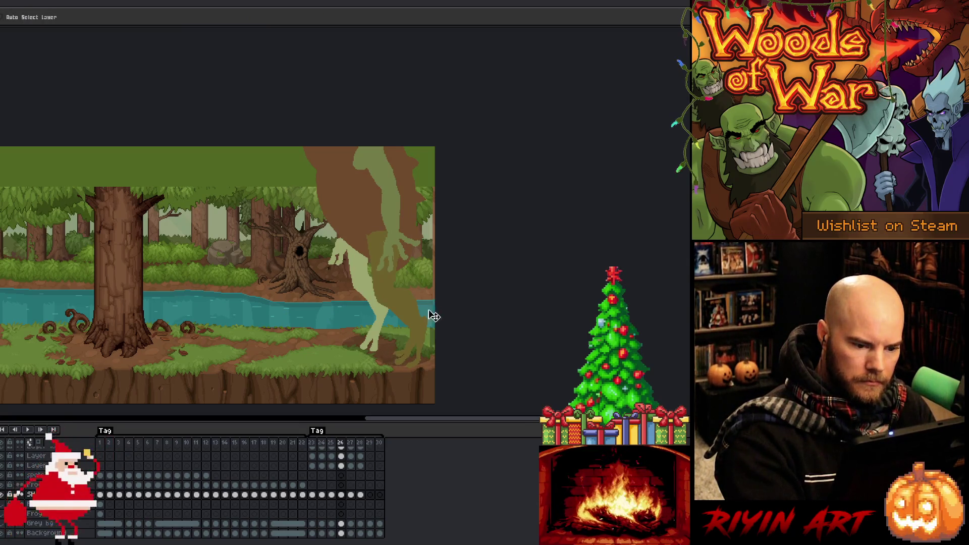
- Lasso the area beside the frog's foot, deselect, and compare frames 26–27 again
{"action": "key", "text": "m"}
{"action": "left_click_drag", "start_coordinate": [434, 355], "coordinate": [436, 359]}
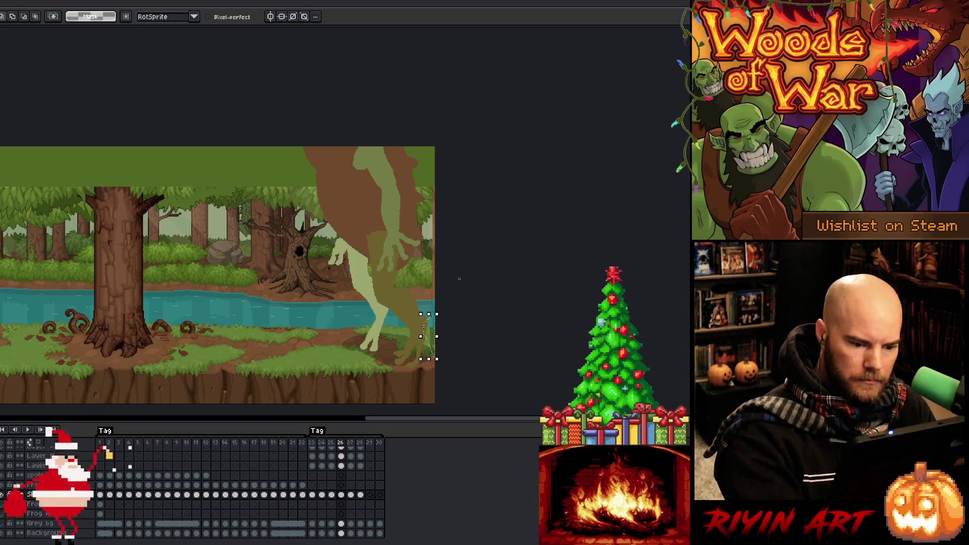
{"action": "key", "text": "ctrl+d"}
{"action": "key", "text": "Right"}
{"action": "key", "text": "Left"}
{"action": "key", "text": "Right"}
{"action": "key", "text": "Left"}
{"action": "key", "text": "Right"}
{"action": "key", "text": "Right"}
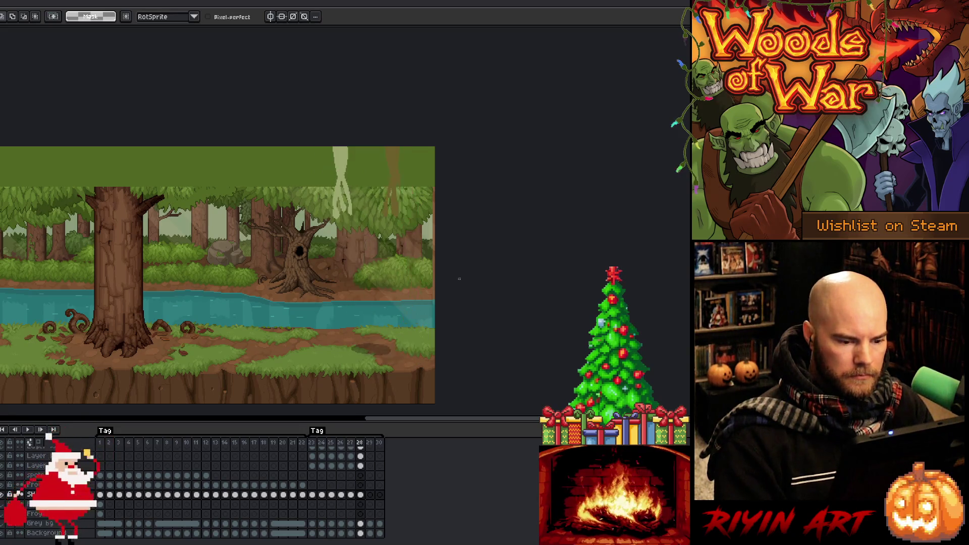
- Compare frames 27 and 28, then return to frame 25 with the freehand Lasso ready
{"action": "key", "text": "v"}
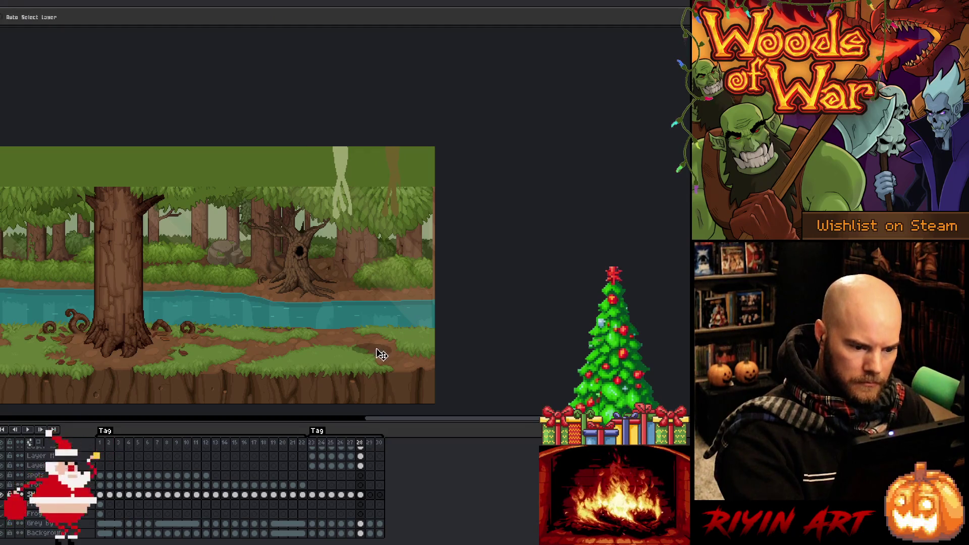
{"action": "key", "text": "Left"}
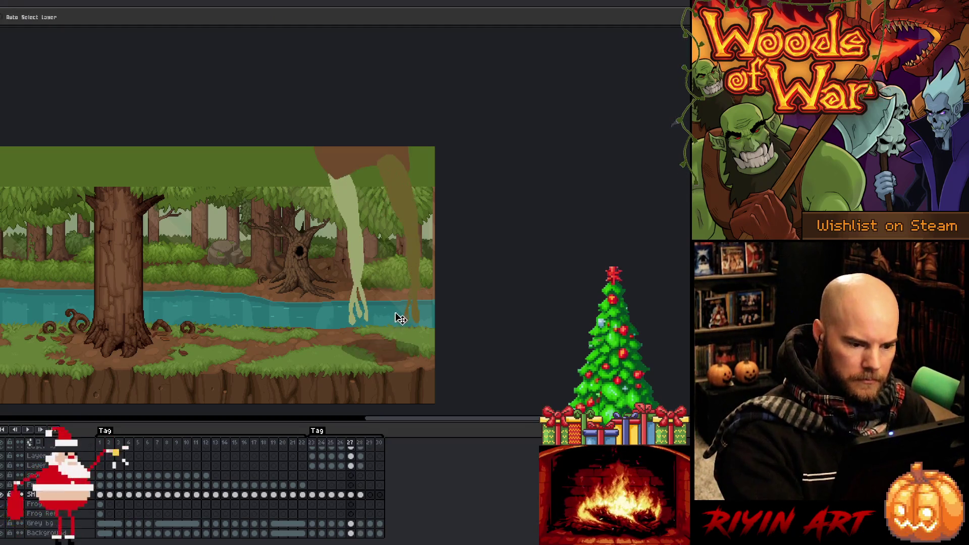
{"action": "key", "text": "Right"}
{"action": "key", "text": "Left"}
{"action": "key", "text": "Right"}
{"action": "key", "text": "Left"}
{"action": "key", "text": "Left"}
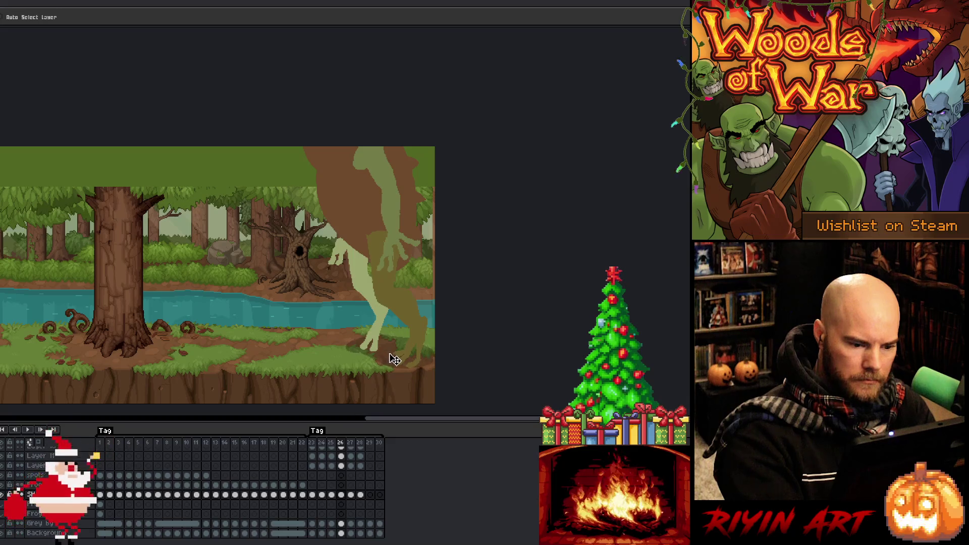
{"action": "key", "text": "Left"}
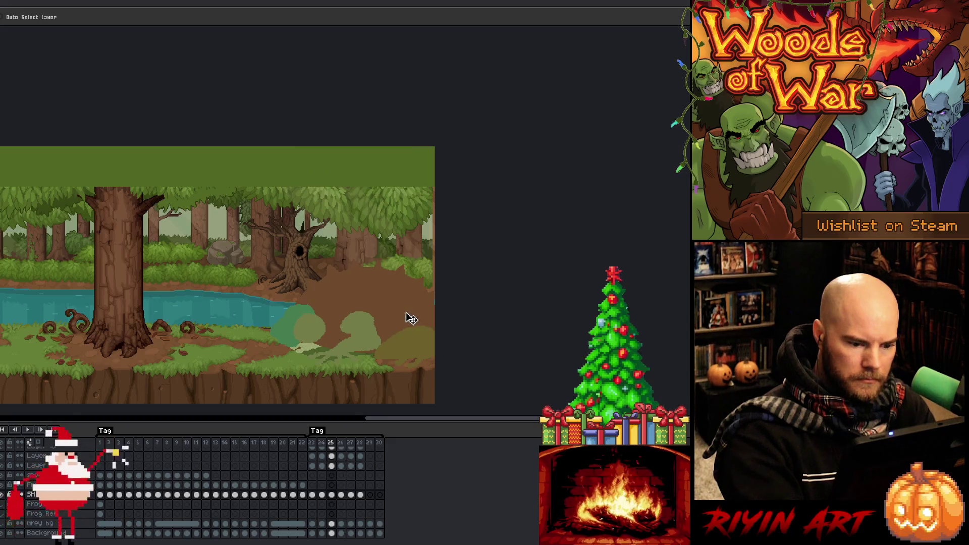
{"action": "key", "text": "m"}
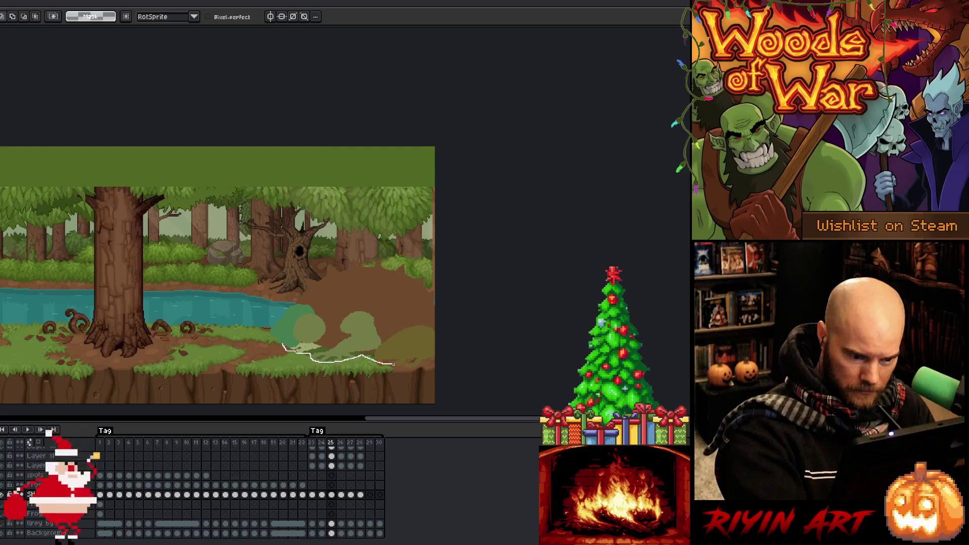
- Lasso the ground shadow under the crouched frog and nudge it up a few pixels
{"action": "mouse_move", "coordinate": [442, 357]}
{"action": "left_mouse_down"}
{"action": "mouse_move", "coordinate": [357, 335]}
{"action": "mouse_move", "coordinate": [283, 340]}
{"action": "left_mouse_up"}
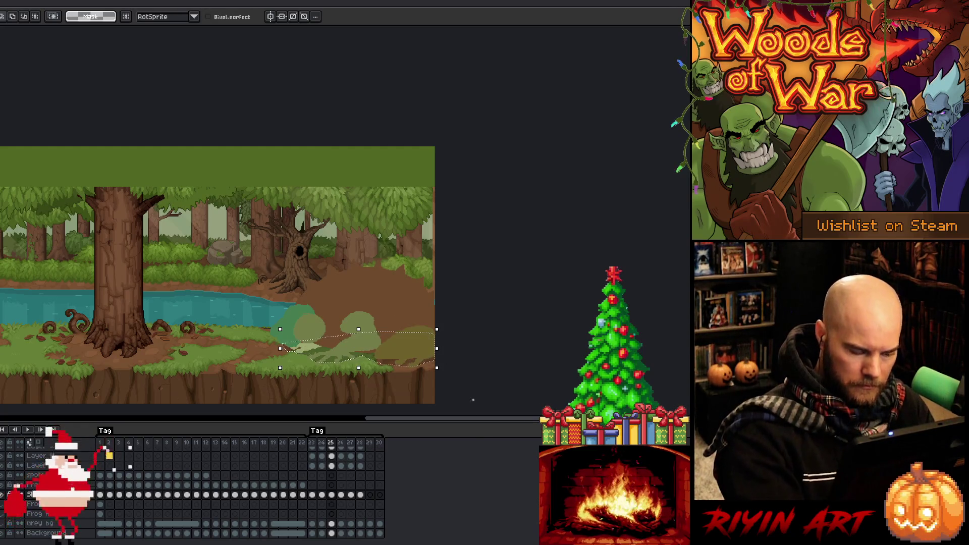
{"action": "key", "text": "comma"}
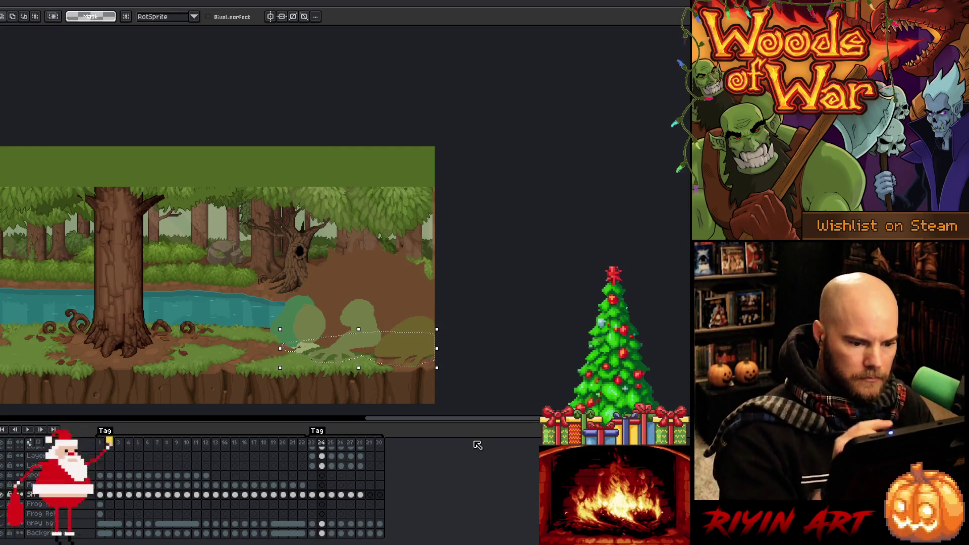
{"action": "key", "text": "Up"}
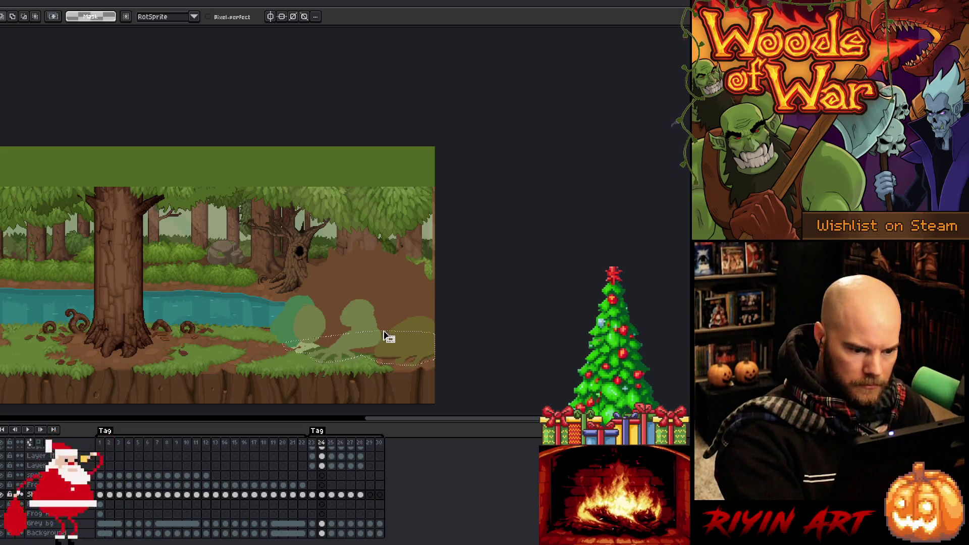
{"action": "left_click", "coordinate": [478, 382]}
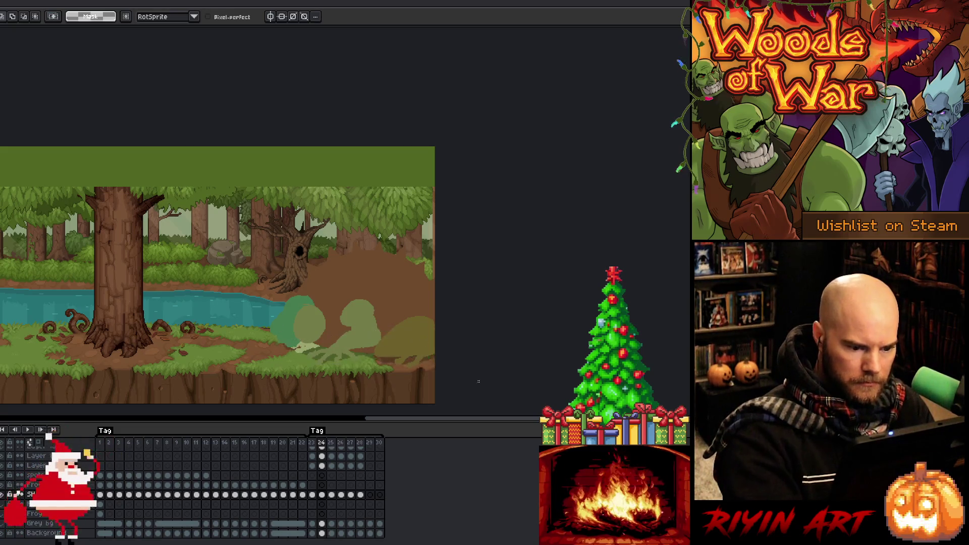
- Flip through frames 25–27 to preview the jump motion
{"action": "key", "text": "period"}
{"action": "key", "text": "comma"}
{"action": "key", "text": "period"}
{"action": "key", "text": "period"}
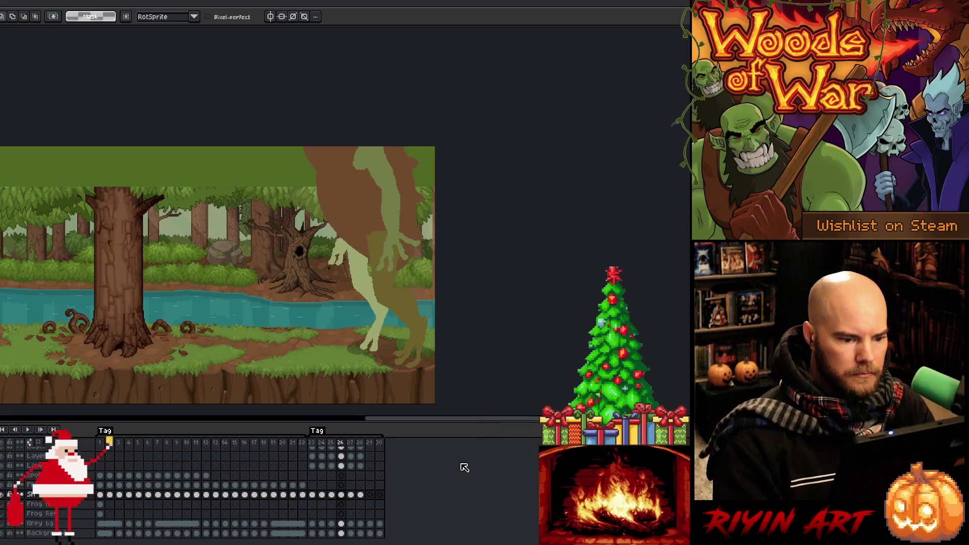
{"action": "key", "text": "period"}
{"action": "key", "text": "comma"}
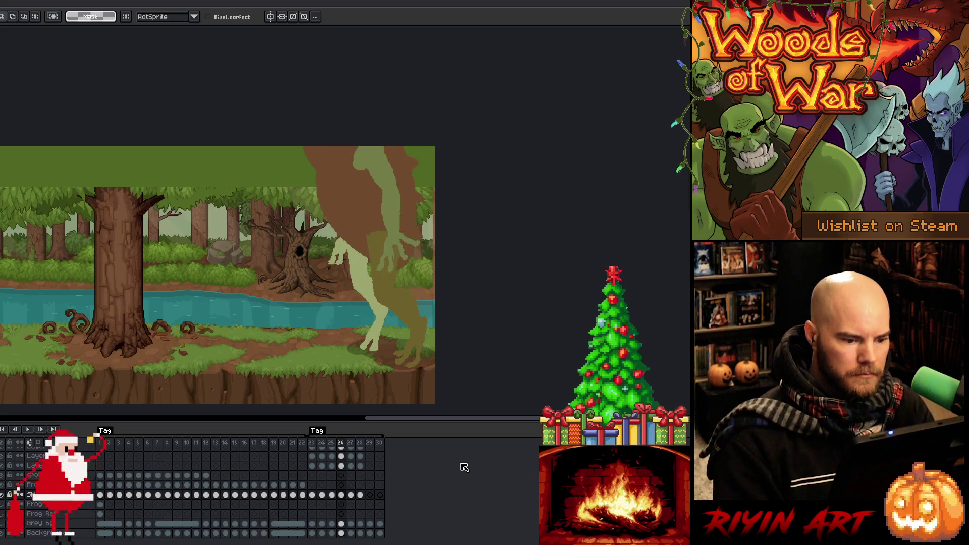
{"action": "key", "text": "period"}
{"action": "key", "text": "period"}
{"action": "key", "text": "comma"}
{"action": "key", "text": "comma"}
{"action": "key", "text": "period"}
{"action": "key", "text": "comma"}
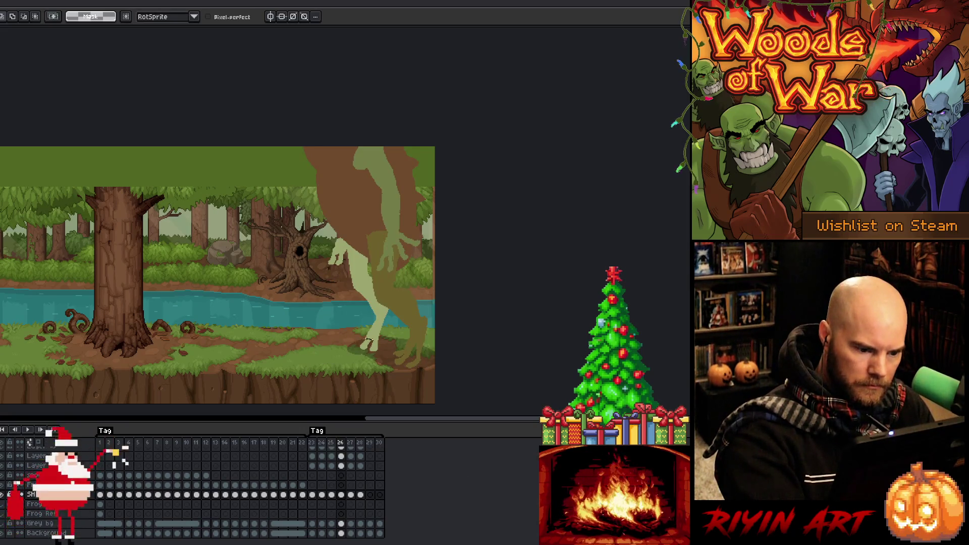
- Play back the blocked-in jump frames, save the file with Ctrl+S, and replay to review
{"action": "left_click_drag", "start_coordinate": [373, 362], "coordinate": [411, 368]}
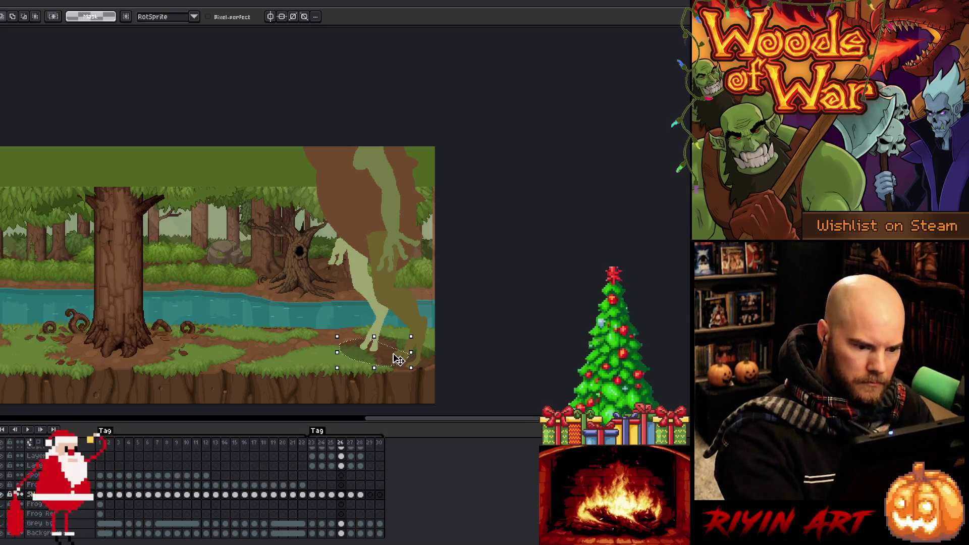
{"action": "key", "text": "ctrl+d"}
{"action": "key", "text": "Return"}
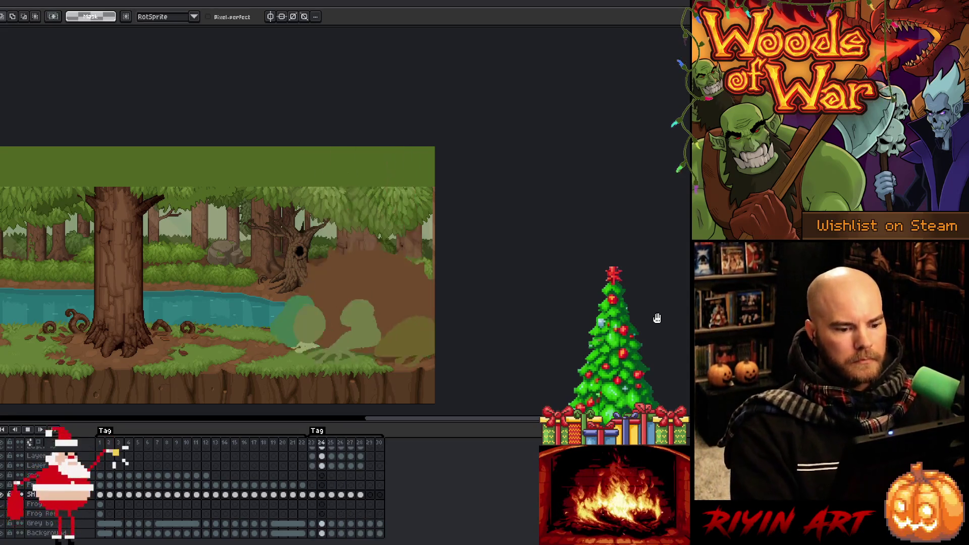
{"action": "key", "text": "ctrl+s"}
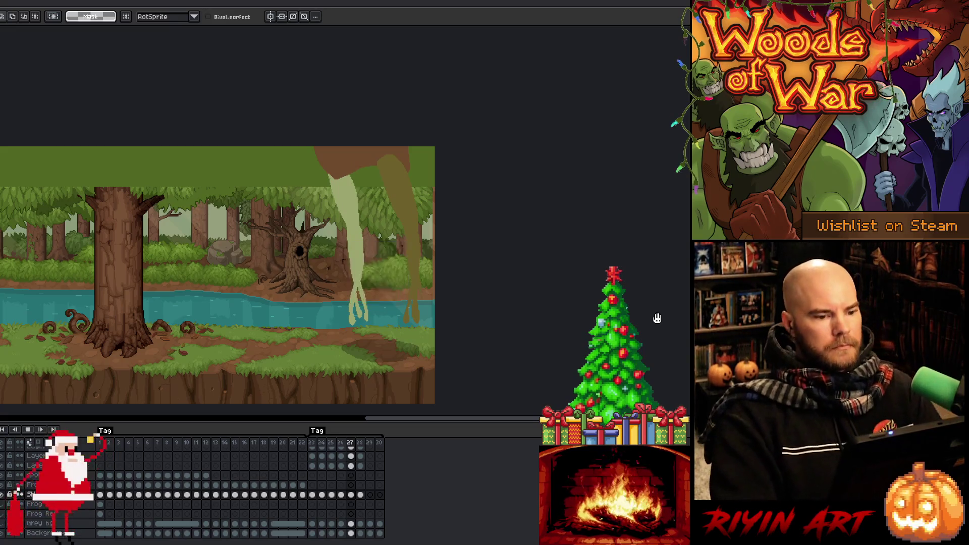
{"action": "key", "text": "Return"}
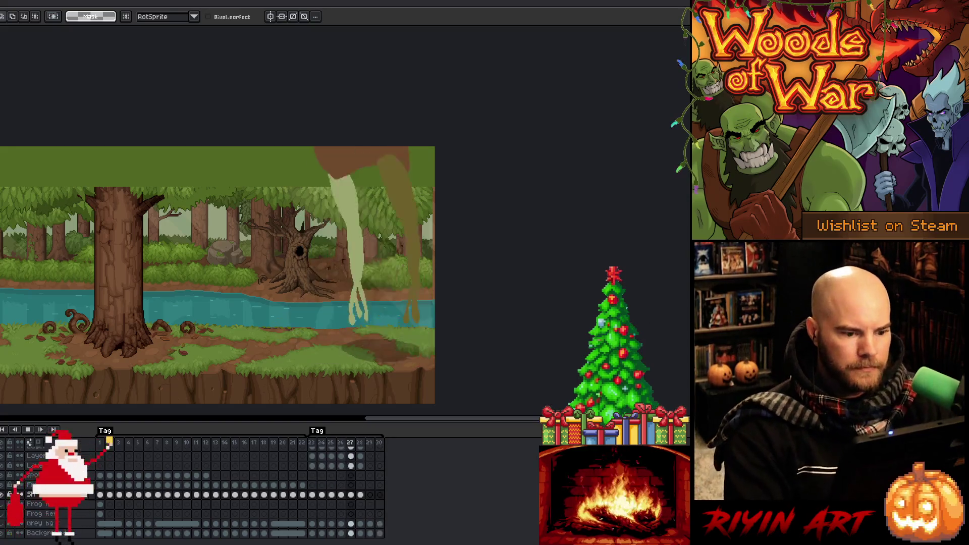
- Stop playback, go to spit frame 14, and replay the toad's inflate-and-spit sequence
{"action": "key", "text": "Return"}
{"action": "left_click", "coordinate": [226, 442]}
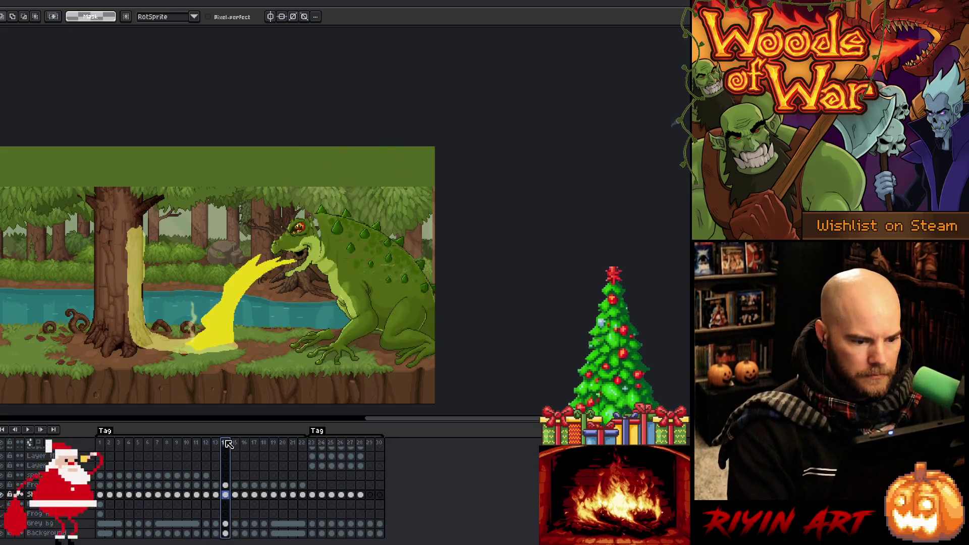
{"action": "key", "text": "Left"}
{"action": "key", "text": "Left"}
{"action": "key", "text": "Left"}
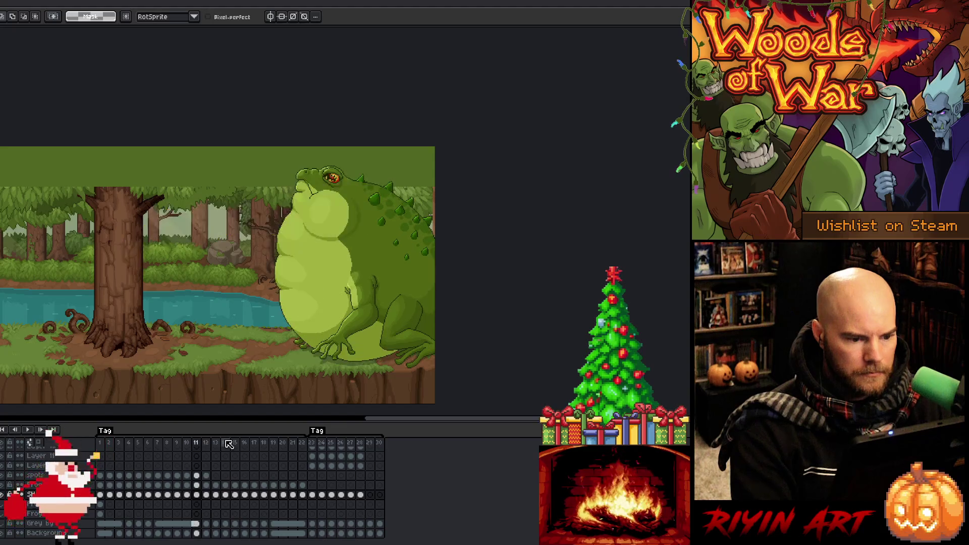
{"action": "key", "text": "Left"}
{"action": "key", "text": "Left"}
{"action": "key", "text": "Left"}
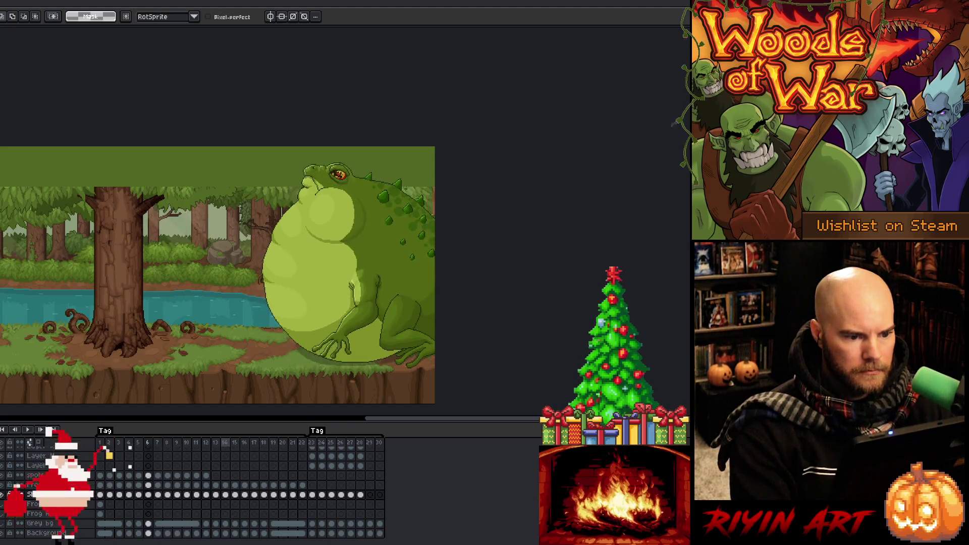
{"action": "key", "text": "Return"}
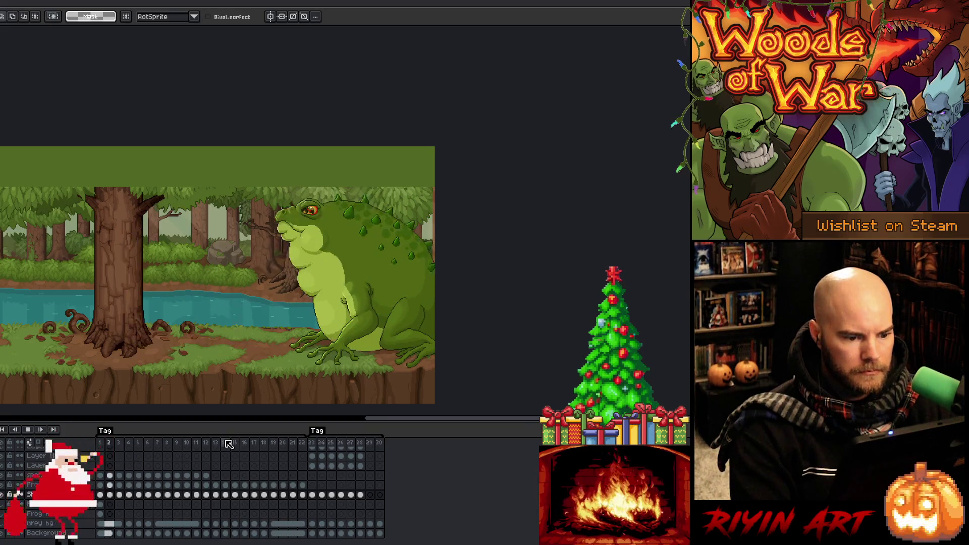
{"action": "key", "text": "Return"}
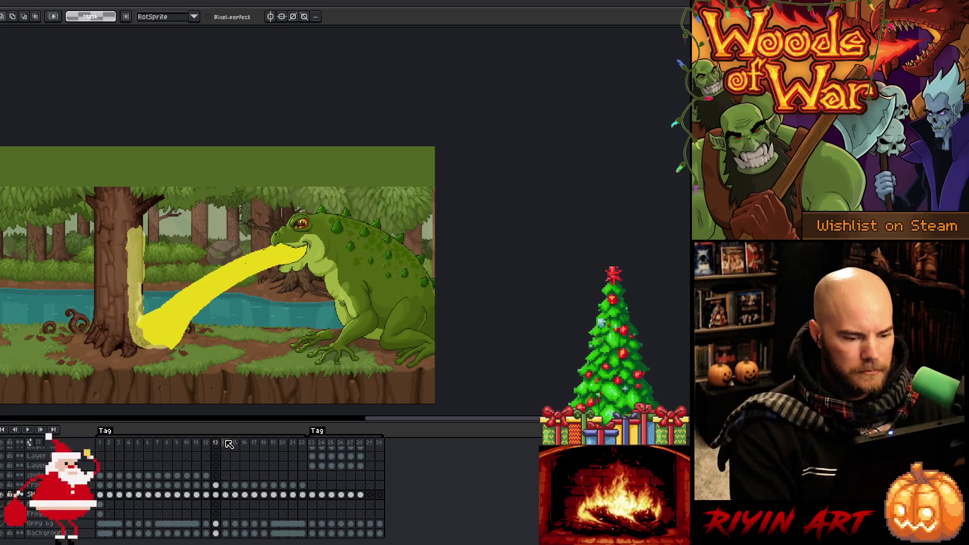
- Step through frames 10–12 to compare the inflated and spitting toad poses
{"action": "key", "text": "Left"}
{"action": "key", "text": "Left"}
{"action": "key", "text": "Left"}
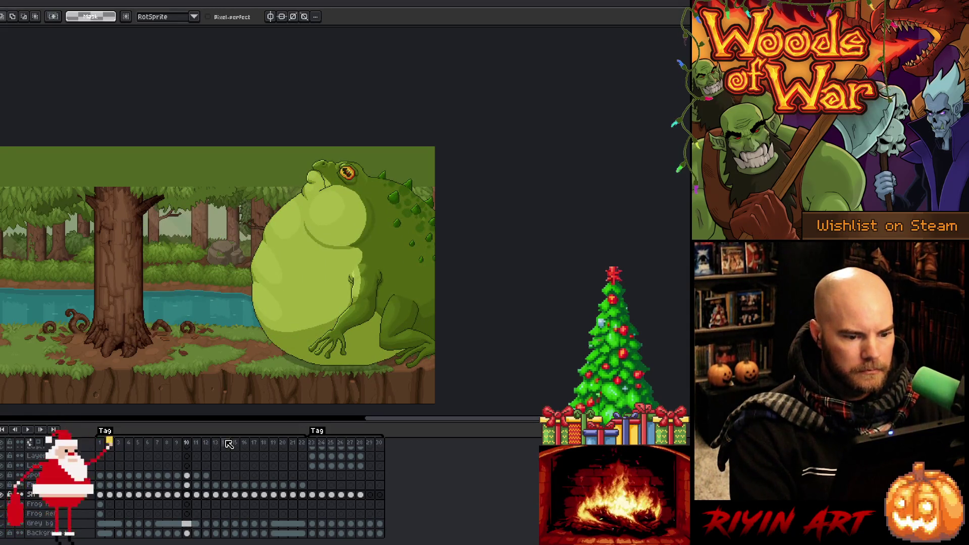
{"action": "key", "text": "Right"}
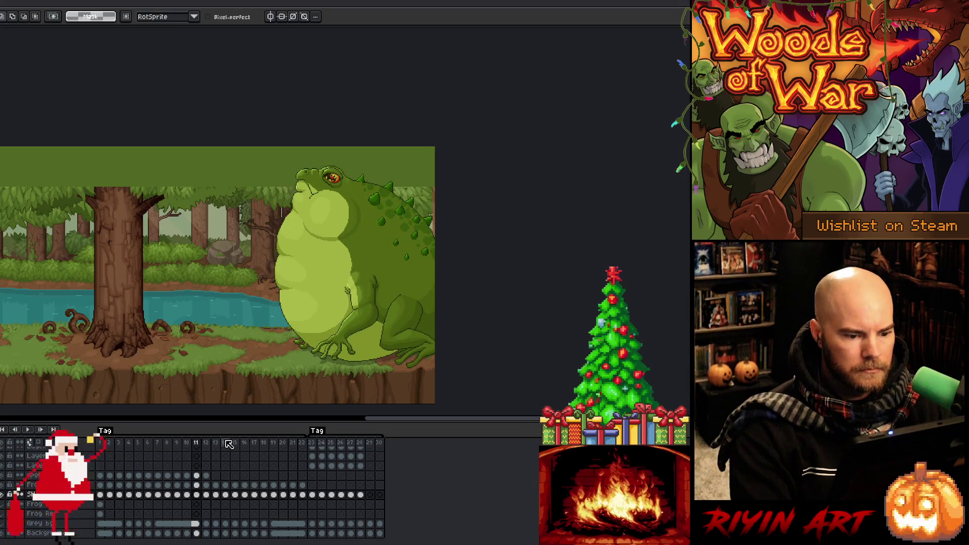
{"action": "key", "text": "Right"}
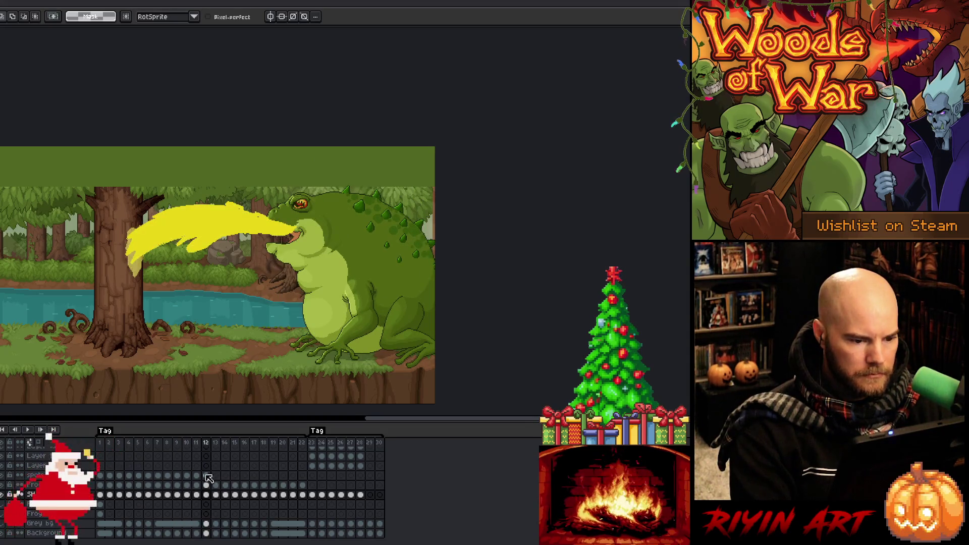
{"action": "key", "text": "Left"}
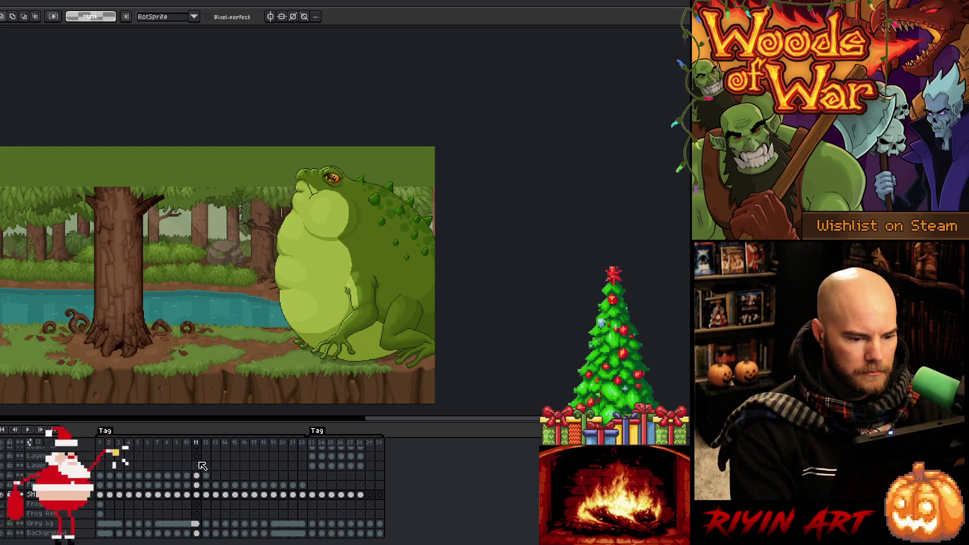
{"action": "key", "text": "Right"}
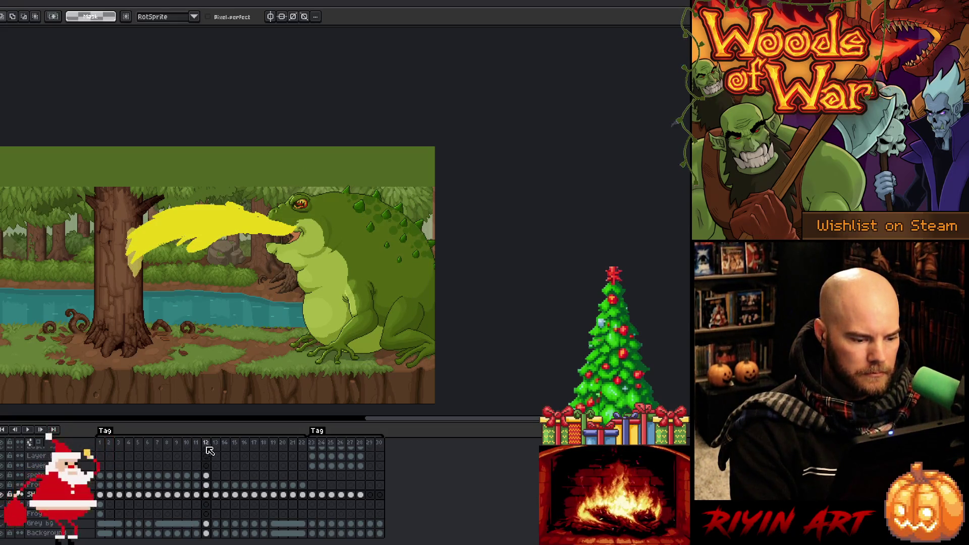
{"action": "scroll", "coordinate": [212, 449], "scroll_direction": "up", "scroll_amount": 3}
{"action": "scroll", "coordinate": [212, 450], "scroll_direction": "up", "scroll_amount": 2}
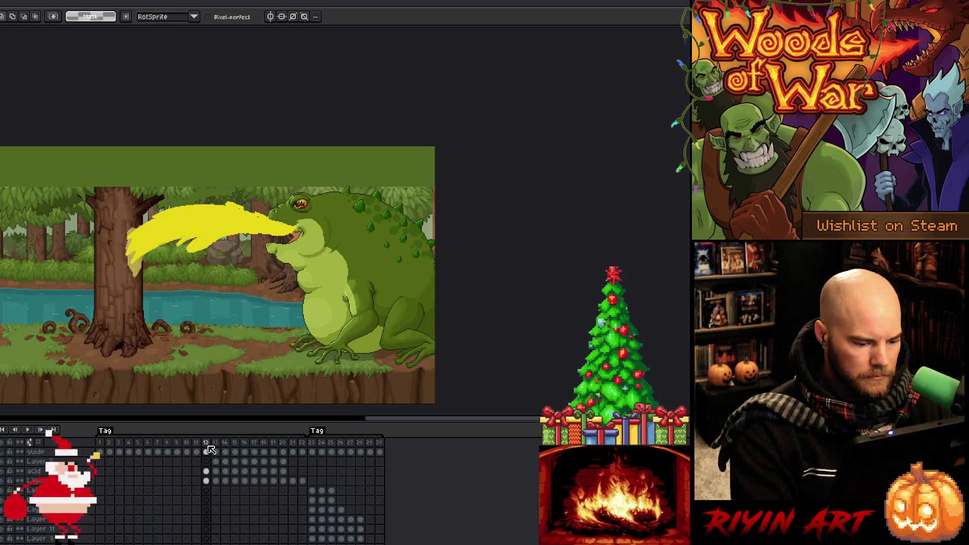
{"action": "key", "text": "Left"}
{"action": "key", "text": "Right"}
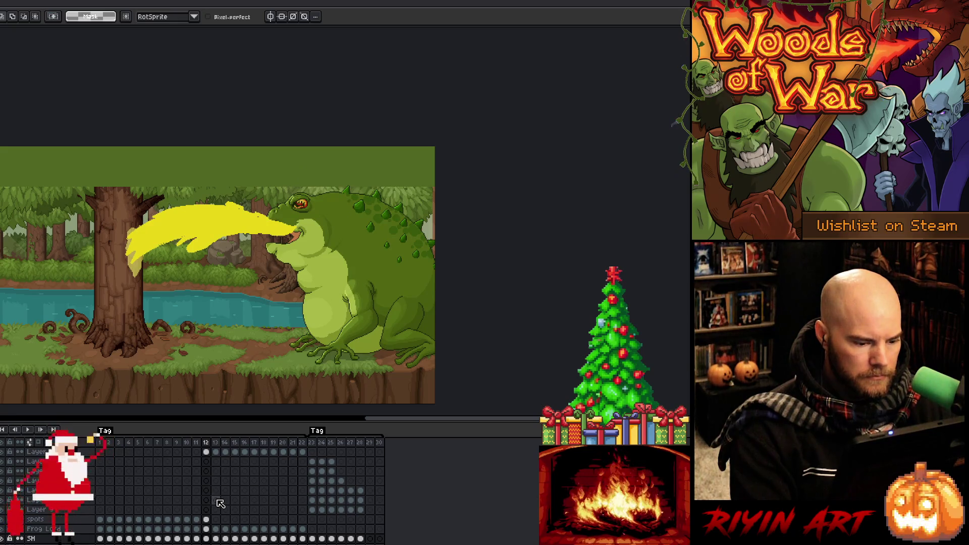
- Check frame 13's tongue pose against frames 11–12, then select frame 23's cels across the lower layers
{"action": "left_click", "coordinate": [216, 500]}
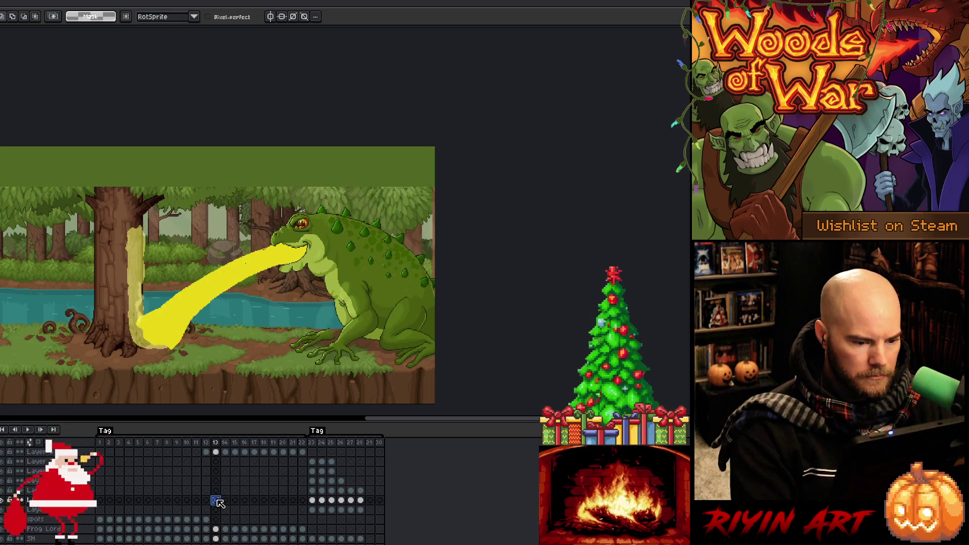
{"action": "key", "text": "Left"}
{"action": "key", "text": "Left"}
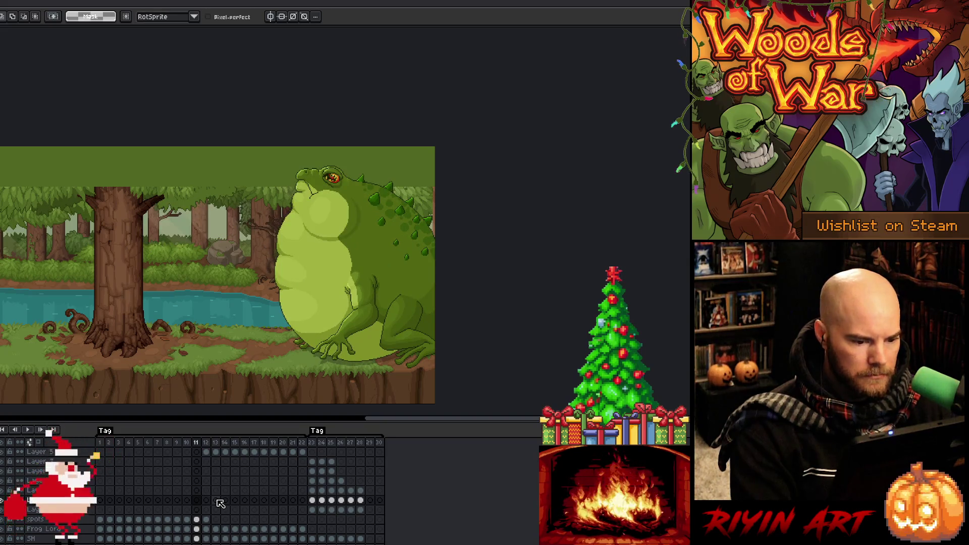
{"action": "key", "text": "Right"}
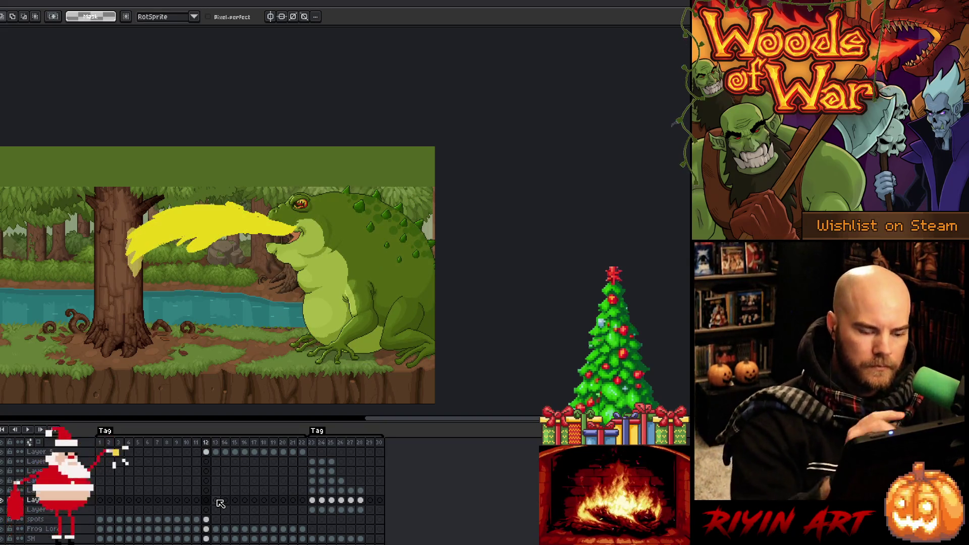
{"action": "left_click_drag", "start_coordinate": [312, 509], "coordinate": [313, 465]}
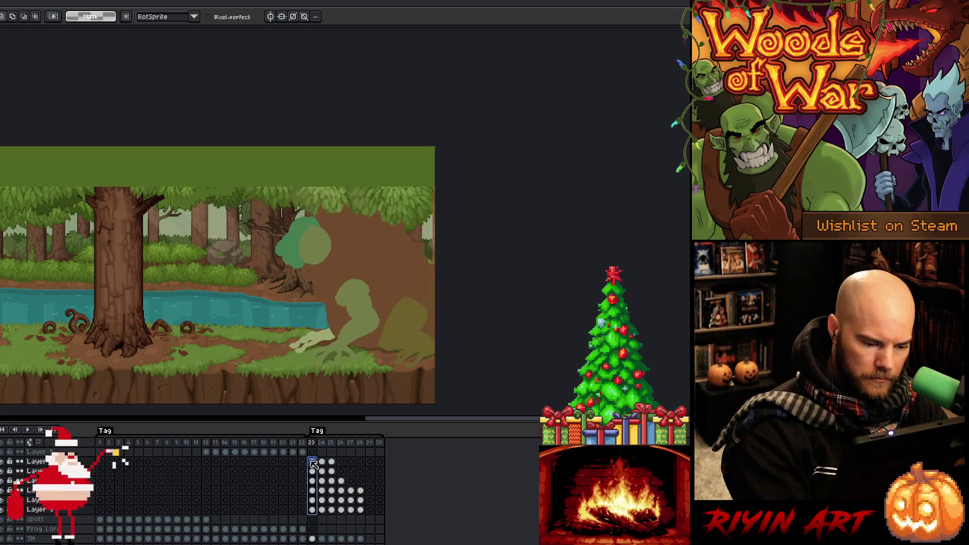
- Bring the brown blocking shapes onto the spitting frame 12 across the lower layers
{"action": "left_click", "coordinate": [206, 510]}
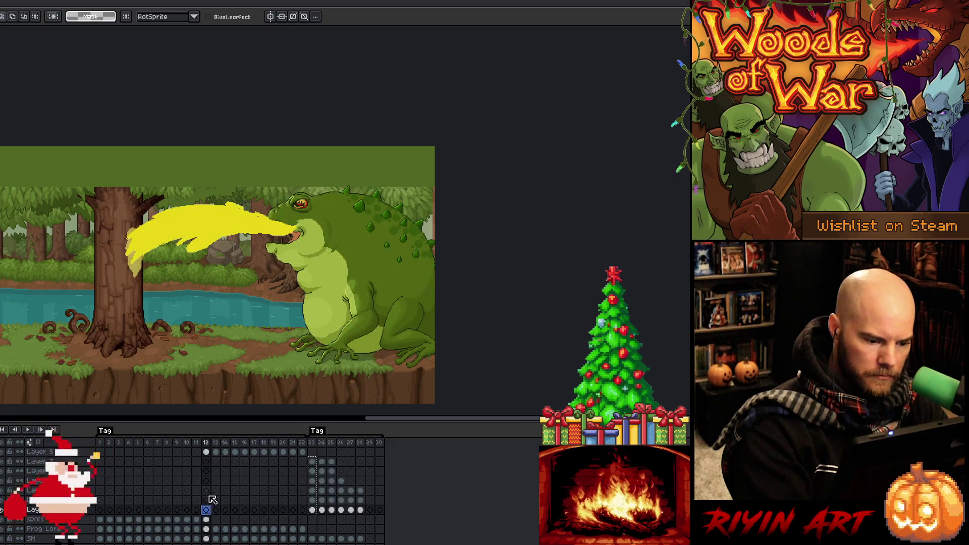
{"action": "left_click", "coordinate": [206, 461]}
{"action": "left_click", "coordinate": [196, 461]}
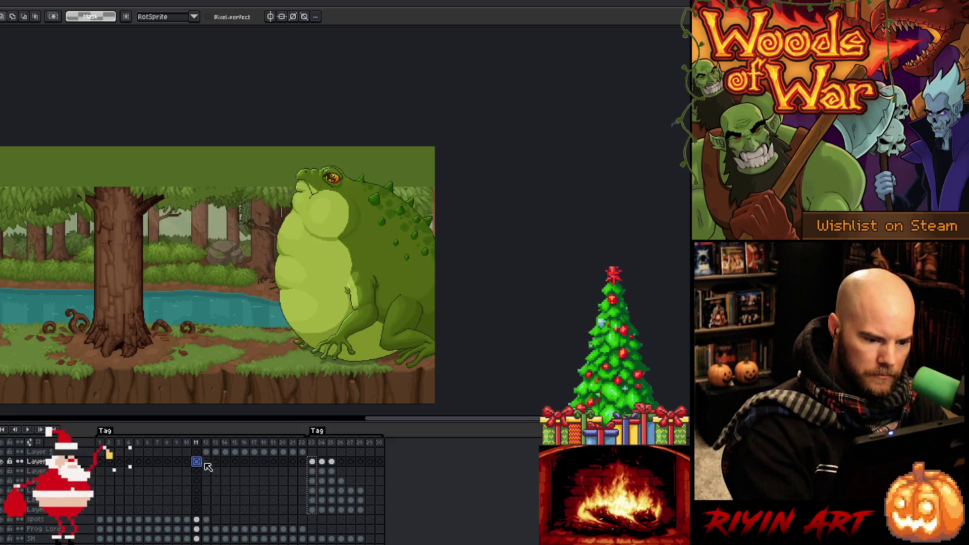
{"action": "left_click", "coordinate": [207, 461]}
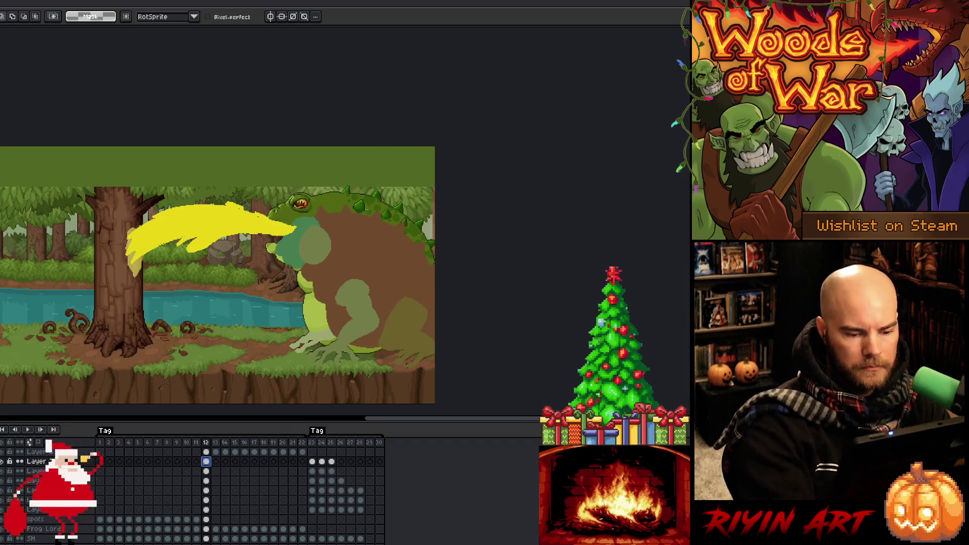
{"action": "left_click", "coordinate": [207, 509]}
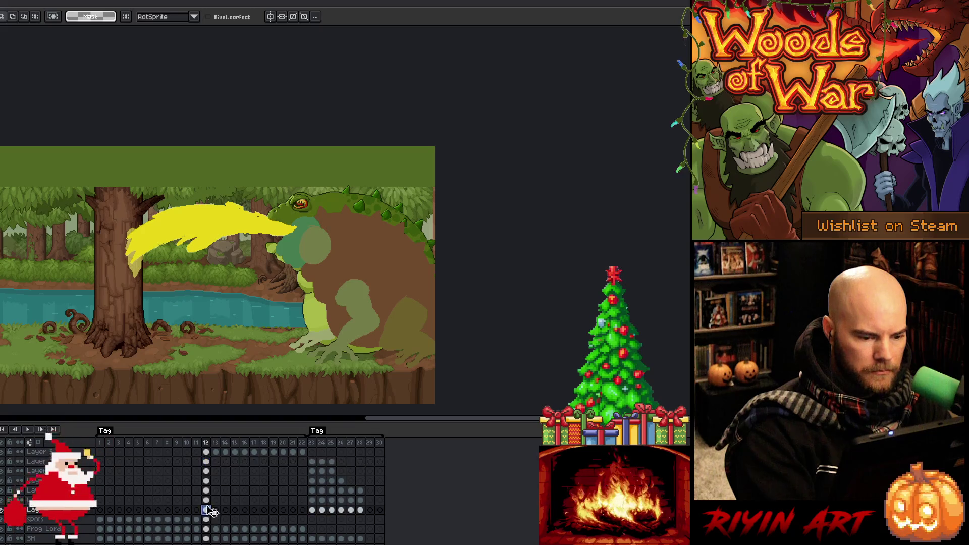
{"action": "left_click", "coordinate": [207, 500]}
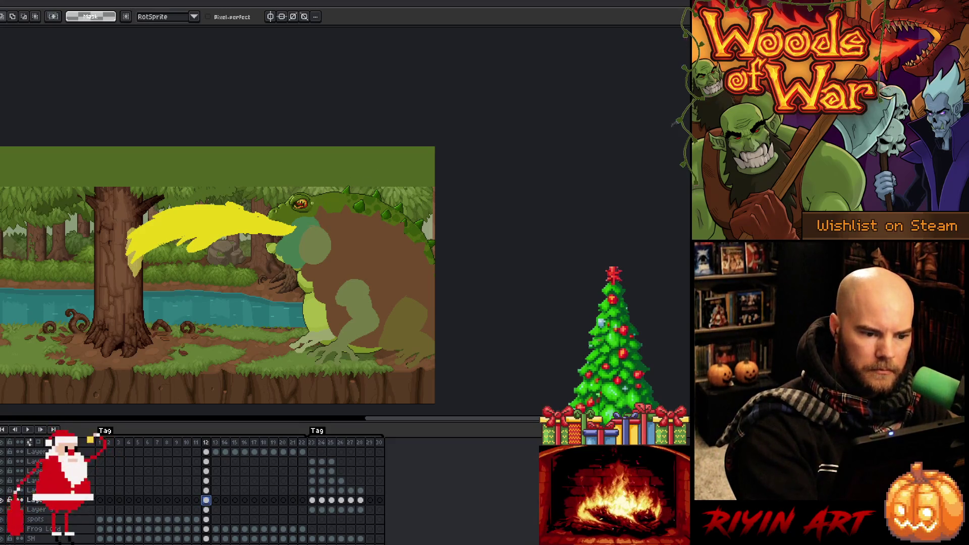
- Lasso the top of the frog's back, enlarge it with RotSprite, and deselect
{"action": "mouse_move", "coordinate": [312, 201]}
{"action": "left_mouse_down"}
{"action": "mouse_move", "coordinate": [354, 191]}
{"action": "mouse_move", "coordinate": [413, 213]}
{"action": "mouse_move", "coordinate": [432, 241]}
{"action": "mouse_move", "coordinate": [437, 276]}
{"action": "mouse_move", "coordinate": [384, 286]}
{"action": "mouse_move", "coordinate": [348, 268]}
{"action": "mouse_move", "coordinate": [309, 212]}
{"action": "left_mouse_up"}
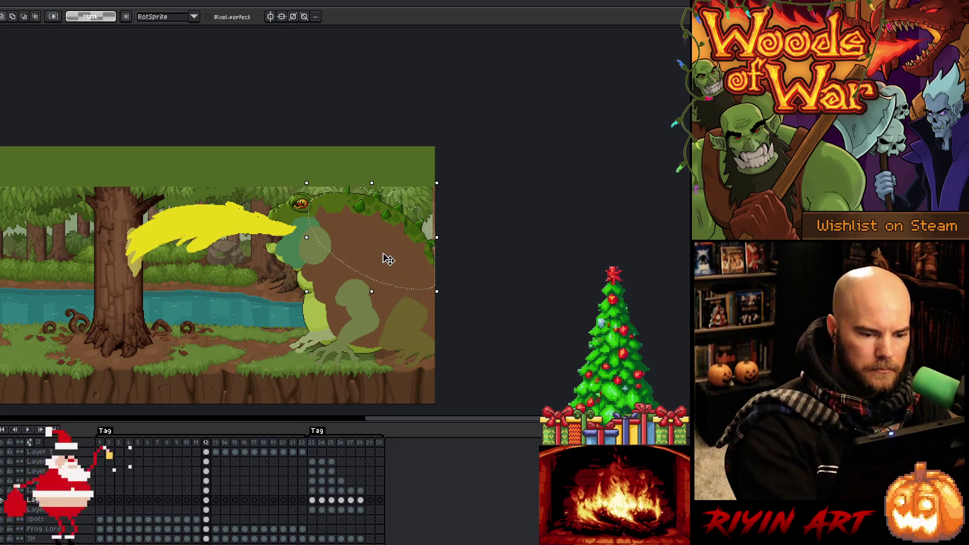
{"action": "key", "text": "b"}
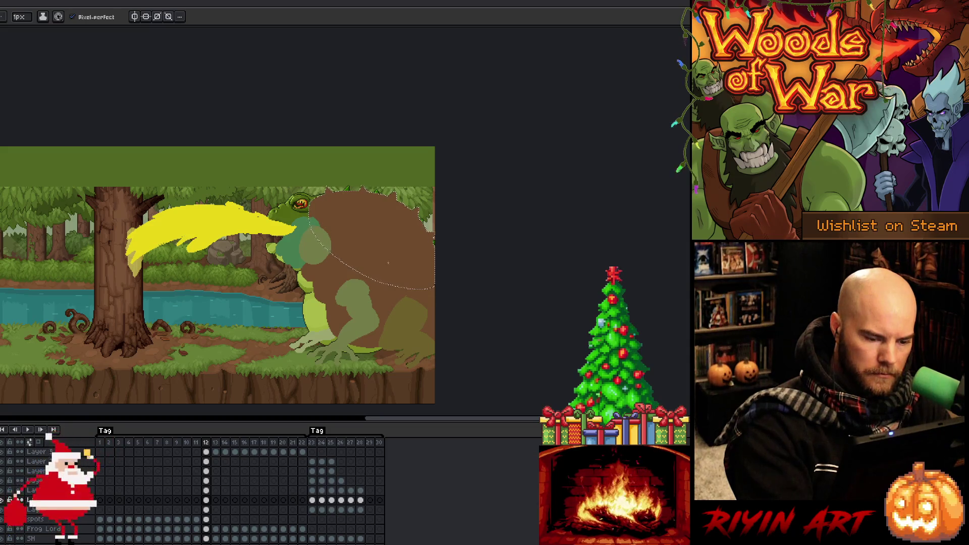
{"action": "key", "text": "ctrl+d"}
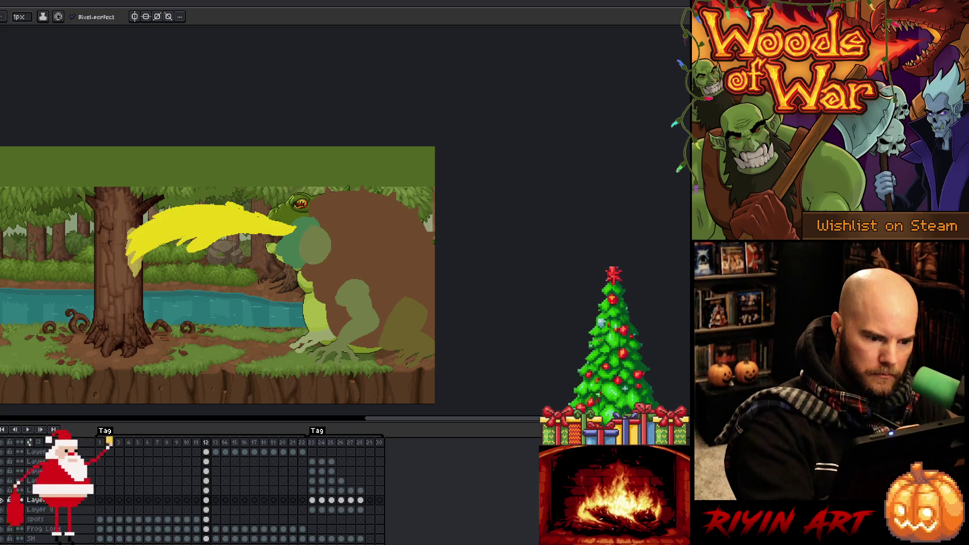
- Lasso the frog's body on frame 12, extending the outline down around its belly
{"action": "key", "text": "m"}
{"action": "mouse_move", "coordinate": [326, 227]}
{"action": "left_mouse_down"}
{"action": "mouse_move", "coordinate": [280, 252]}
{"action": "mouse_move", "coordinate": [286, 264]}
{"action": "mouse_move", "coordinate": [314, 233]}
{"action": "mouse_move", "coordinate": [288, 263]}
{"action": "mouse_move", "coordinate": [309, 280]}
{"action": "left_mouse_up"}
{"action": "mouse_move", "coordinate": [312, 243]}
{"action": "left_mouse_down"}
{"action": "mouse_move", "coordinate": [291, 263]}
{"action": "mouse_move", "coordinate": [315, 340]}
{"action": "mouse_move", "coordinate": [376, 354]}
{"action": "mouse_move", "coordinate": [375, 265]}
{"action": "left_mouse_up"}
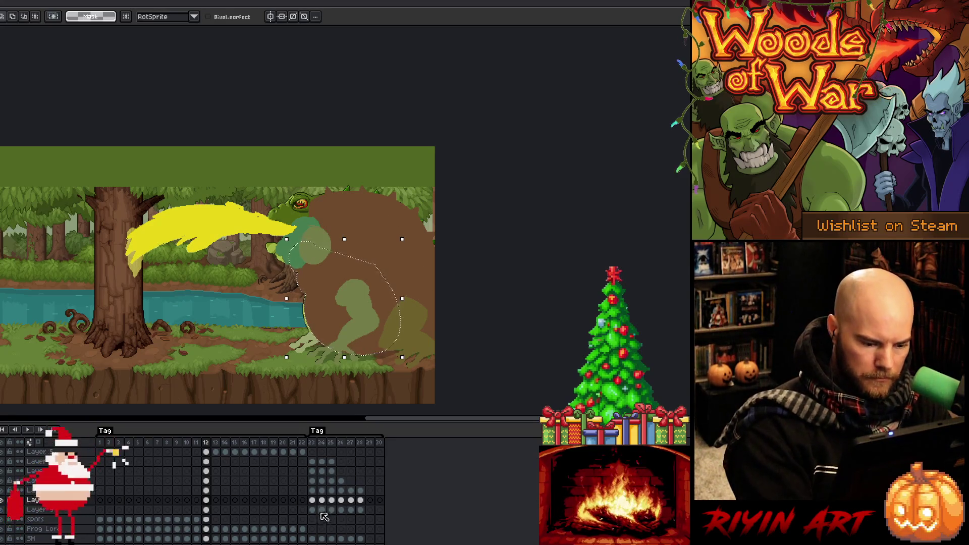
- Commit the rotated olive limb shape at the frog's rear and select frame 12's cels across layers
{"action": "left_click", "coordinate": [206, 490]}
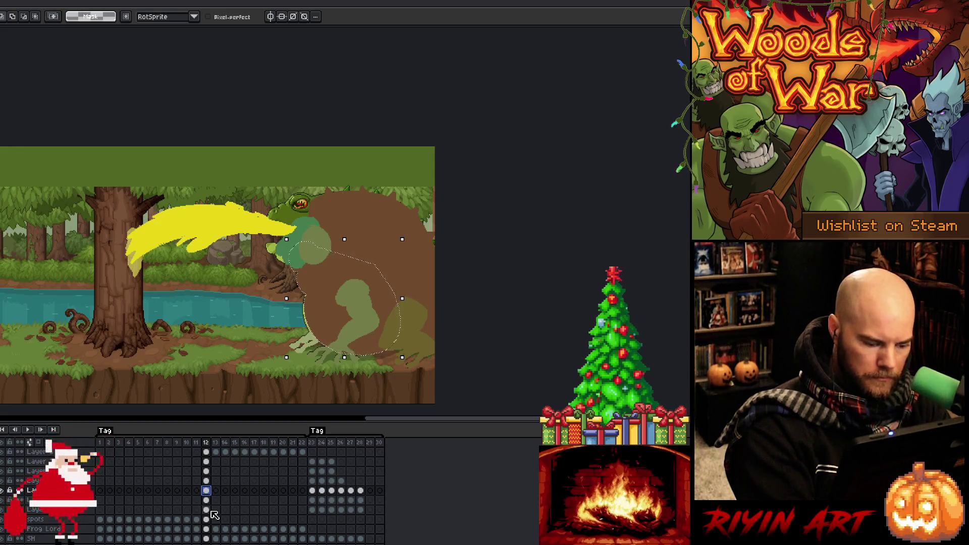
{"action": "key", "text": "m"}
{"action": "mouse_move", "coordinate": [377, 370]}
{"action": "left_mouse_down"}
{"action": "mouse_move", "coordinate": [436, 292]}
{"action": "mouse_move", "coordinate": [443, 347]}
{"action": "mouse_move", "coordinate": [457, 334]}
{"action": "mouse_move", "coordinate": [435, 314]}
{"action": "left_mouse_up"}
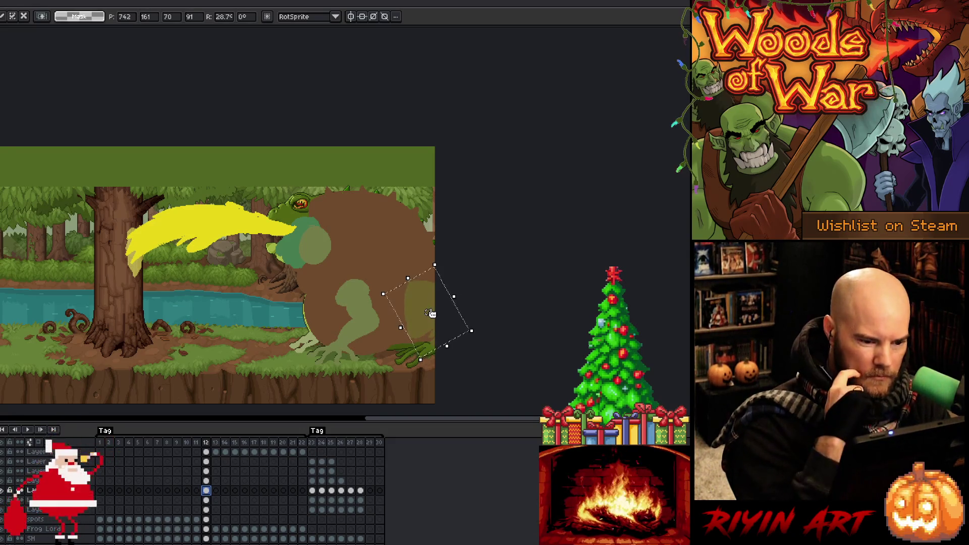
{"action": "key", "text": "Return"}
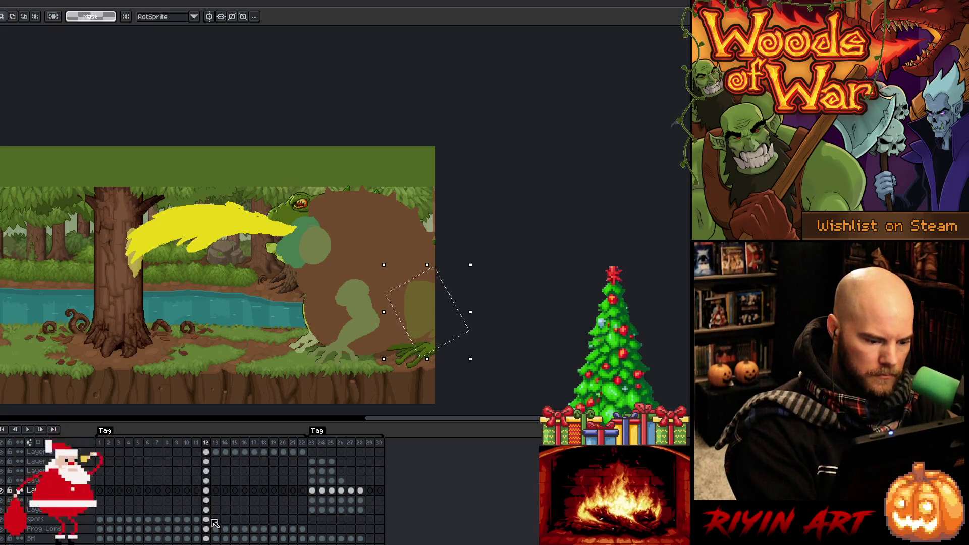
{"action": "left_click", "coordinate": [207, 510]}
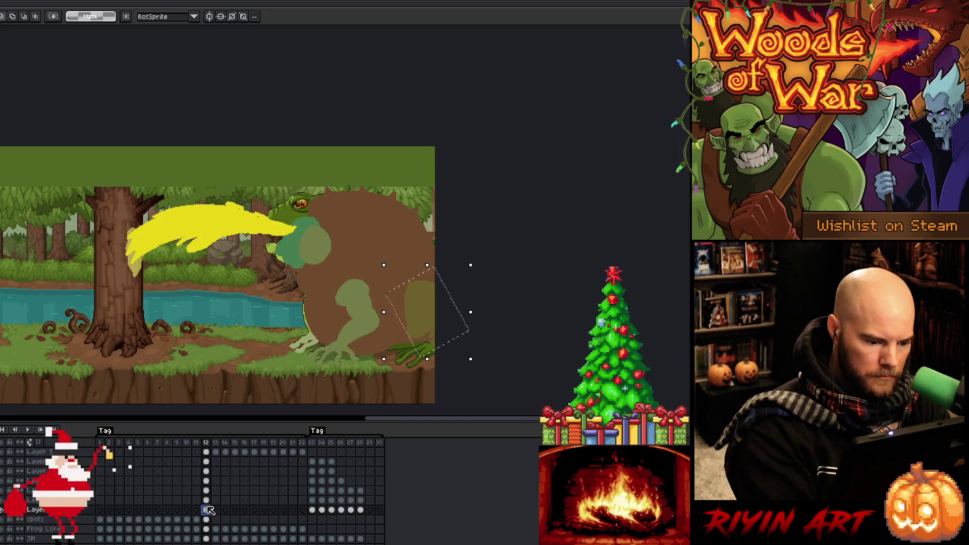
{"action": "left_click", "coordinate": [206, 462], "text": "shift"}
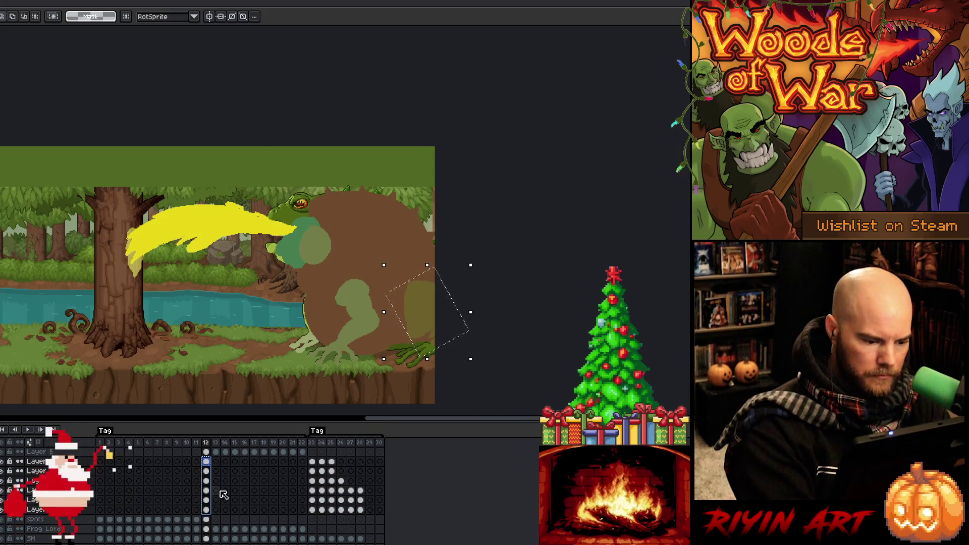
- Paste the frame 12 block-in onto frame 13 and rotate the hand shape about 22 degrees upward
{"action": "left_click", "coordinate": [217, 463]}
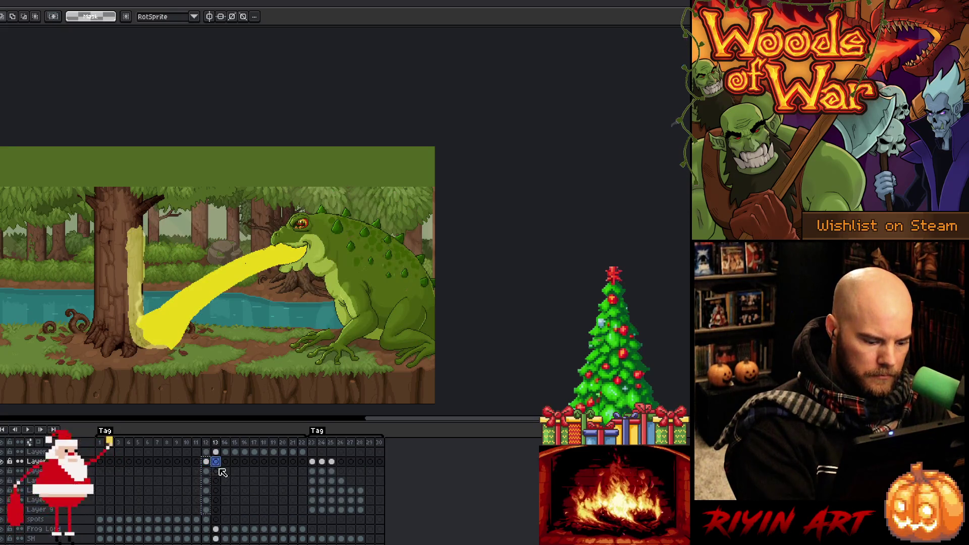
{"action": "key", "text": "ctrl+v"}
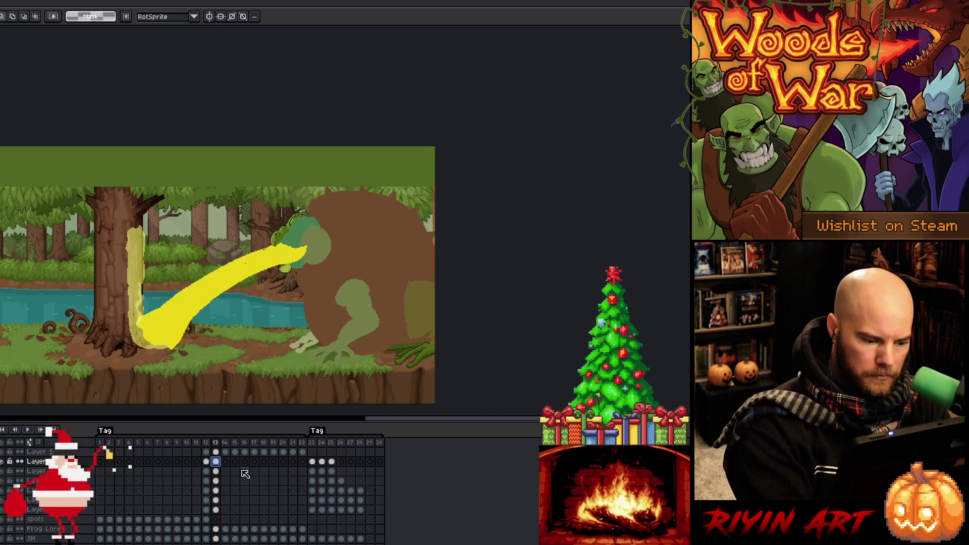
{"action": "left_click", "coordinate": [216, 490]}
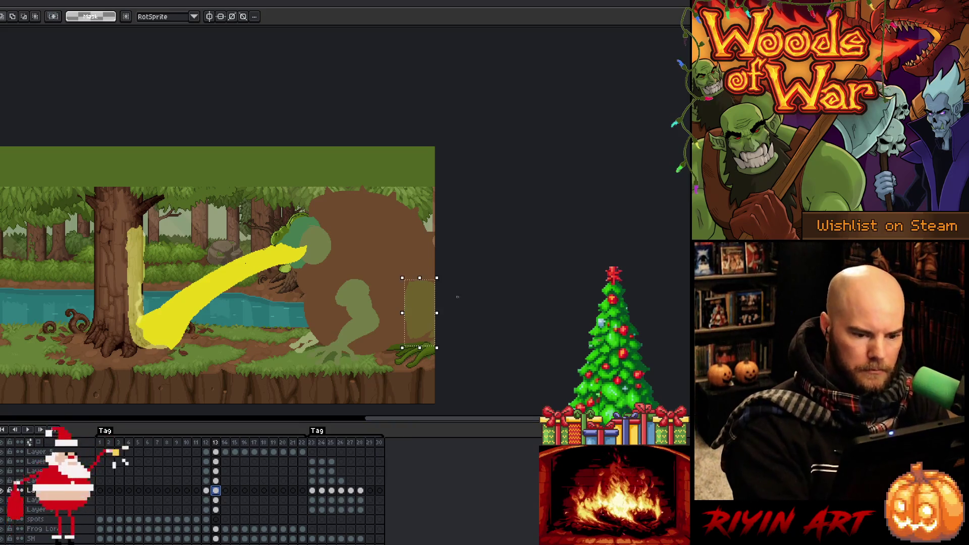
{"action": "left_click_drag", "start_coordinate": [439, 273], "coordinate": [431, 269]}
{"action": "left_click_drag", "start_coordinate": [419, 314], "coordinate": [433, 293]}
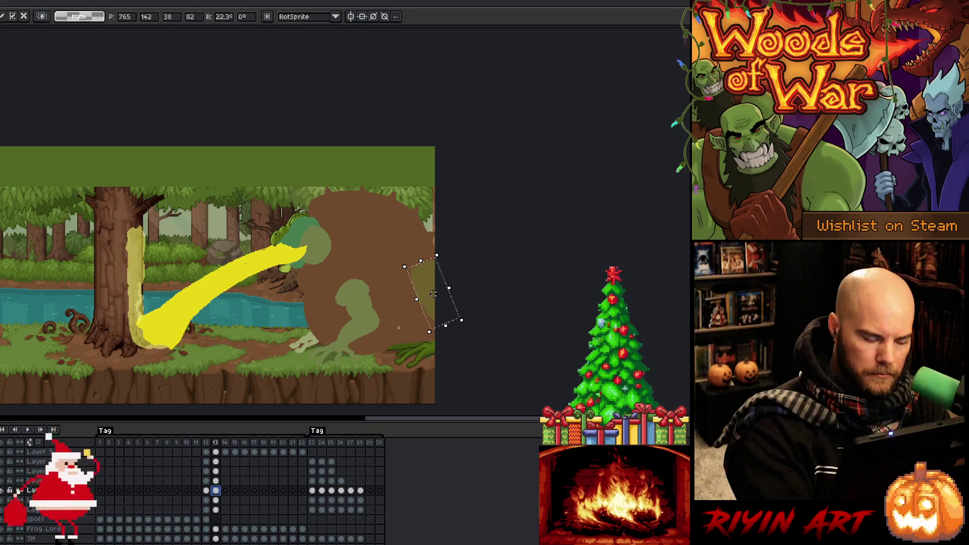
{"action": "left_click", "coordinate": [217, 500]}
{"action": "left_click", "coordinate": [351, 346]}
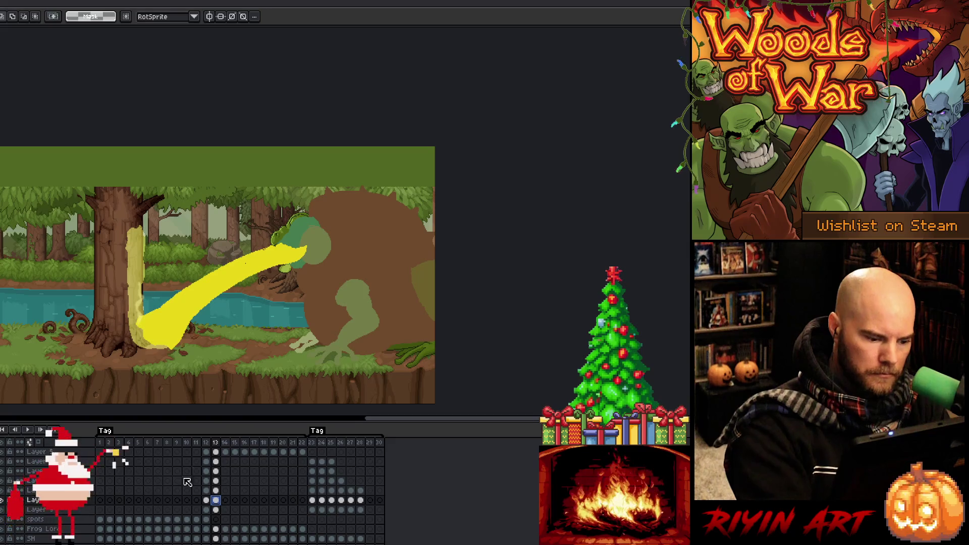
- Trace the frog's left side and back outline with the brown block-in hidden, then show it again
{"action": "left_click", "coordinate": [3, 502]}
{"action": "key", "text": "q"}
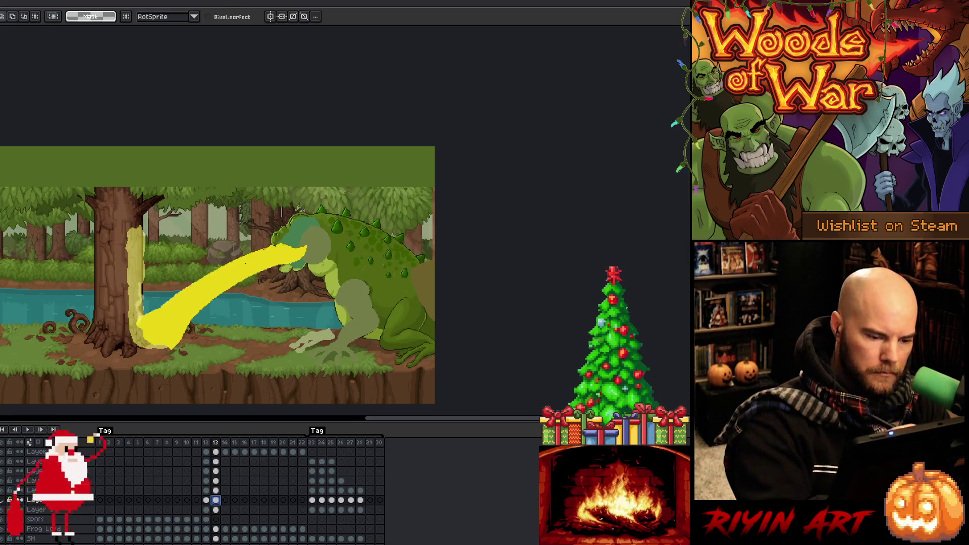
{"action": "mouse_move", "coordinate": [304, 259]}
{"action": "left_mouse_down"}
{"action": "mouse_move", "coordinate": [335, 300]}
{"action": "mouse_move", "coordinate": [335, 320]}
{"action": "mouse_move", "coordinate": [376, 347]}
{"action": "mouse_move", "coordinate": [424, 338]}
{"action": "left_mouse_up"}
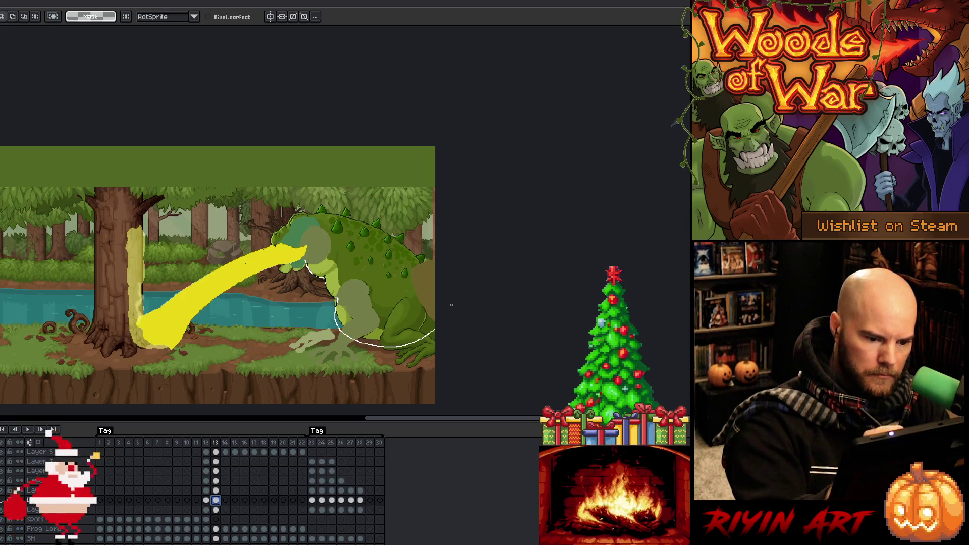
{"action": "mouse_move", "coordinate": [409, 222]}
{"action": "left_mouse_down"}
{"action": "mouse_move", "coordinate": [337, 212]}
{"action": "mouse_move", "coordinate": [306, 259]}
{"action": "left_mouse_up"}
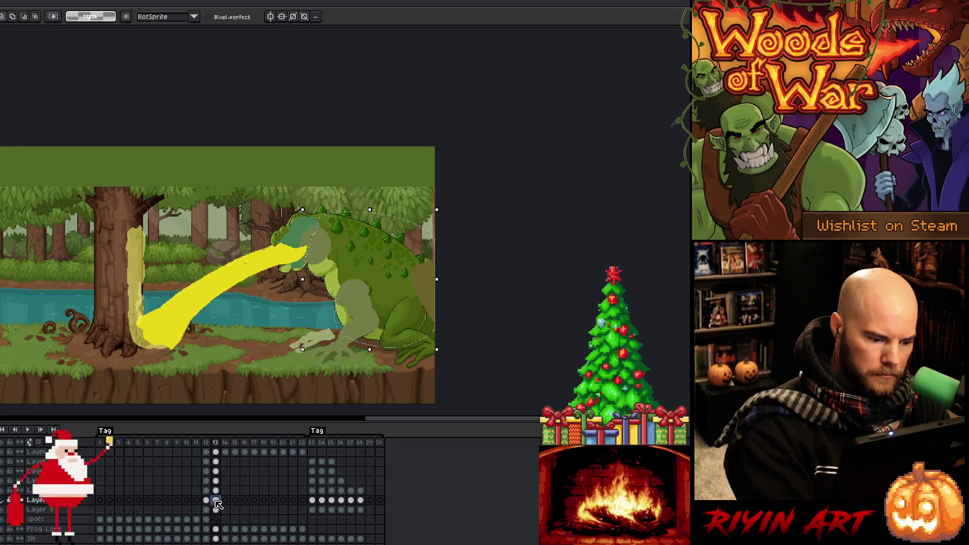
{"action": "left_click", "coordinate": [2, 499]}
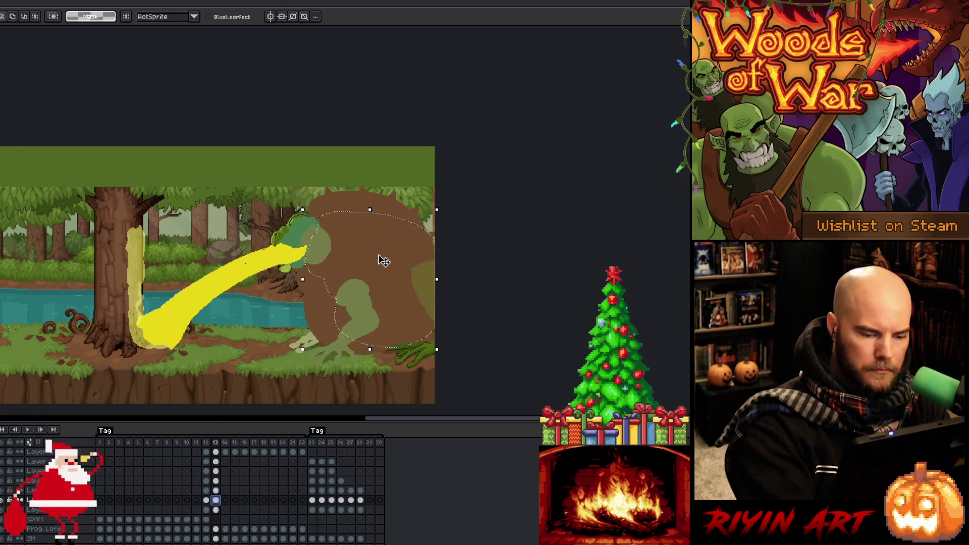
{"action": "key", "text": "b"}
{"action": "key", "text": "ctrl+a"}
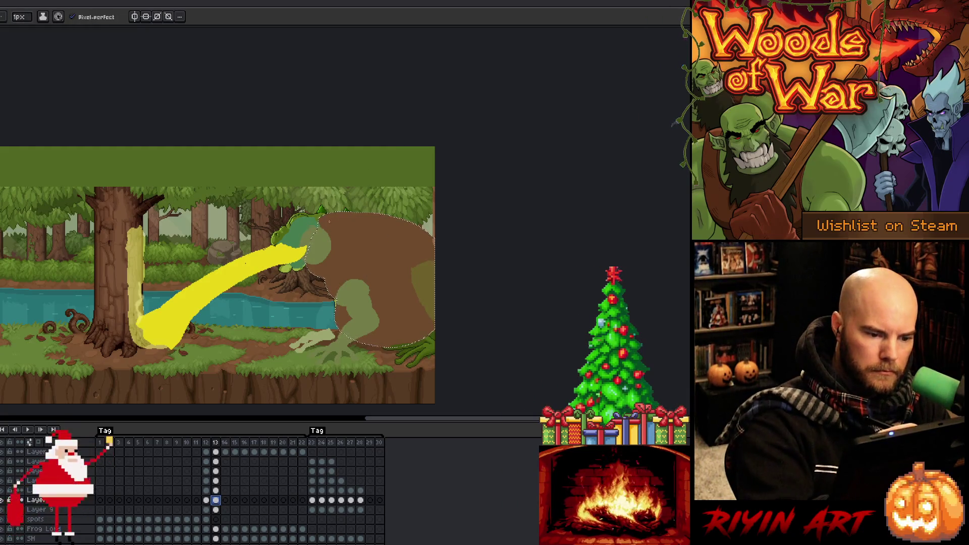
- Add the frog's spiky back to the selection, then select a small patch near its rear
{"action": "key", "text": "w"}
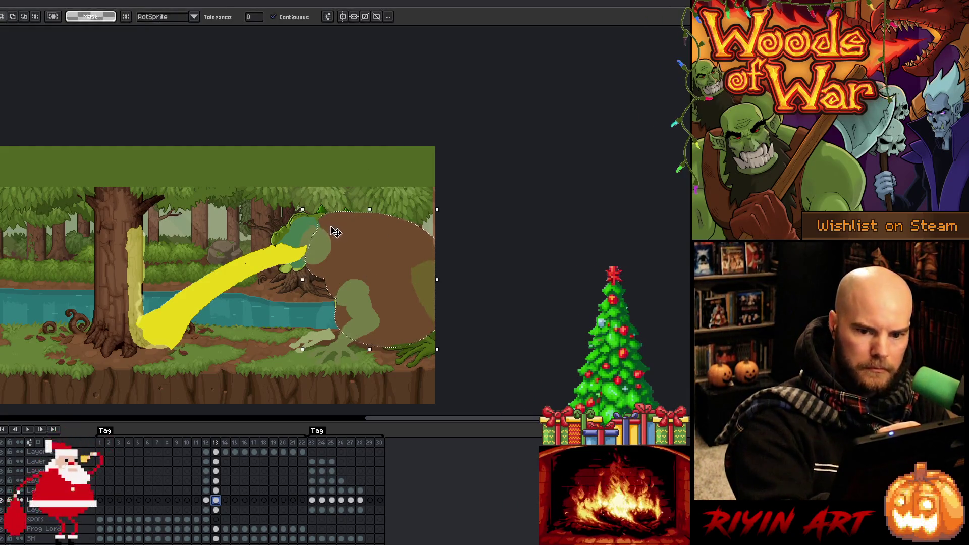
{"action": "key", "text": "b"}
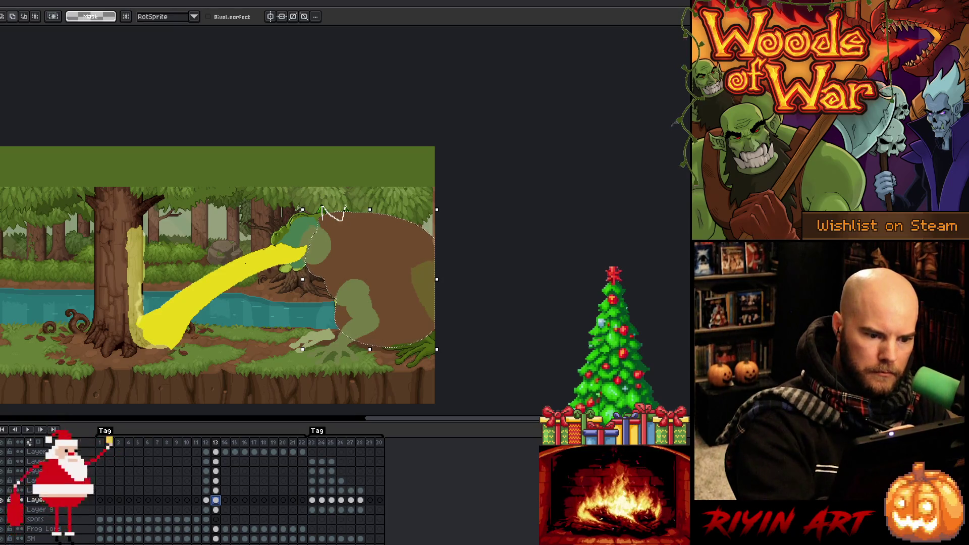
{"action": "left_click_drag", "start_coordinate": [357, 217], "coordinate": [365, 218]}
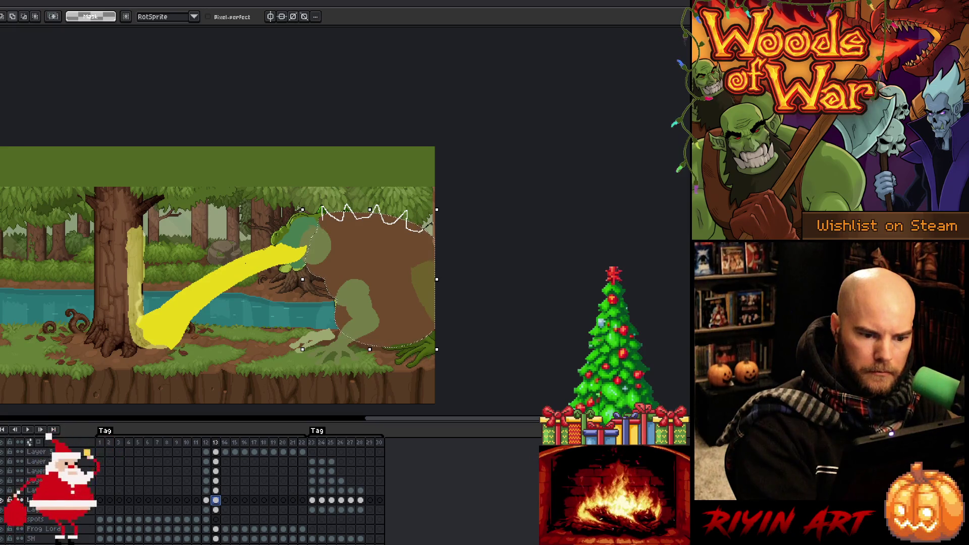
{"action": "left_click_drag", "start_coordinate": [429, 234], "coordinate": [435, 228]}
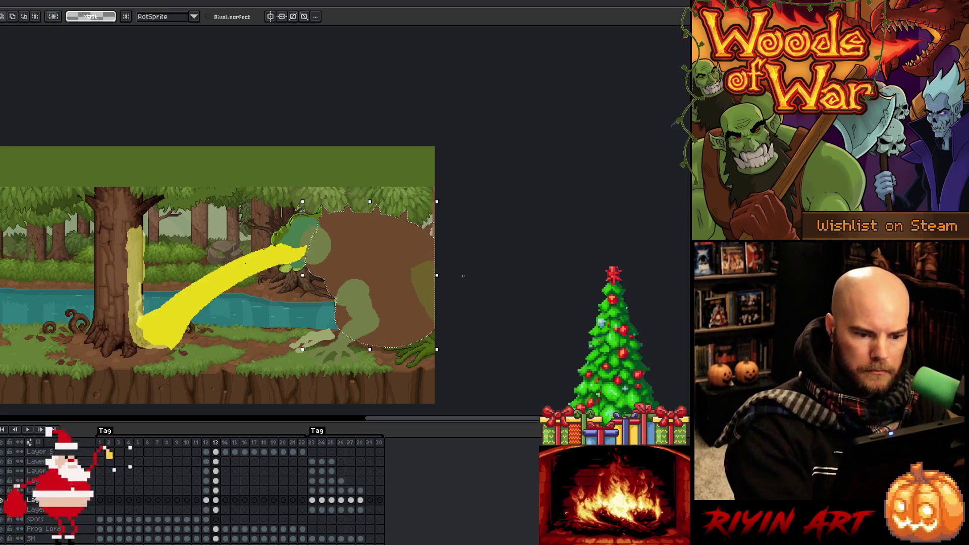
{"action": "key", "text": "ctrl+d"}
{"action": "key", "text": "b"}
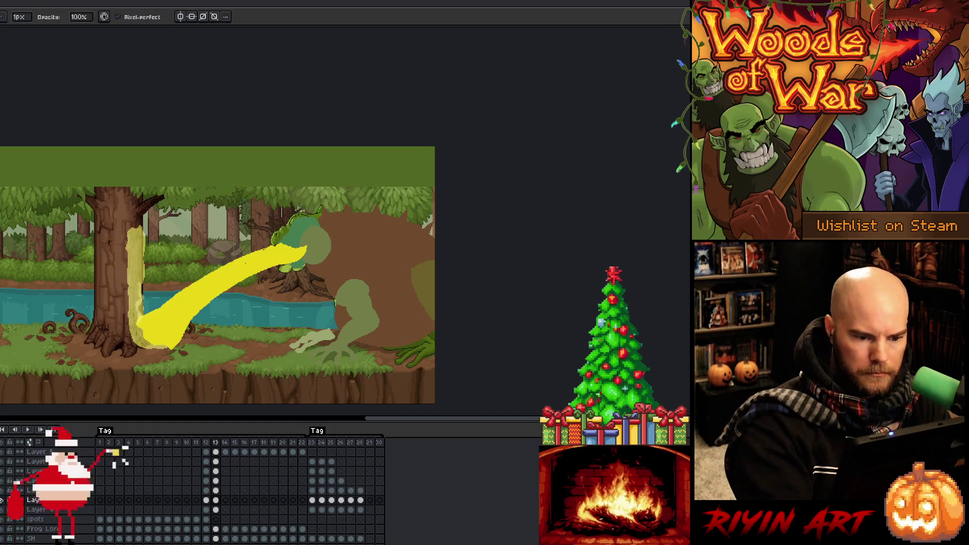
{"action": "key", "text": "q"}
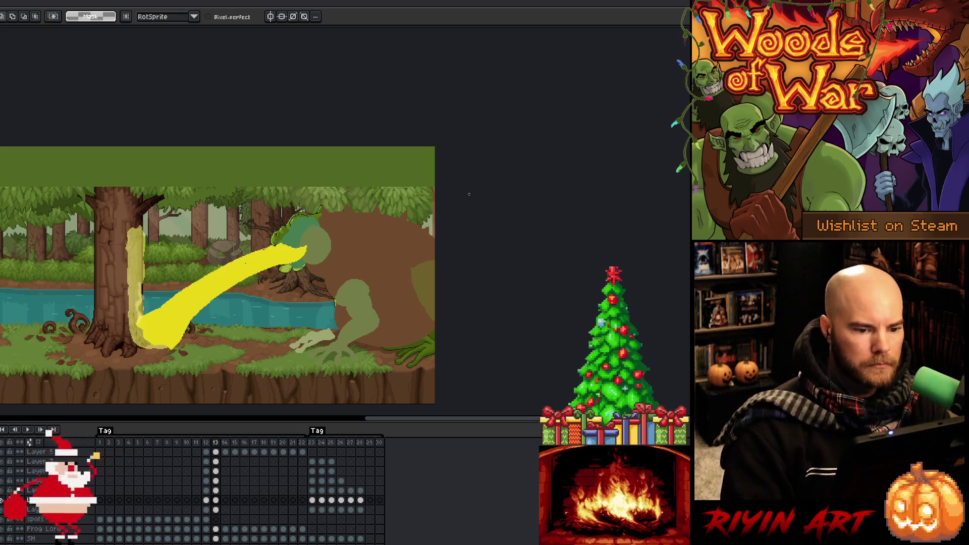
{"action": "mouse_move", "coordinate": [406, 217]}
{"action": "left_mouse_down"}
{"action": "mouse_move", "coordinate": [398, 202]}
{"action": "mouse_move", "coordinate": [408, 211]}
{"action": "left_mouse_up"}
- Clear the small patch selection, return to frame 12, and select around the frog's head
{"action": "left_click", "coordinate": [420, 196]}
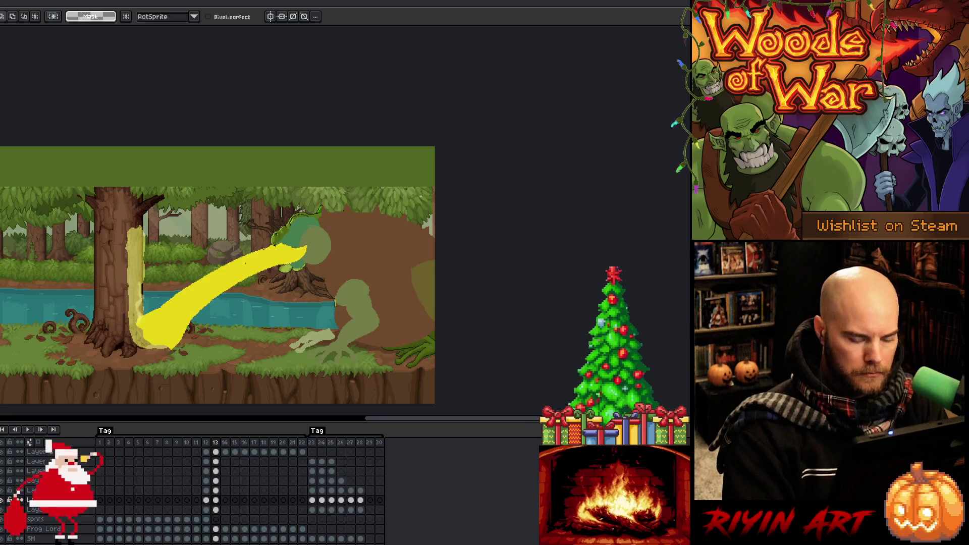
{"action": "key", "text": "Left"}
{"action": "key", "text": "Left"}
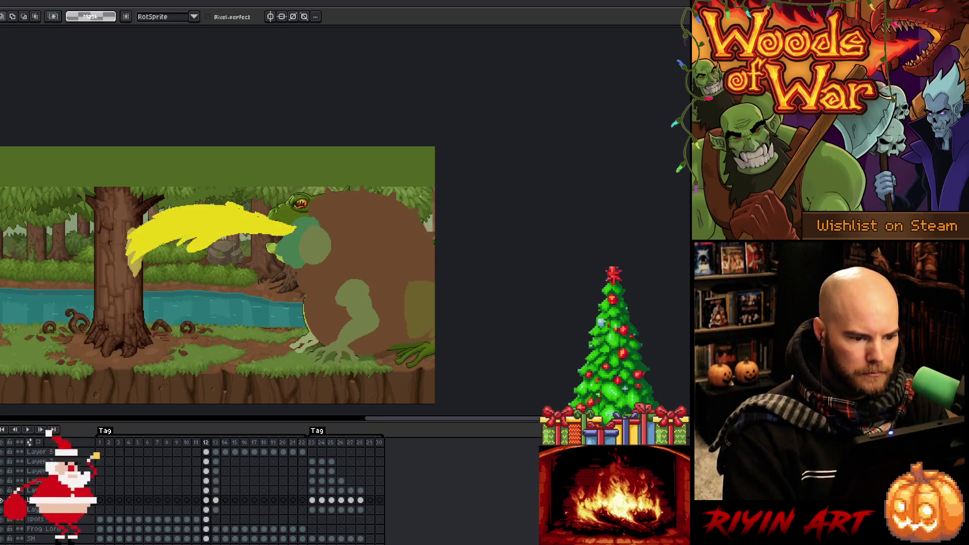
{"action": "key", "text": "Right"}
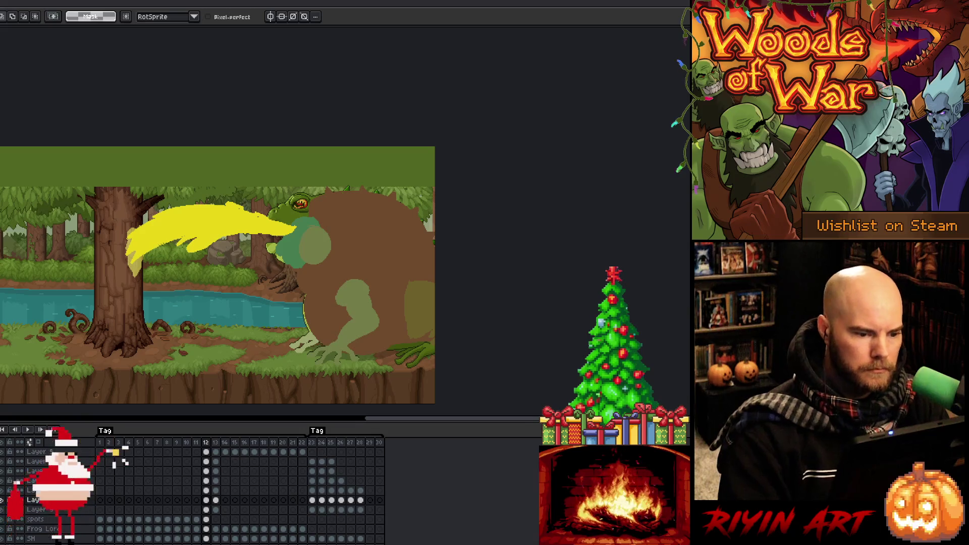
{"action": "left_click", "coordinate": [206, 461]}
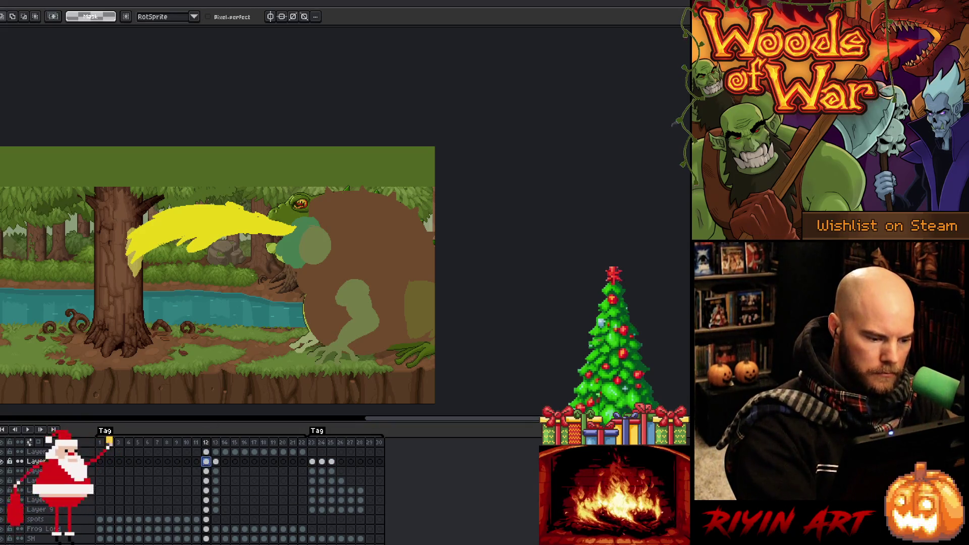
{"action": "key", "text": "b"}
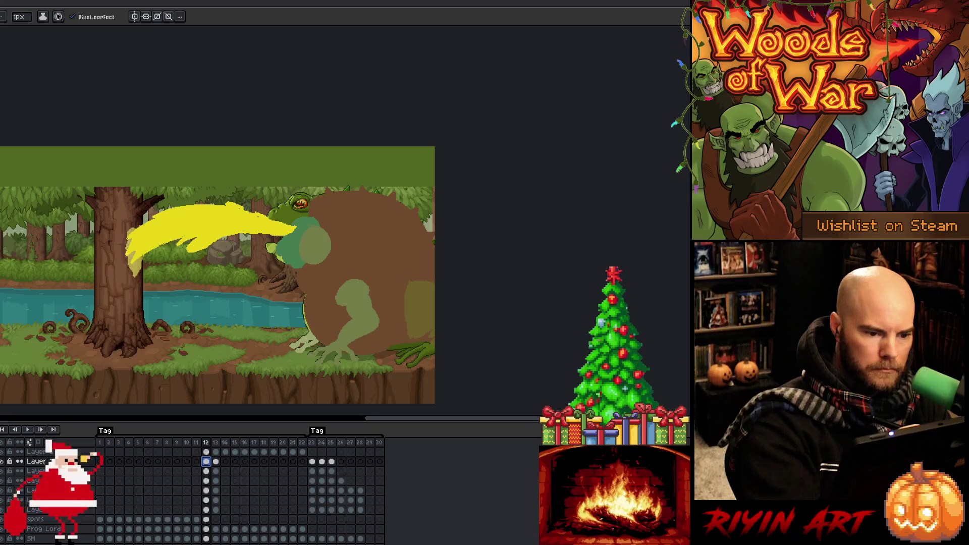
{"action": "key", "text": "Escape"}
{"action": "key", "text": "ctrl+z"}
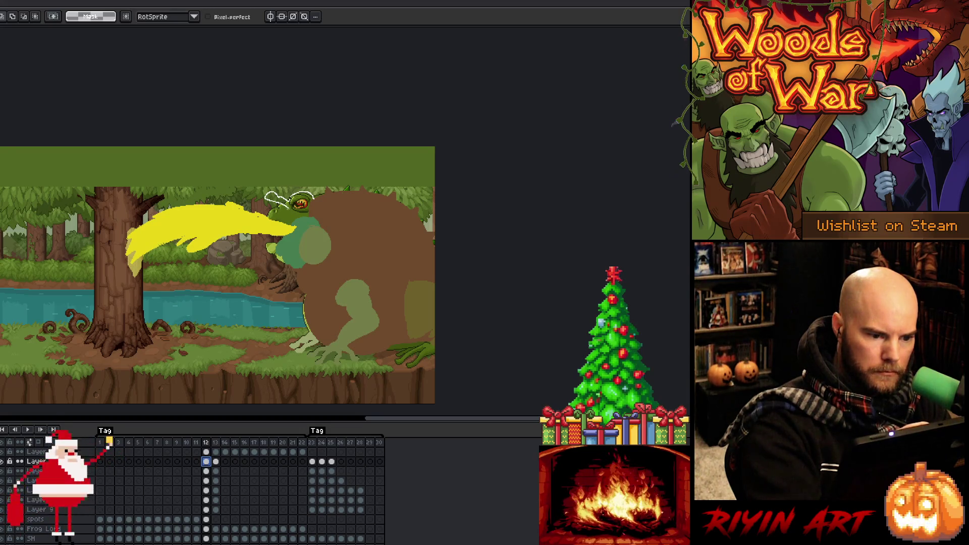
{"action": "left_click_drag", "start_coordinate": [266, 198], "coordinate": [268, 204]}
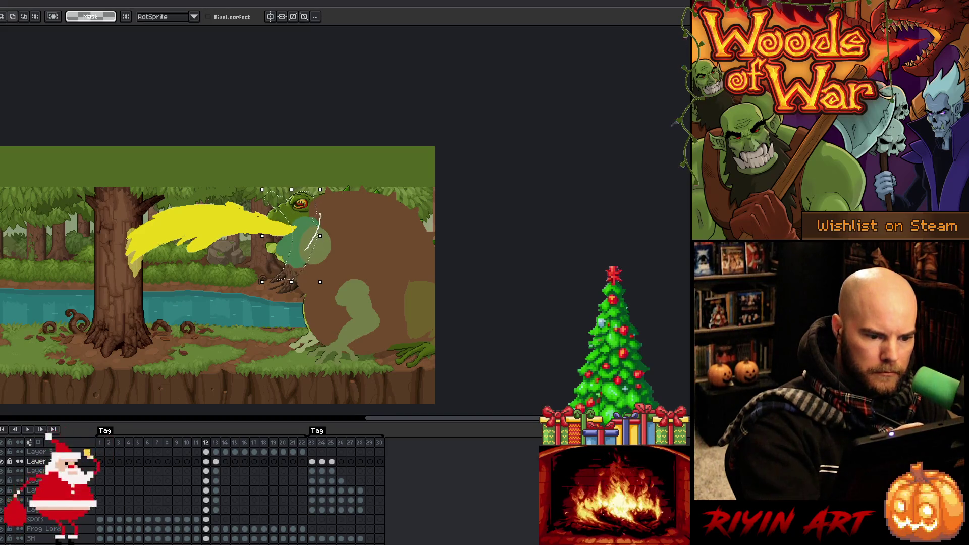
- On the third layer's frame 12 cel, select around the frog's head, then deselect
{"action": "key", "text": "b"}
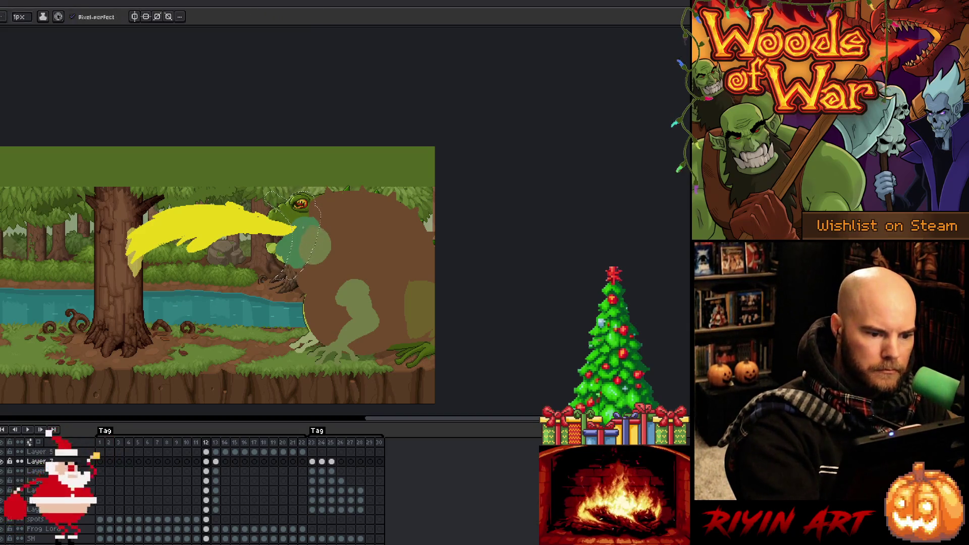
{"action": "key", "text": "ctrl+a"}
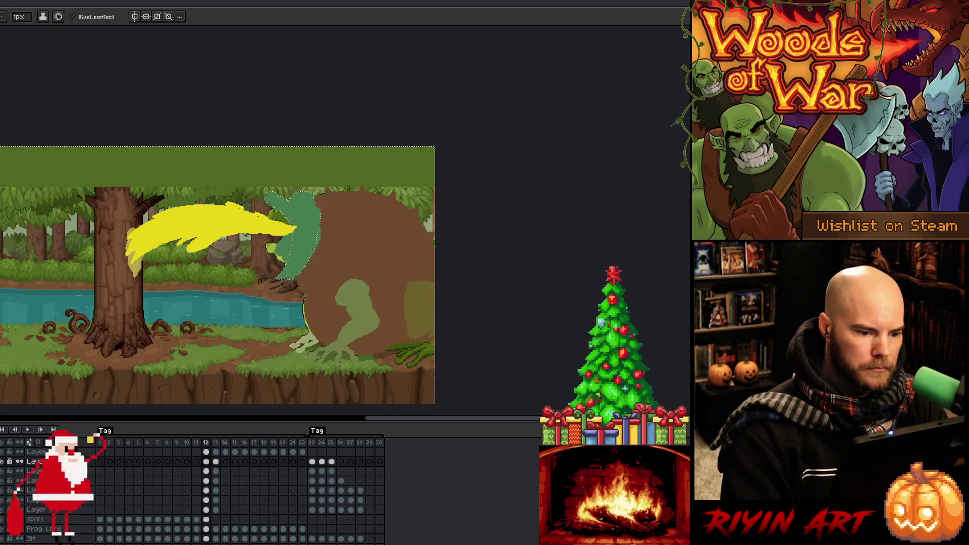
{"action": "key", "text": "ctrl+d"}
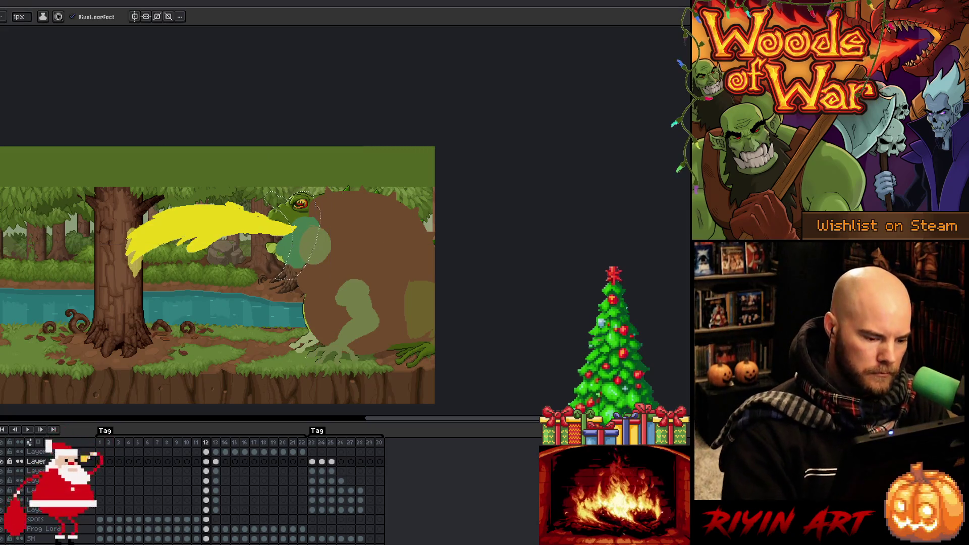
{"action": "left_click", "coordinate": [206, 471]}
{"action": "key", "text": "ctrl+a"}
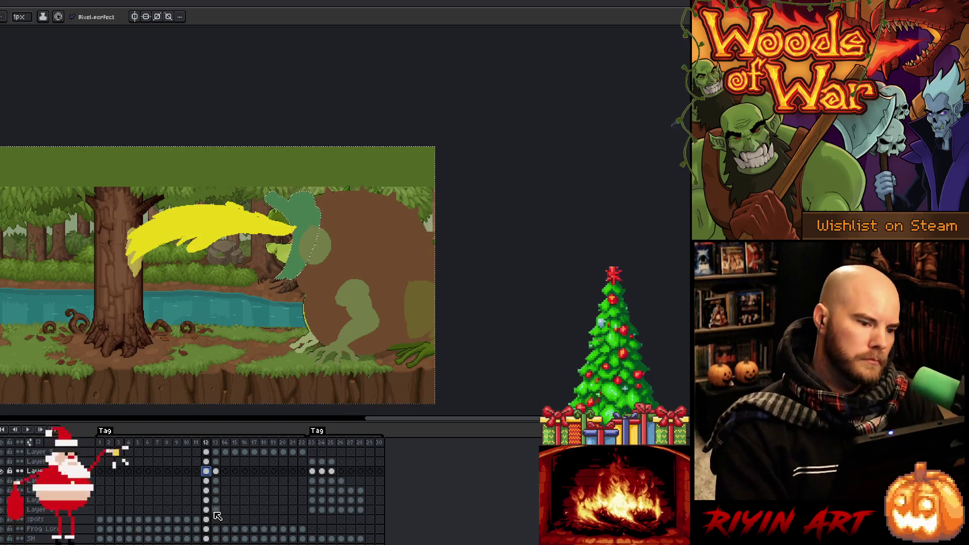
{"action": "key", "text": "ctrl+d"}
{"action": "key", "text": "m"}
{"action": "mouse_move", "coordinate": [283, 212]}
{"action": "left_mouse_down"}
{"action": "mouse_move", "coordinate": [268, 259]}
{"action": "mouse_move", "coordinate": [260, 242]}
{"action": "left_mouse_up"}
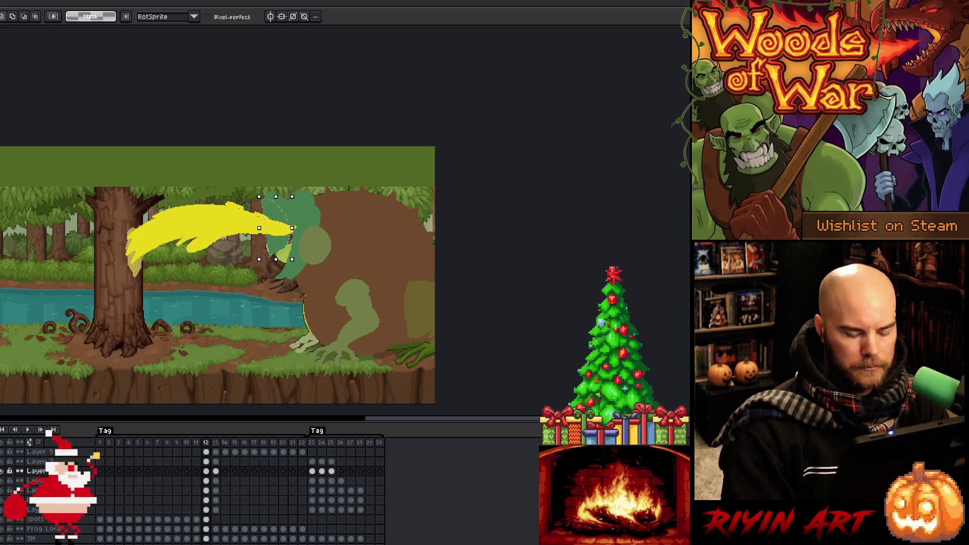
{"action": "key", "text": "ctrl+d"}
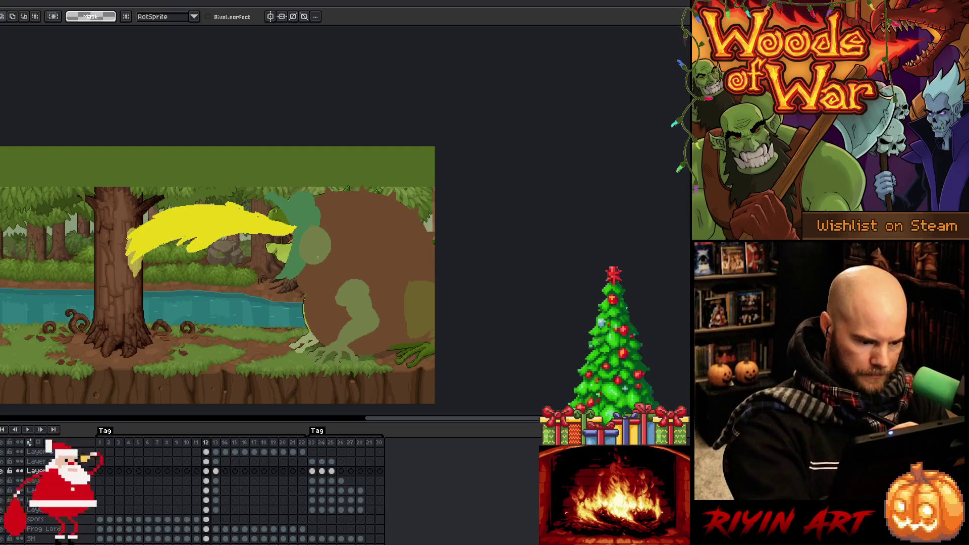
- Scale the frame 12 green ellipse to about 80x82 and raise it over the frog's head
{"action": "left_click", "coordinate": [206, 461]}
{"action": "left_click", "coordinate": [315, 245]}
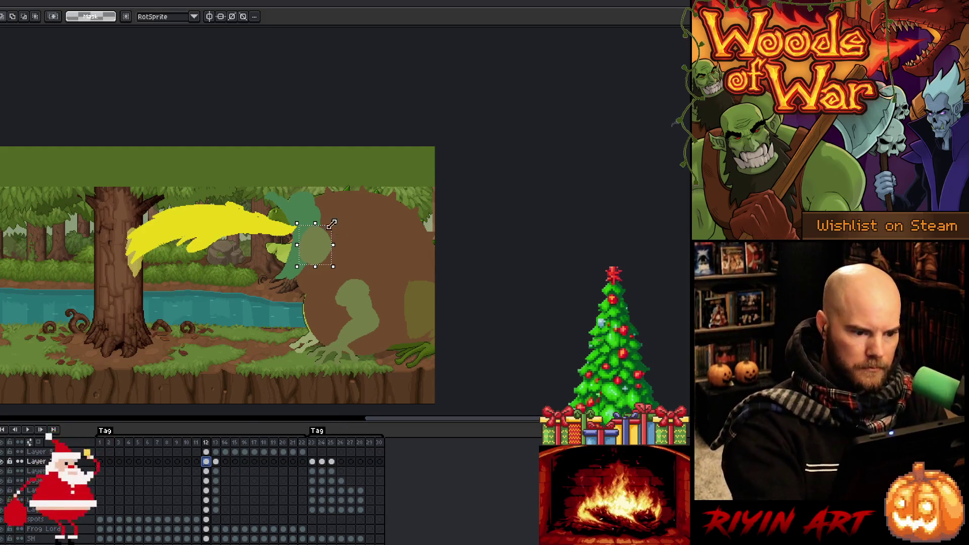
{"action": "left_click_drag", "start_coordinate": [332, 224], "coordinate": [334, 224]}
{"action": "mouse_move", "coordinate": [343, 275]}
{"action": "left_mouse_down"}
{"action": "mouse_move", "coordinate": [379, 318]}
{"action": "mouse_move", "coordinate": [372, 298]}
{"action": "left_mouse_up"}
{"action": "left_click_drag", "start_coordinate": [347, 267], "coordinate": [349, 247]}
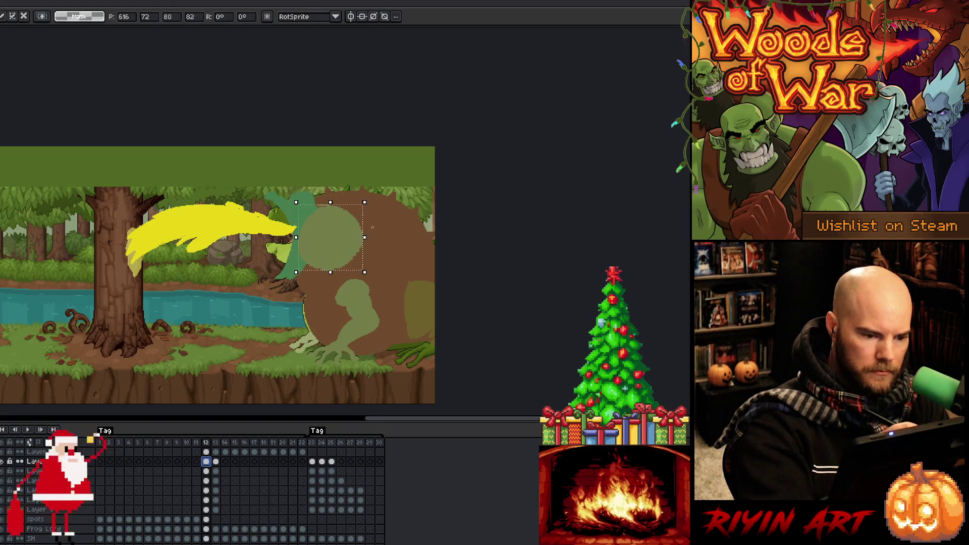
{"action": "key", "text": "Return"}
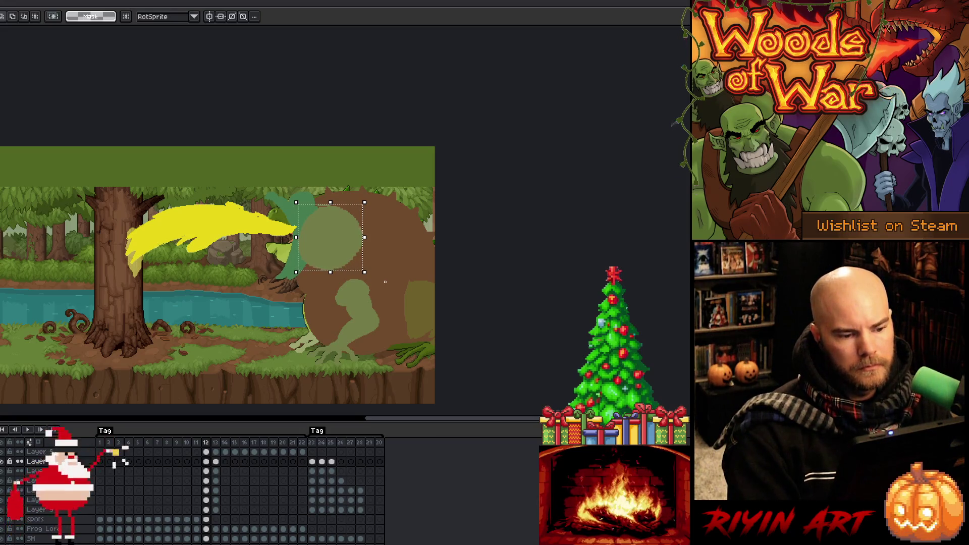
{"action": "key", "text": "Right"}
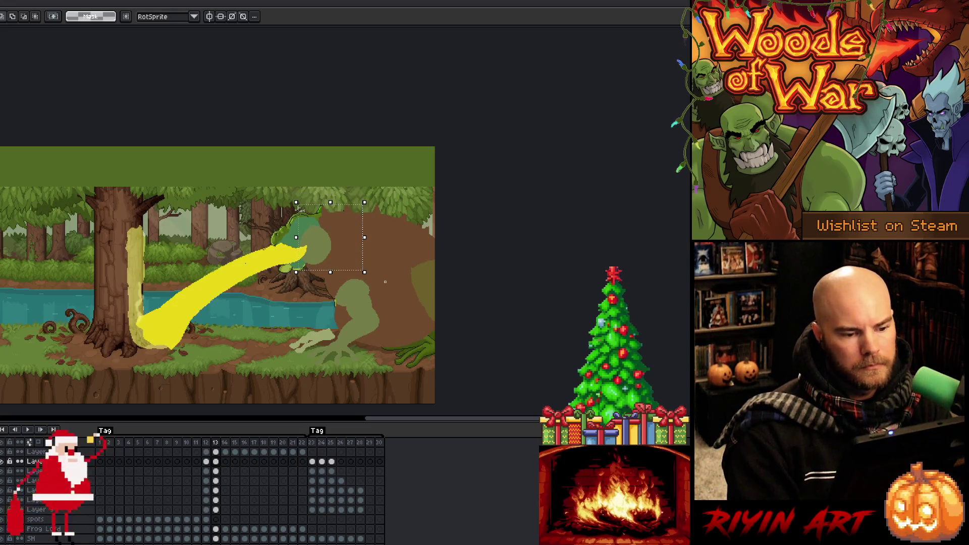
- Shift the frame 13 frog head up and to the right, checking against frame 12
{"action": "left_click_drag", "start_coordinate": [337, 257], "coordinate": [343, 252]}
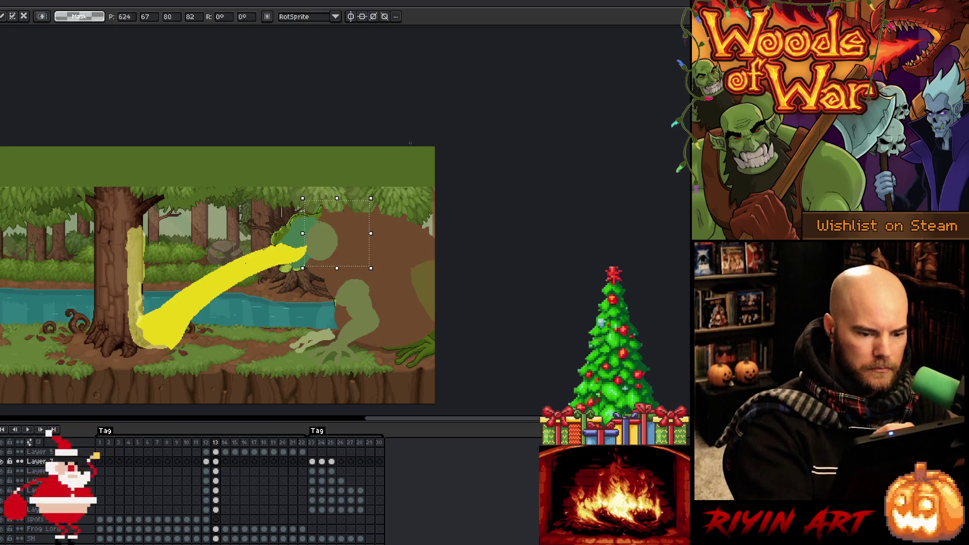
{"action": "key", "text": "Return"}
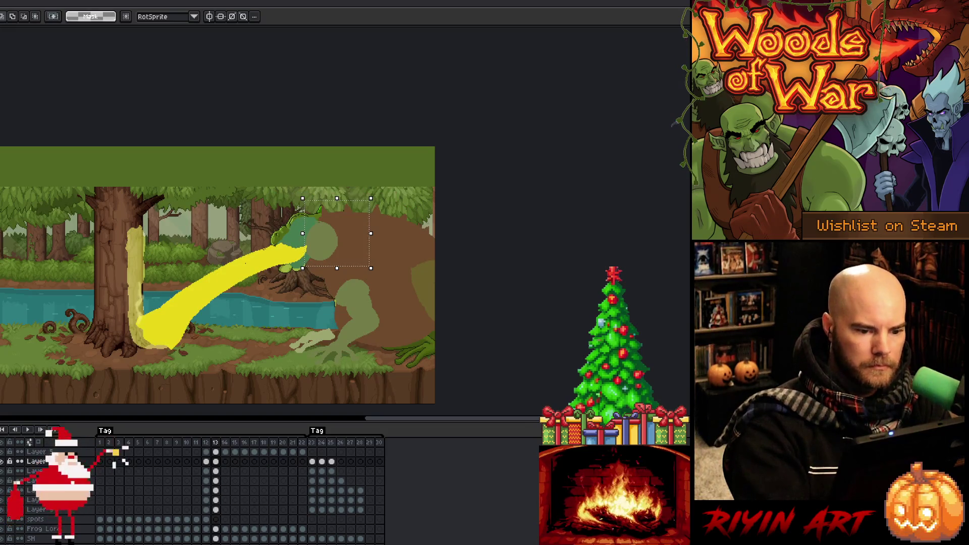
{"action": "key", "text": "comma"}
{"action": "key", "text": "period"}
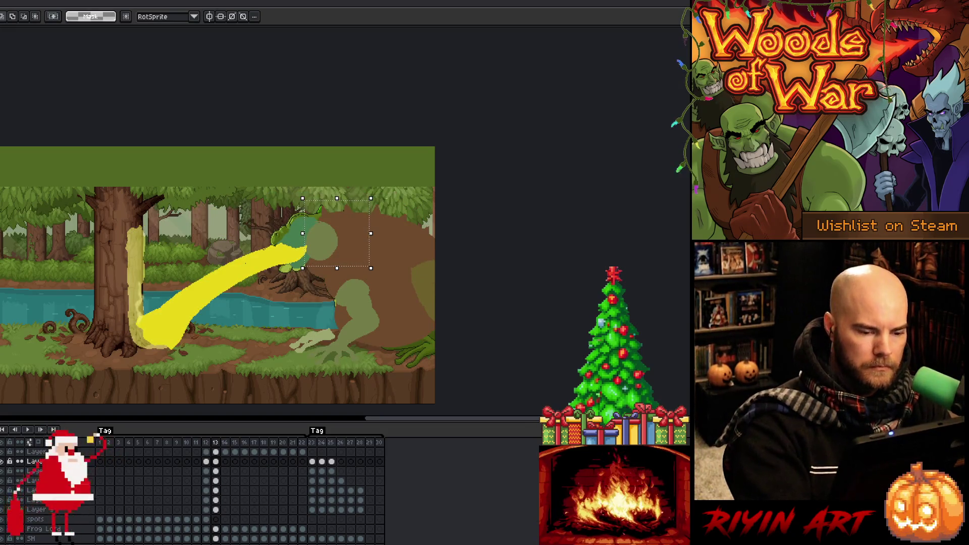
{"action": "key", "text": "ctrl+d"}
{"action": "key", "text": "b"}
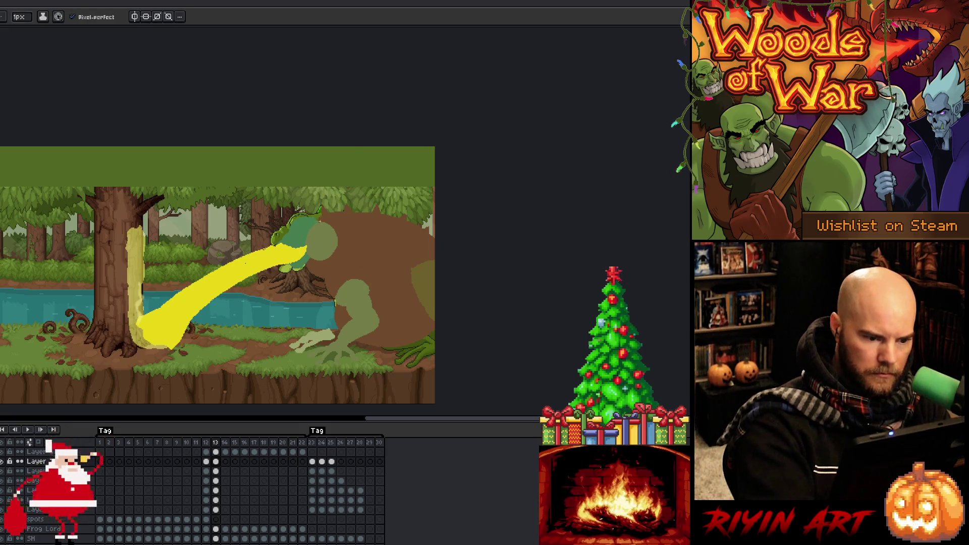
{"action": "key", "text": "m"}
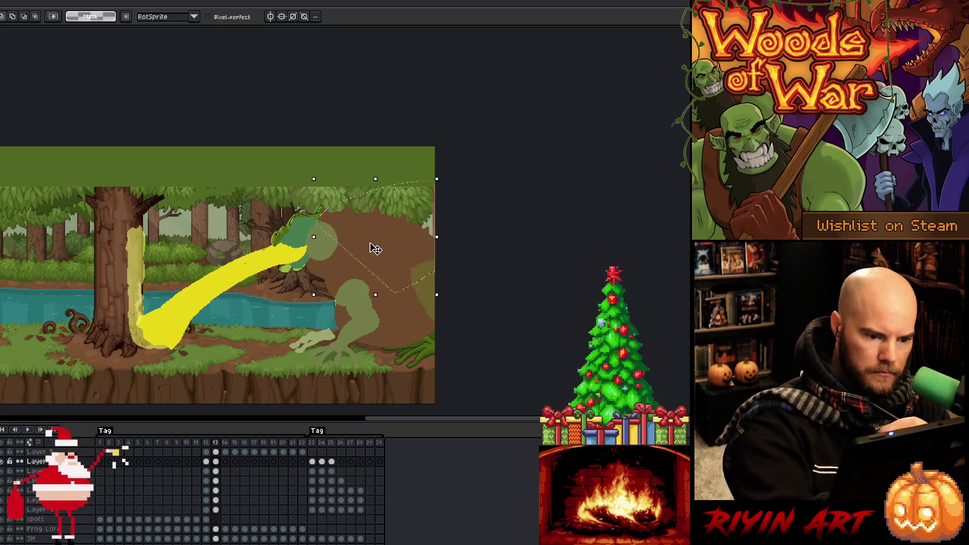
- Pick another layer's frame 13 cel and undo an accidental move of its pixels
{"action": "left_click", "coordinate": [216, 499]}
{"action": "key", "text": "b"}
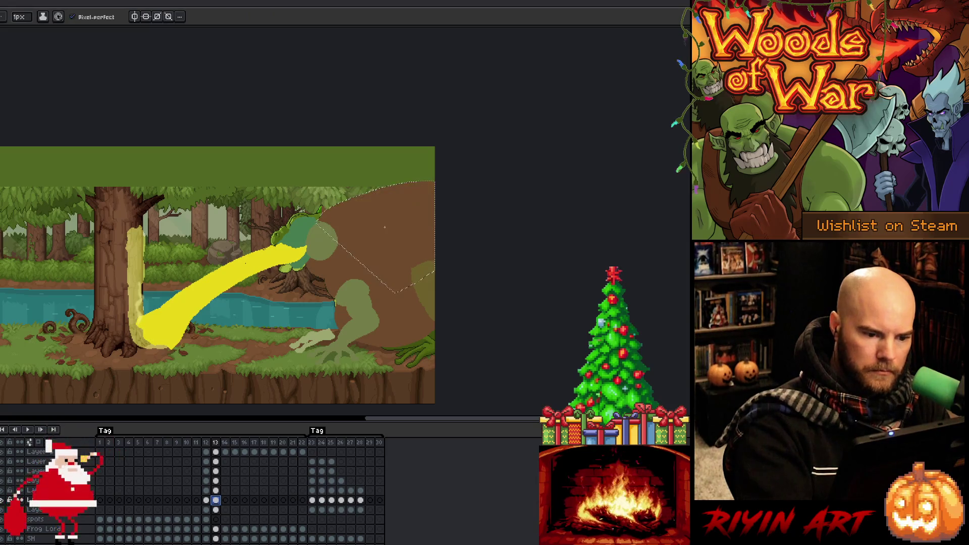
{"action": "key", "text": "m"}
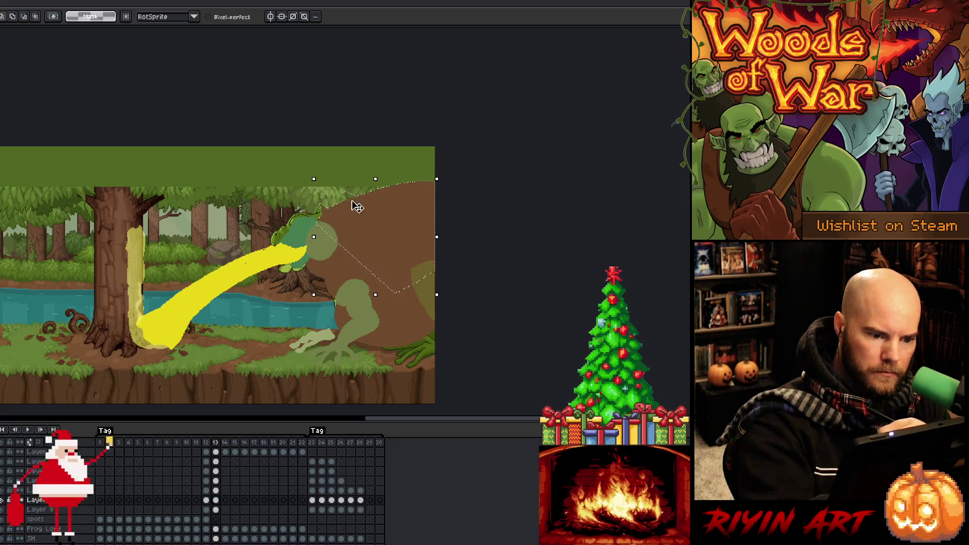
{"action": "left_click_drag", "start_coordinate": [330, 222], "coordinate": [327, 211]}
{"action": "key", "text": "ctrl+z"}
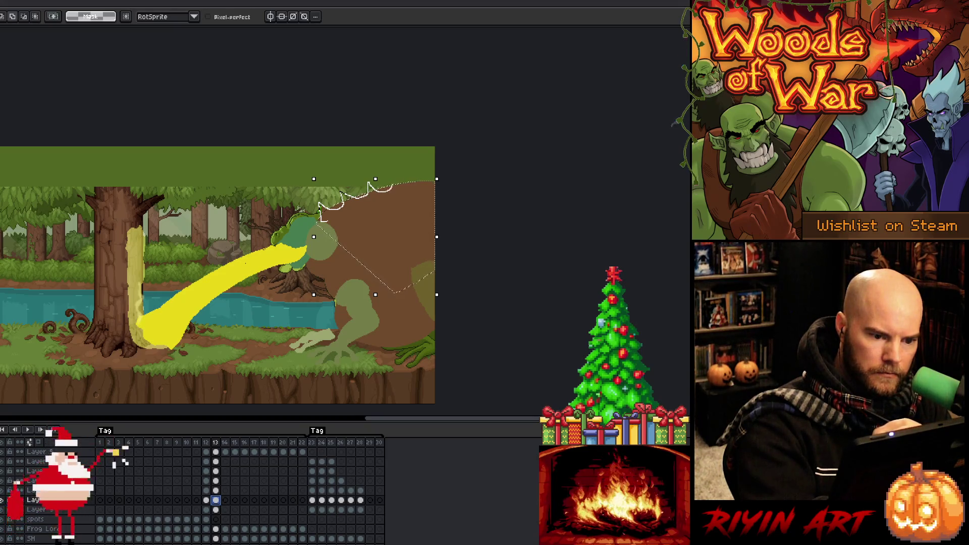
{"action": "key", "text": "ctrl+d"}
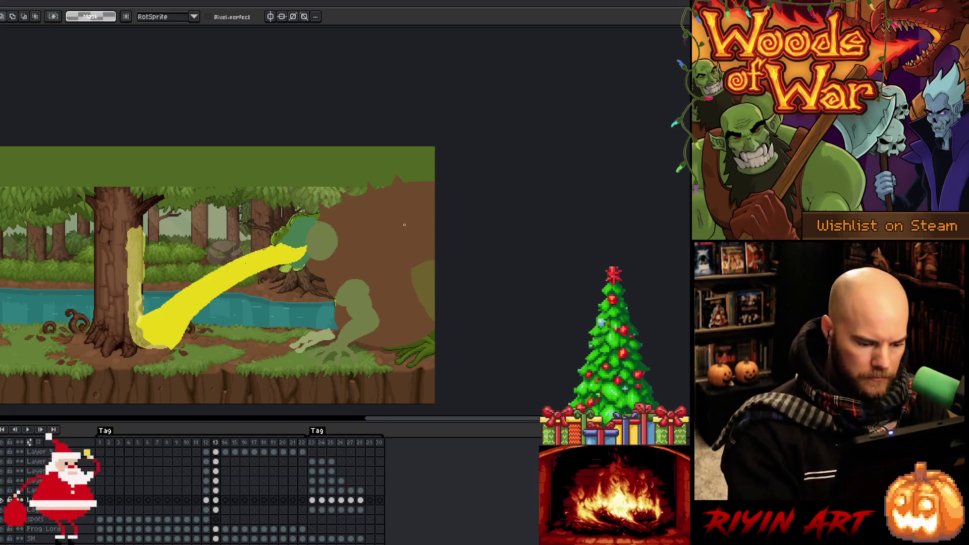
- Reselect that layer's frame 13 cel and discard a small stray triangular selection
{"action": "left_click", "coordinate": [214, 501]}
{"action": "key", "text": "Return"}
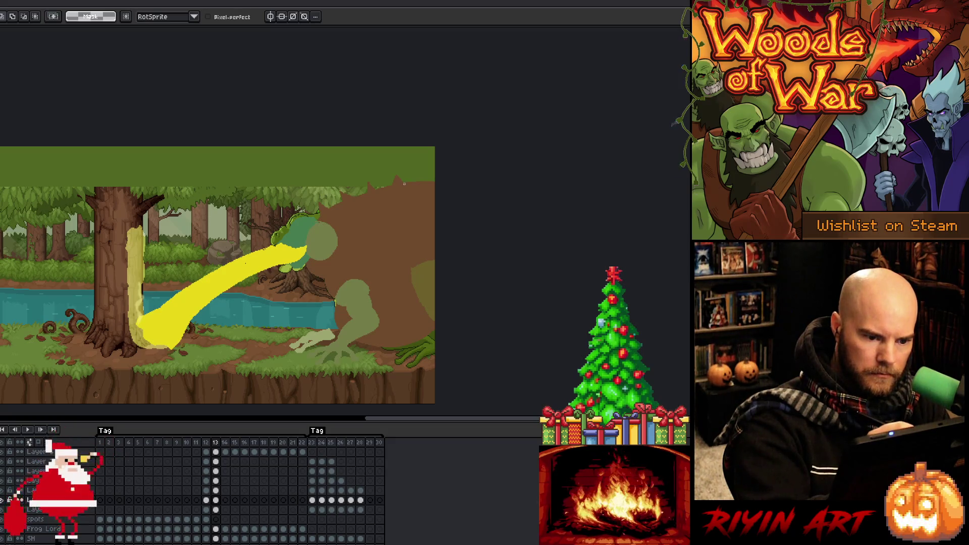
{"action": "mouse_move", "coordinate": [408, 183]}
{"action": "left_mouse_down"}
{"action": "mouse_move", "coordinate": [436, 171]}
{"action": "mouse_move", "coordinate": [404, 179]}
{"action": "left_mouse_up"}
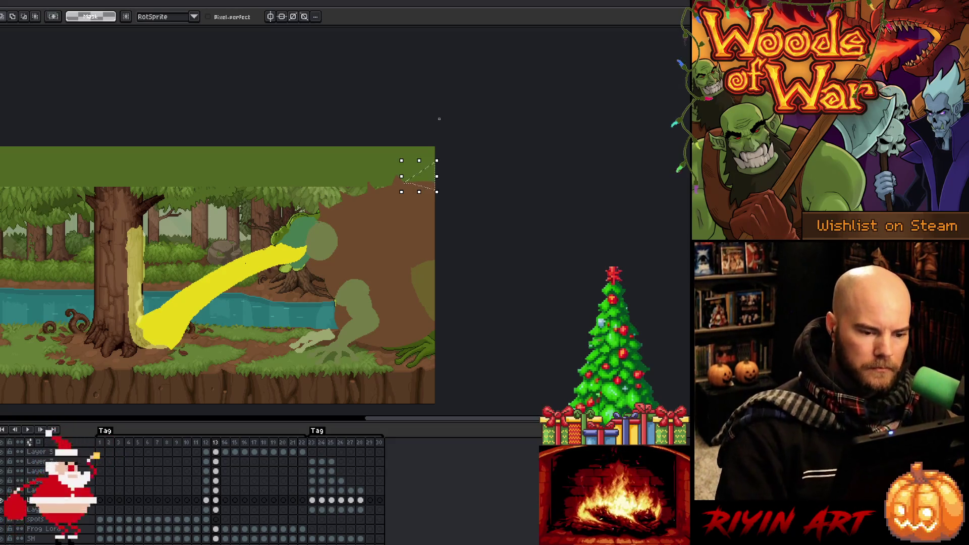
{"action": "key", "text": "ctrl+d"}
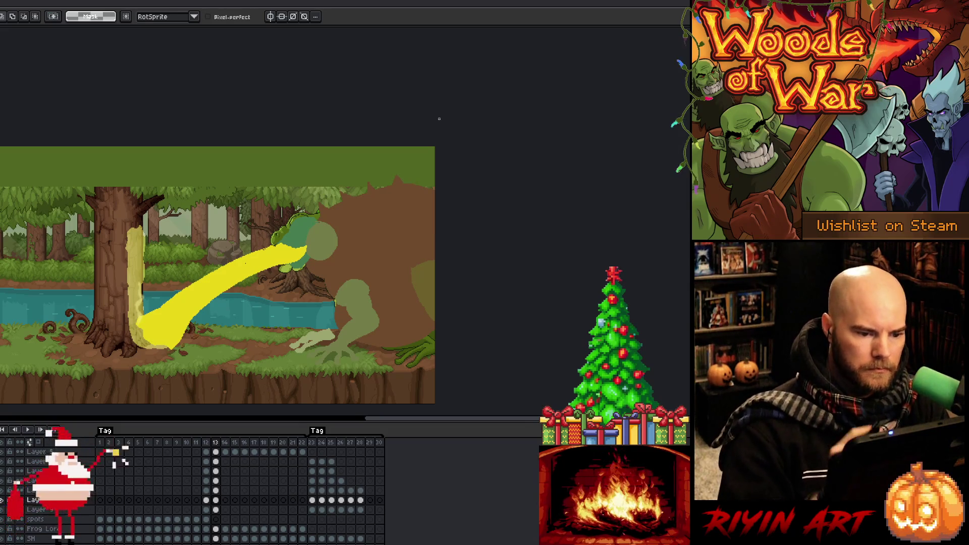
{"action": "key", "text": "b"}
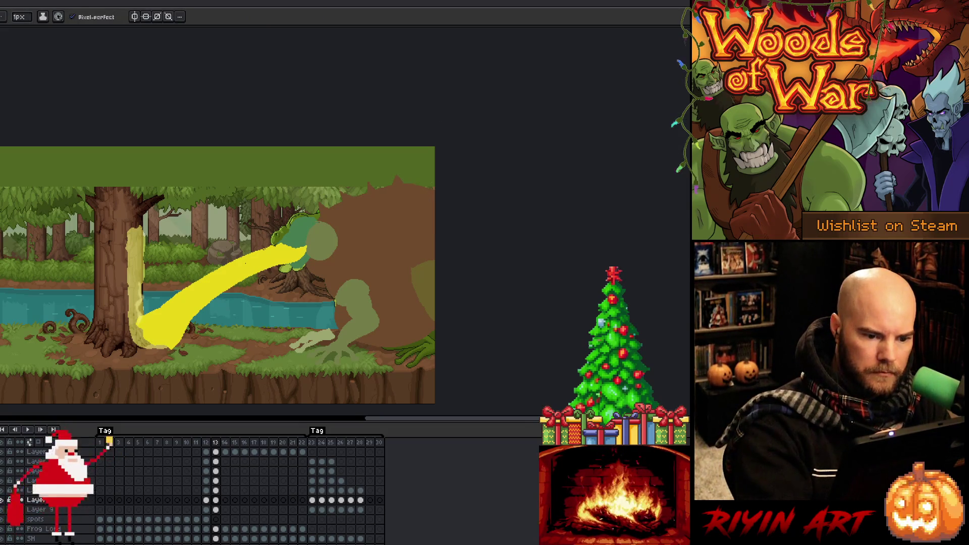
{"action": "key", "text": "g"}
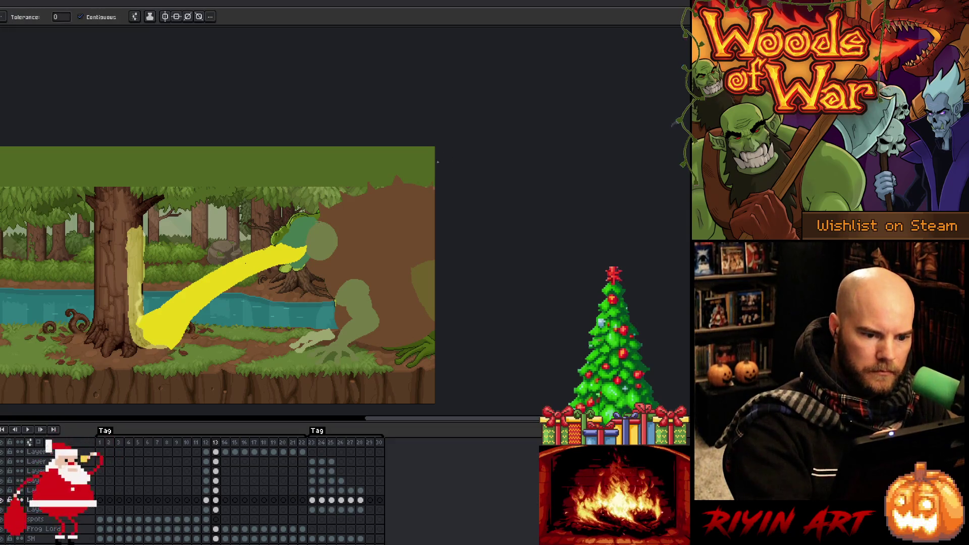
{"action": "key", "text": "b"}
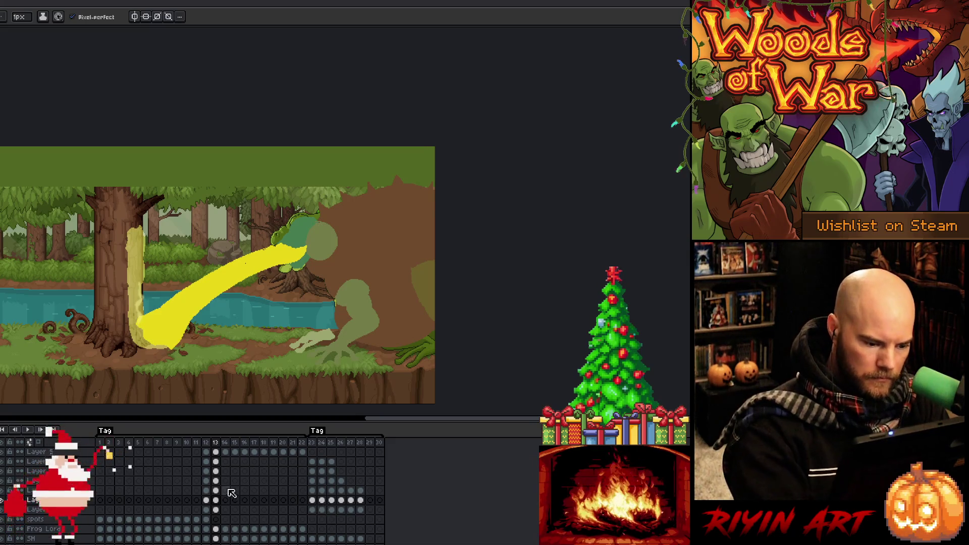
- Outline the frog's head and body on the third layer's frame 13 cel, then clear it
{"action": "left_click", "coordinate": [216, 472]}
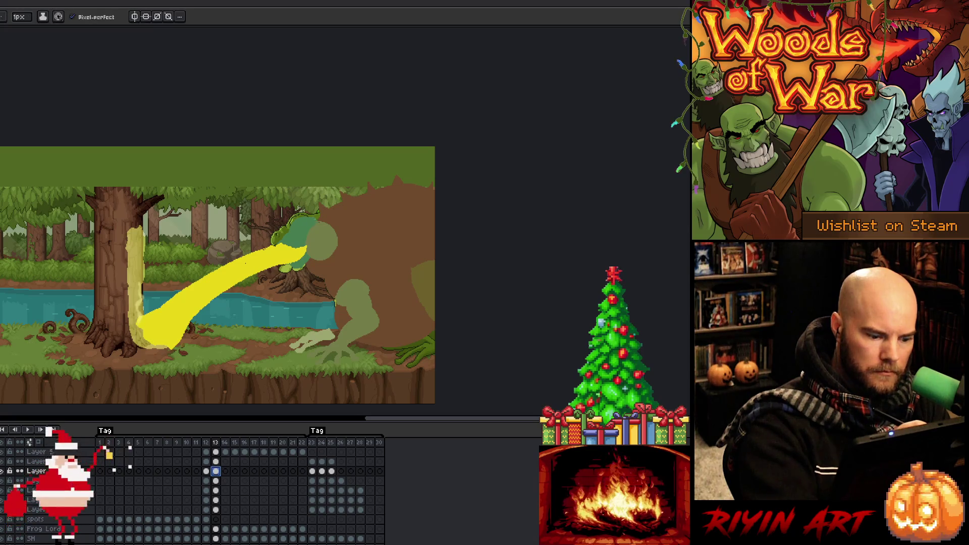
{"action": "key", "text": "m"}
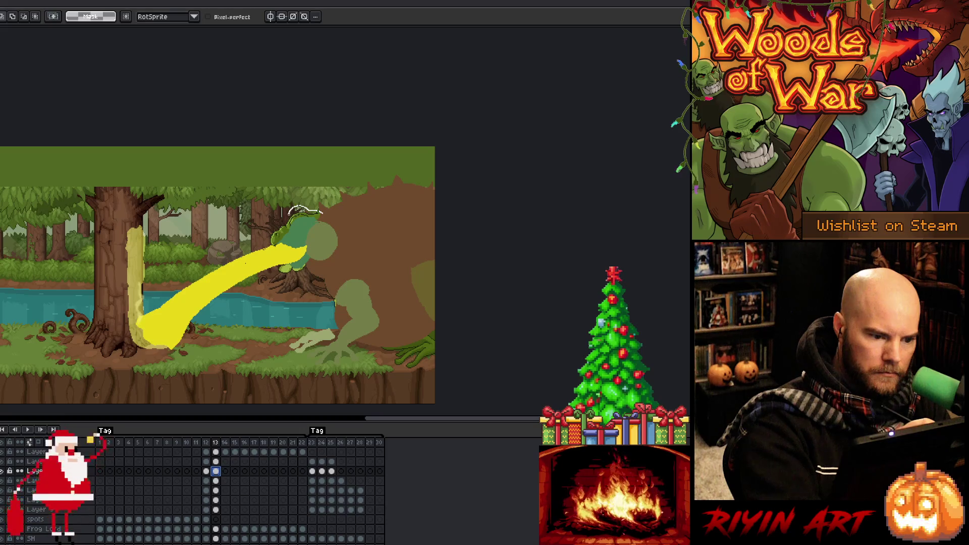
{"action": "mouse_move", "coordinate": [279, 219]}
{"action": "left_mouse_down"}
{"action": "mouse_move", "coordinate": [293, 234]}
{"action": "mouse_move", "coordinate": [295, 275]}
{"action": "mouse_move", "coordinate": [315, 258]}
{"action": "mouse_move", "coordinate": [331, 218]}
{"action": "left_mouse_up"}
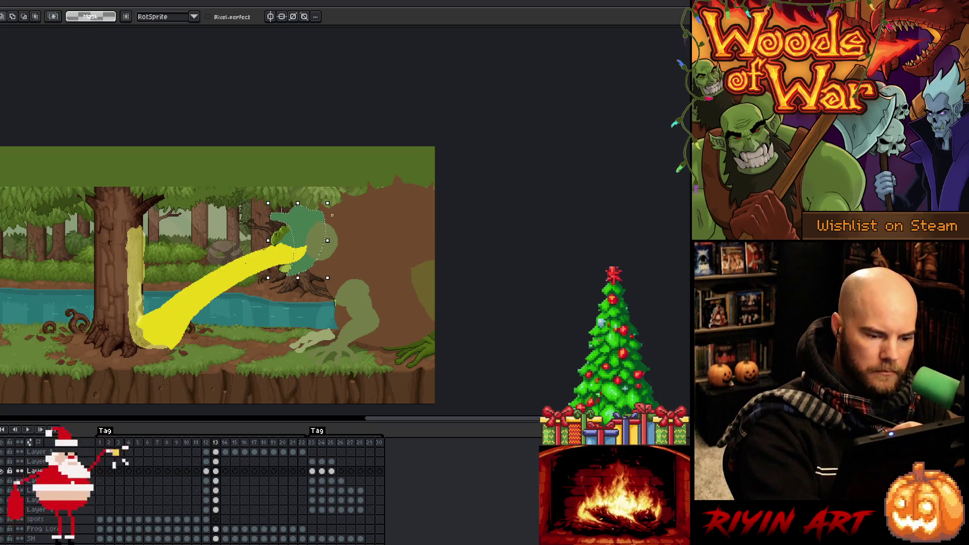
{"action": "key", "text": "ctrl+a"}
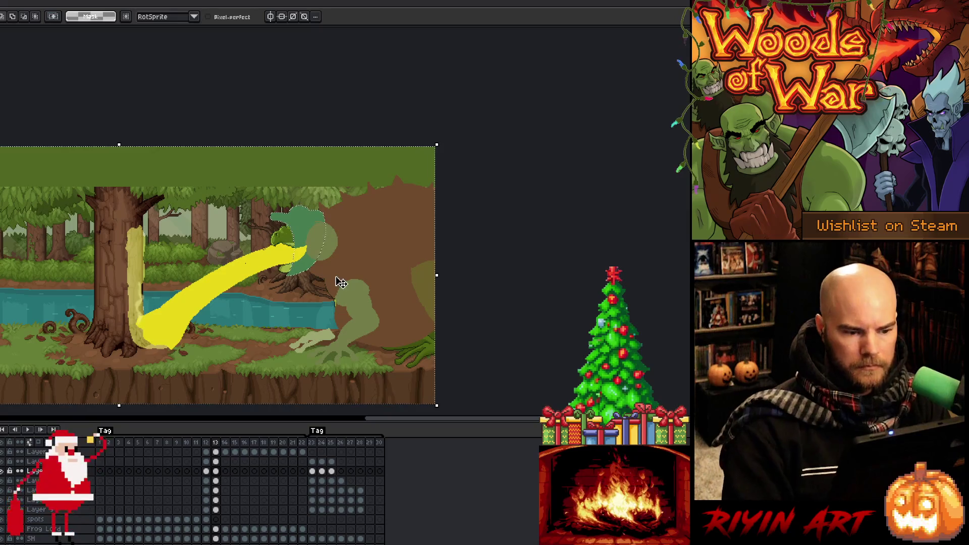
{"action": "key", "text": "ctrl+d"}
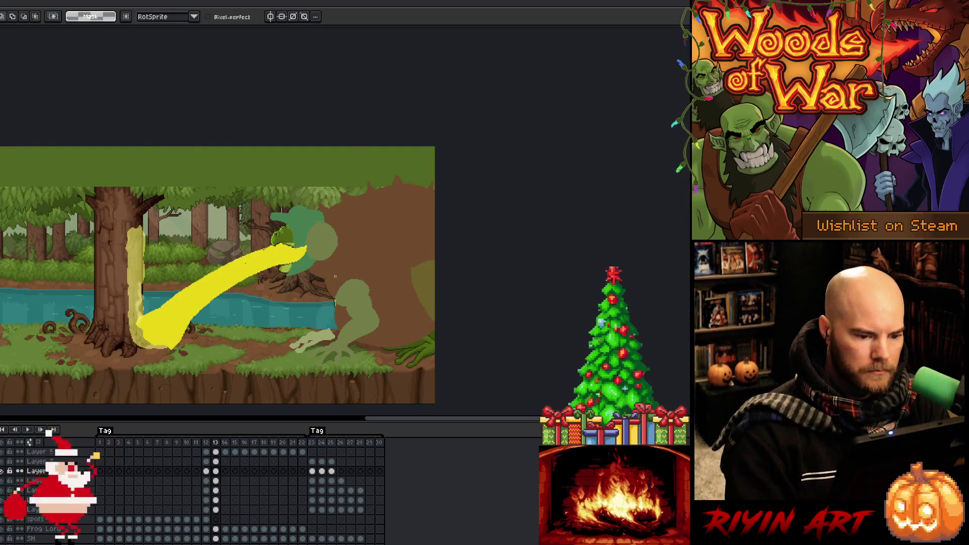
- Lasso the arm on the layer below and move it right and slightly up
{"action": "left_click", "coordinate": [215, 480]}
{"action": "mouse_move", "coordinate": [390, 275]}
{"action": "left_mouse_down"}
{"action": "mouse_move", "coordinate": [387, 309]}
{"action": "mouse_move", "coordinate": [372, 318]}
{"action": "mouse_move", "coordinate": [331, 290]}
{"action": "mouse_move", "coordinate": [393, 267]}
{"action": "mouse_move", "coordinate": [418, 285]}
{"action": "left_mouse_up"}
{"action": "mouse_move", "coordinate": [359, 294]}
{"action": "left_mouse_down"}
{"action": "mouse_move", "coordinate": [381, 279]}
{"action": "mouse_move", "coordinate": [355, 281]}
{"action": "mouse_move", "coordinate": [385, 283]}
{"action": "mouse_move", "coordinate": [346, 343]}
{"action": "mouse_move", "coordinate": [371, 313]}
{"action": "mouse_move", "coordinate": [396, 305]}
{"action": "mouse_move", "coordinate": [387, 294]}
{"action": "left_mouse_up"}
{"action": "key", "text": "Return"}
{"action": "left_click_drag", "start_coordinate": [362, 335], "coordinate": [364, 329]}
{"action": "key", "text": "b"}
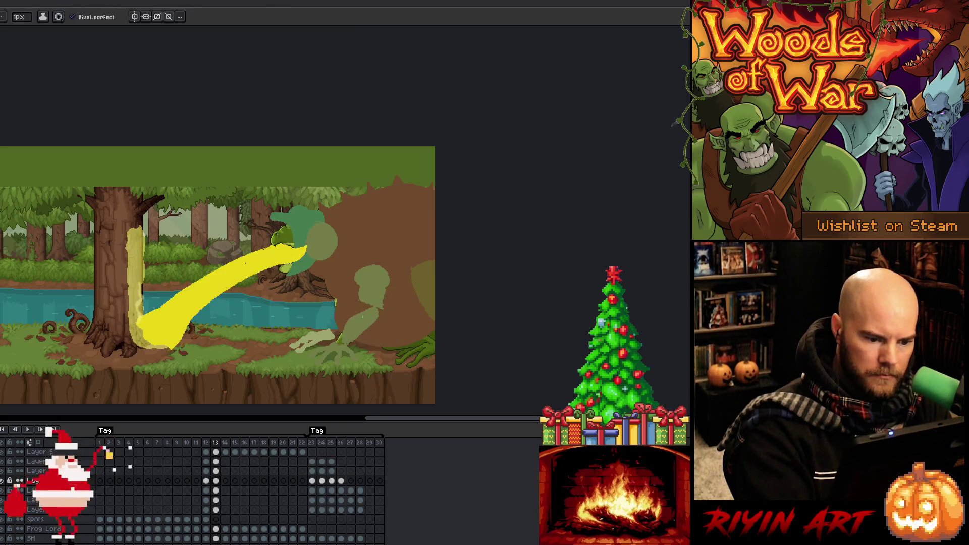
{"action": "key", "text": "q"}
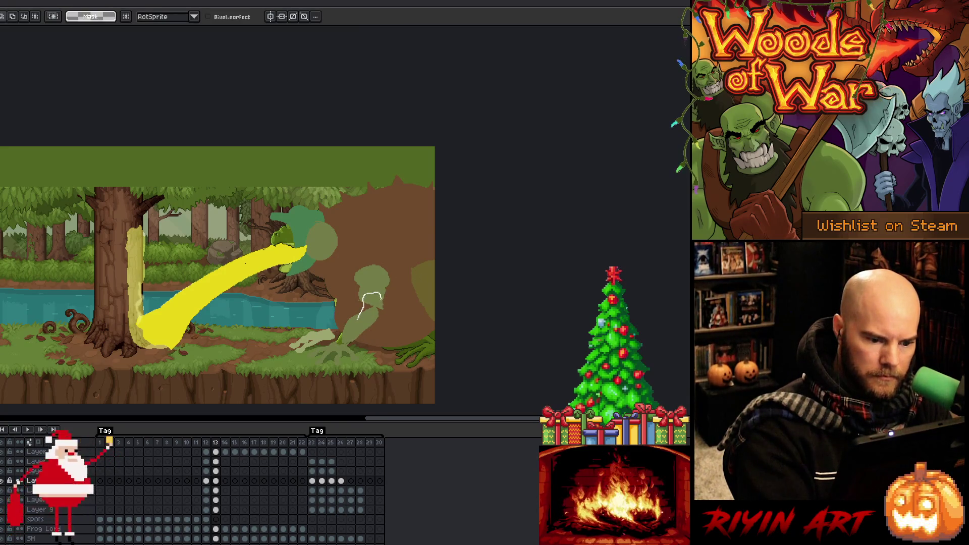
- Reselect the frog's arm and shift it a little further to the right
{"action": "left_click_drag", "start_coordinate": [373, 319], "coordinate": [371, 322]}
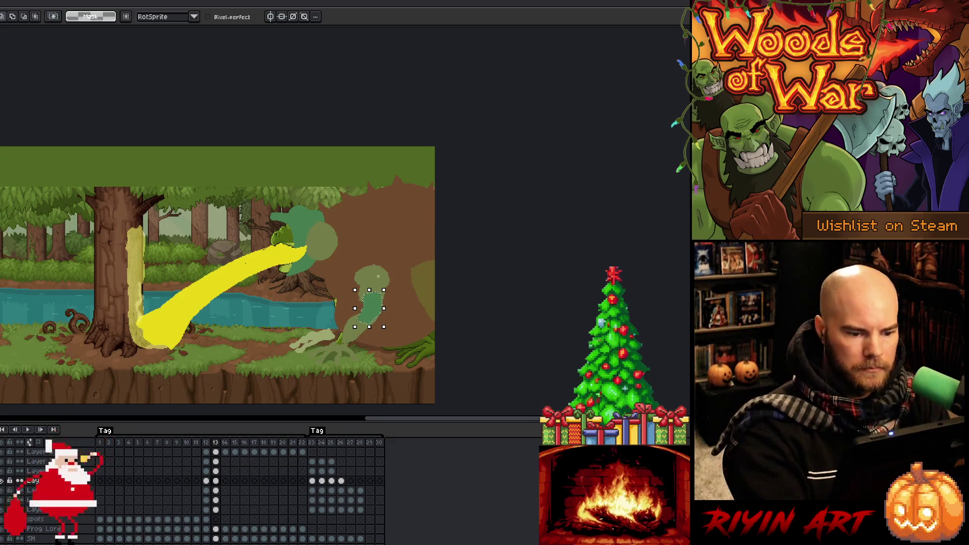
{"action": "key", "text": "b"}
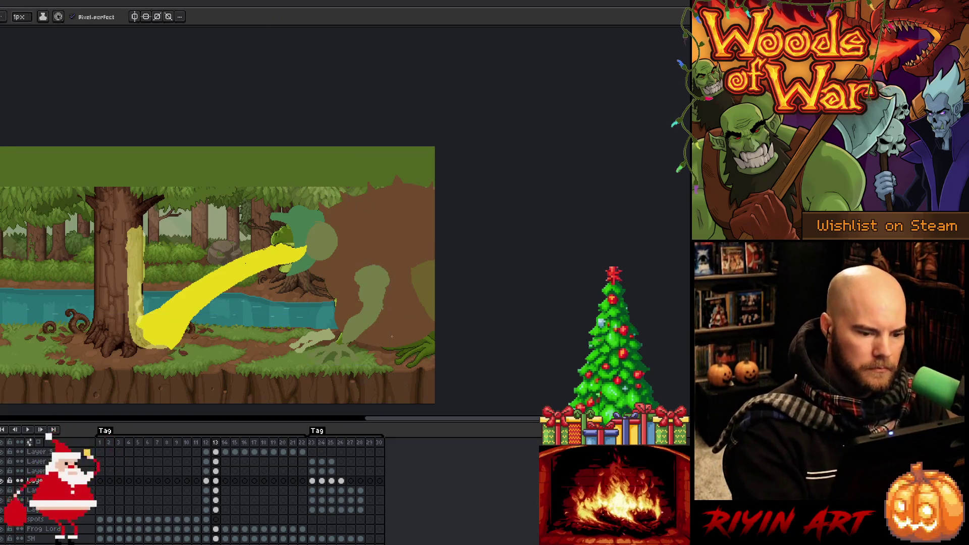
{"action": "key", "text": "q"}
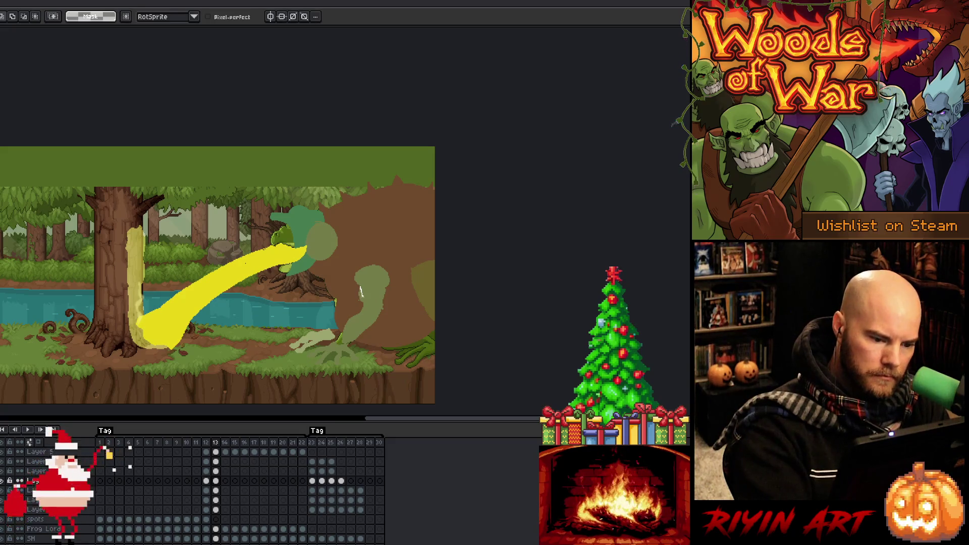
{"action": "left_click_drag", "start_coordinate": [361, 302], "coordinate": [360, 306]}
{"action": "key", "text": "ctrl+d"}
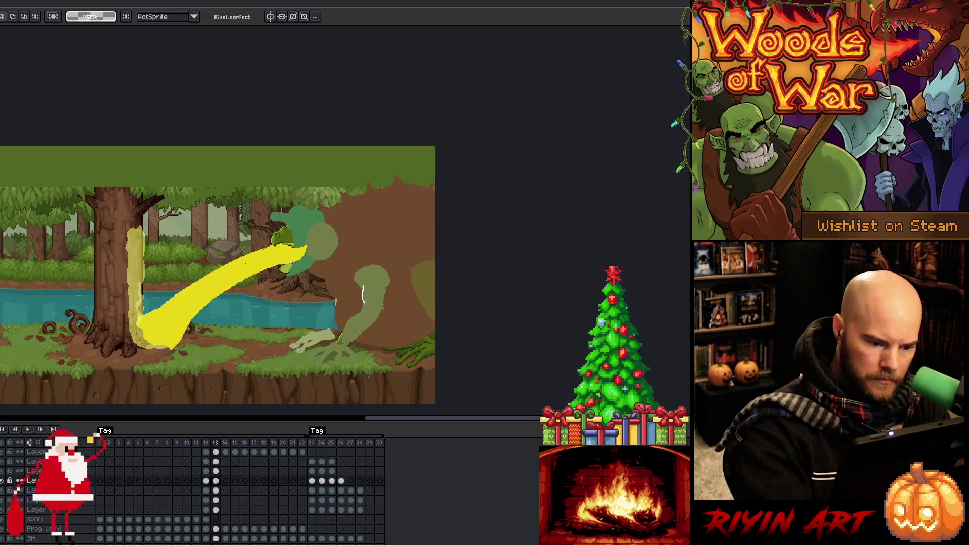
{"action": "left_click_drag", "start_coordinate": [368, 313], "coordinate": [369, 315]}
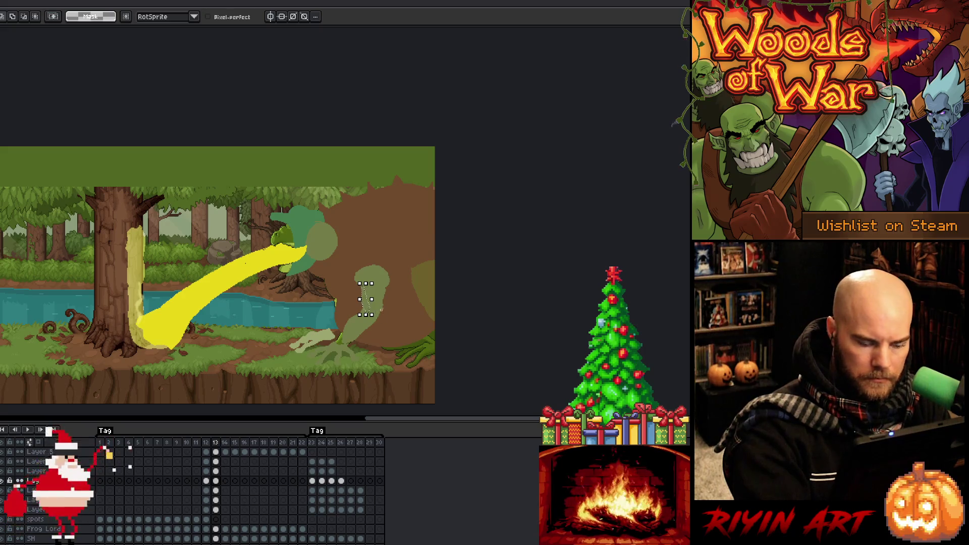
{"action": "left_click_drag", "start_coordinate": [367, 299], "coordinate": [382, 302]}
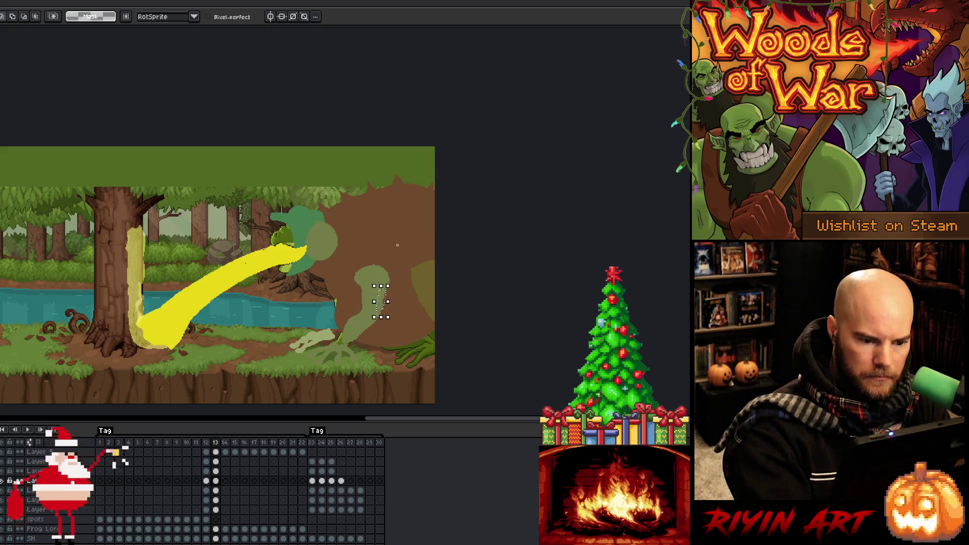
{"action": "left_click", "coordinate": [370, 309]}
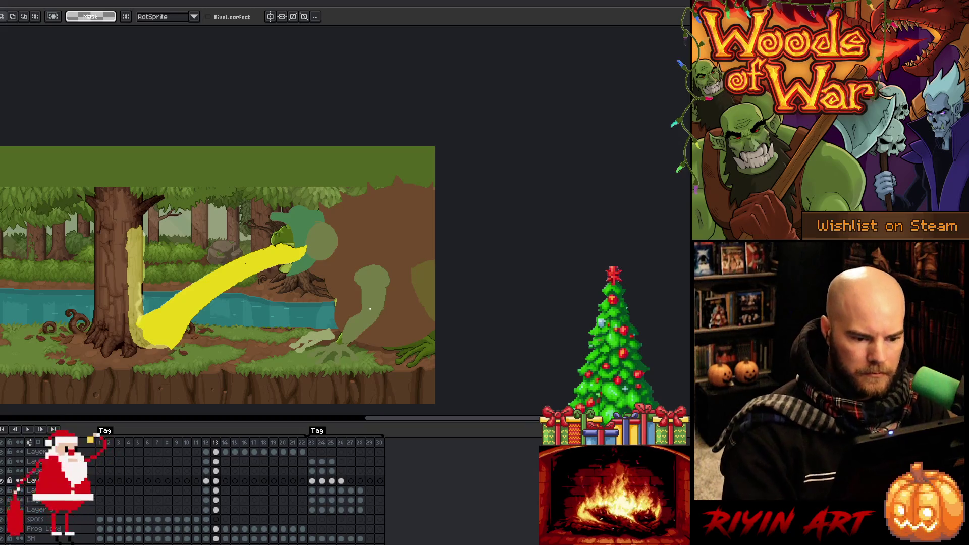
- Select around the frog's hand, then undo to restore the green arm shape
{"action": "key", "text": "b"}
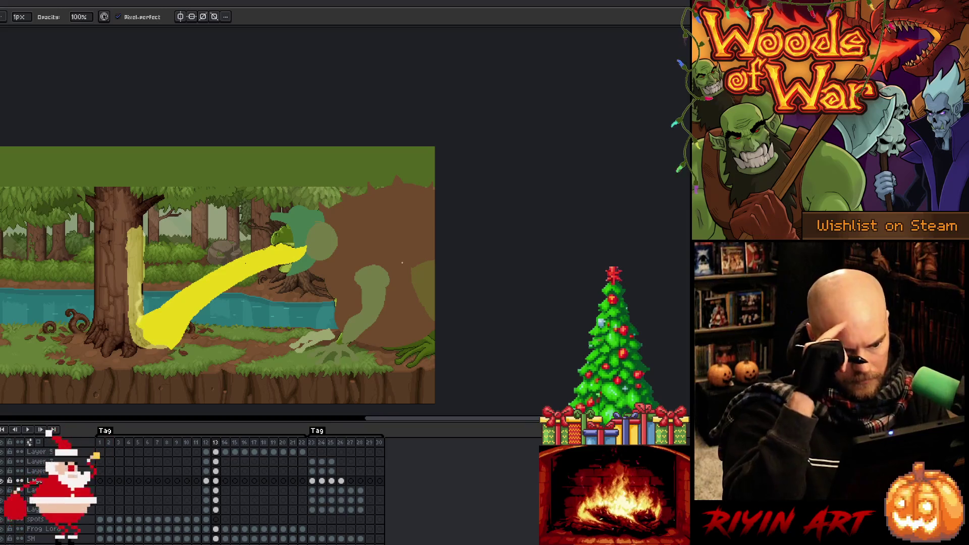
{"action": "key", "text": "i"}
{"action": "key", "text": "e"}
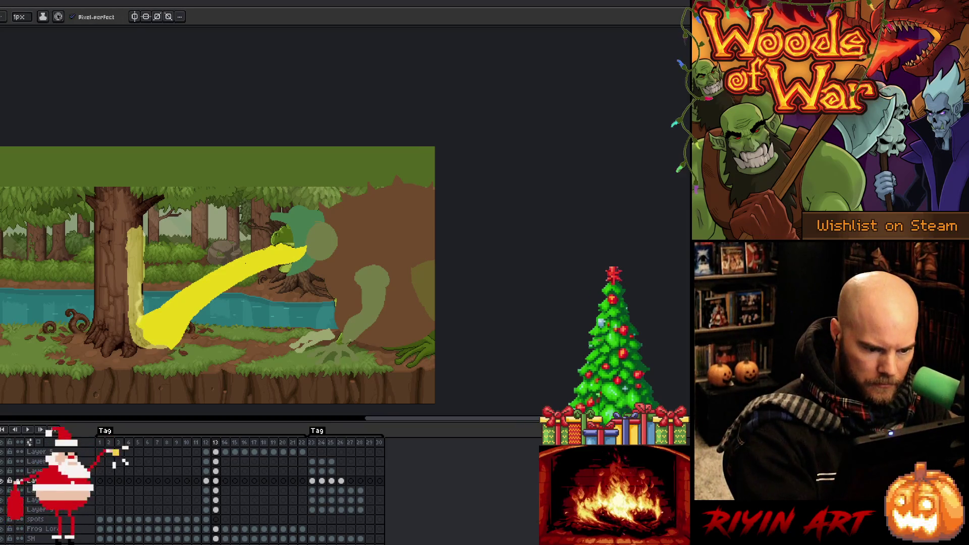
{"action": "key", "text": "m"}
{"action": "left_click_drag", "start_coordinate": [359, 328], "coordinate": [330, 353]}
{"action": "key", "text": "ctrl+d"}
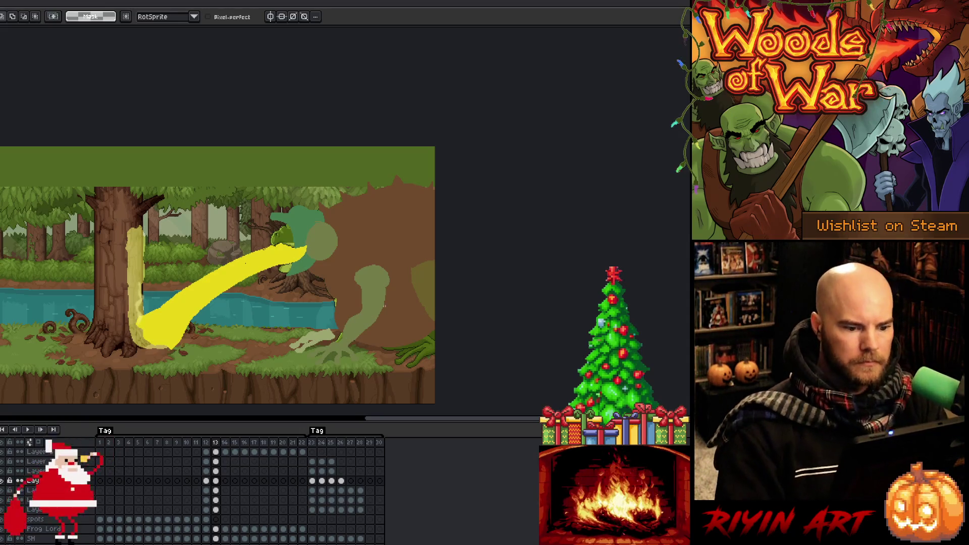
{"action": "left_click_drag", "start_coordinate": [364, 304], "coordinate": [334, 343]}
{"action": "key", "text": "ctrl+z"}
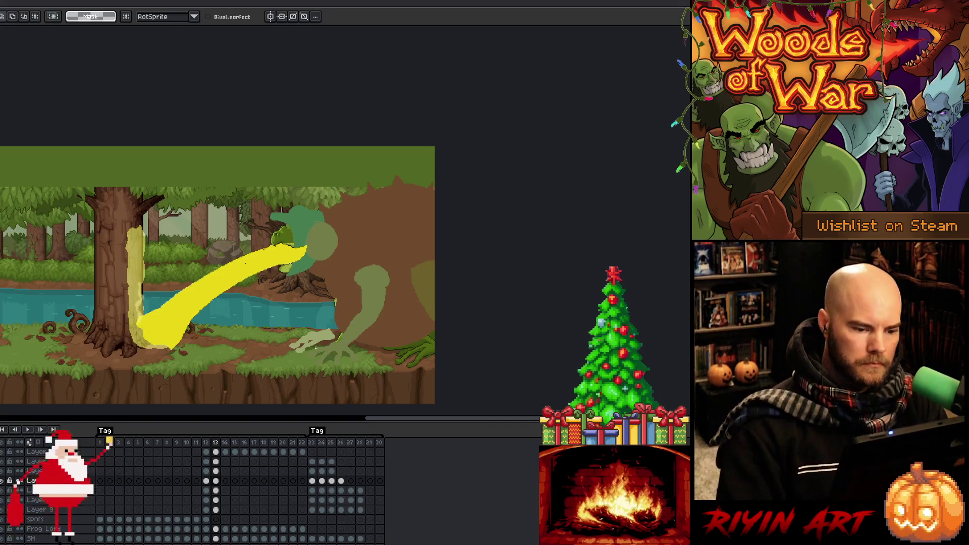
- Compare frame 13 against its neighbour, then move down to the arm layer
{"action": "key", "text": "Left"}
{"action": "key", "text": "Right"}
{"action": "key", "text": "Left"}
{"action": "key", "text": "Right"}
{"action": "key", "text": "Left"}
{"action": "key", "text": "Right"}
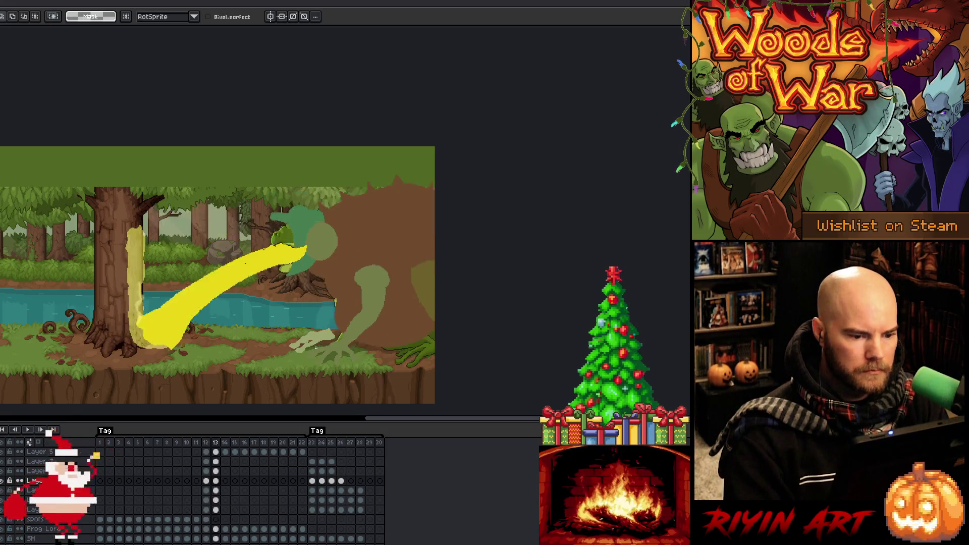
{"action": "key", "text": "Down"}
{"action": "key", "text": "Down"}
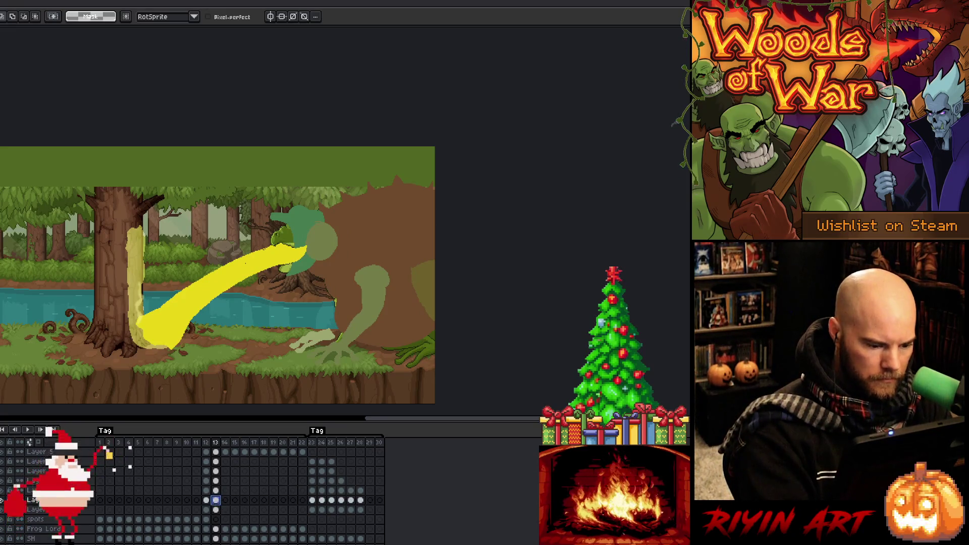
- Lasso the frog's arm down to the ground, then drop the selection
{"action": "key", "text": "b"}
{"action": "key", "text": "m"}
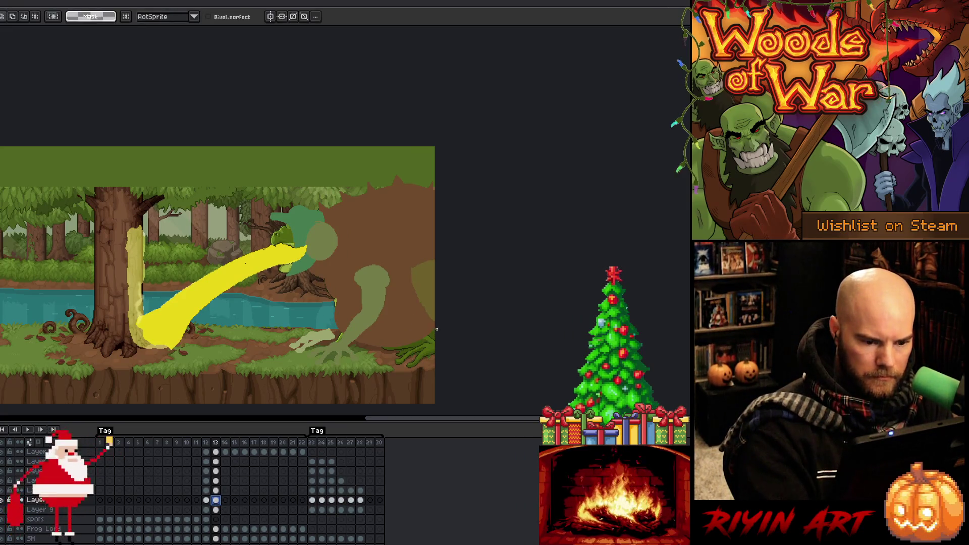
{"action": "mouse_move", "coordinate": [431, 338]}
{"action": "left_mouse_down"}
{"action": "mouse_move", "coordinate": [337, 348]}
{"action": "mouse_move", "coordinate": [328, 323]}
{"action": "mouse_move", "coordinate": [376, 284]}
{"action": "left_mouse_up"}
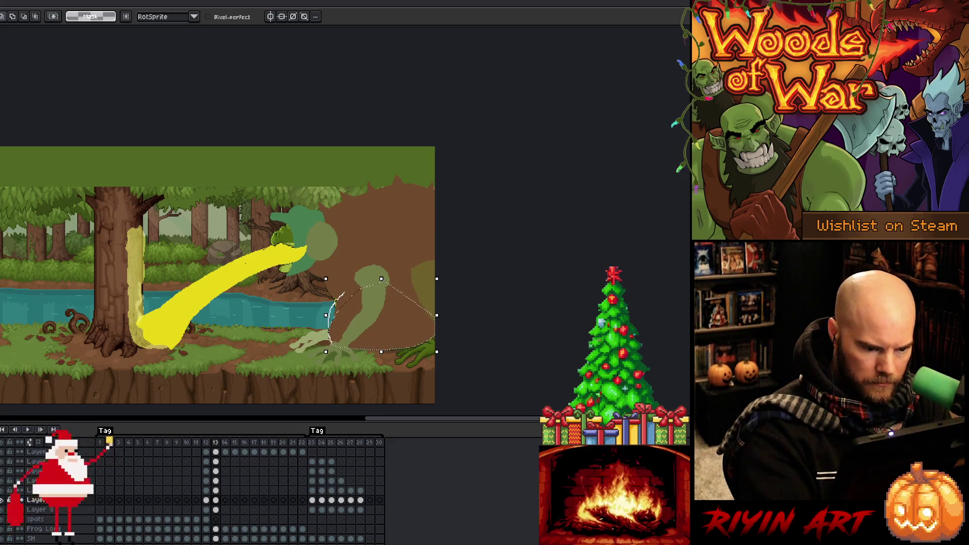
{"action": "left_click", "coordinate": [336, 300]}
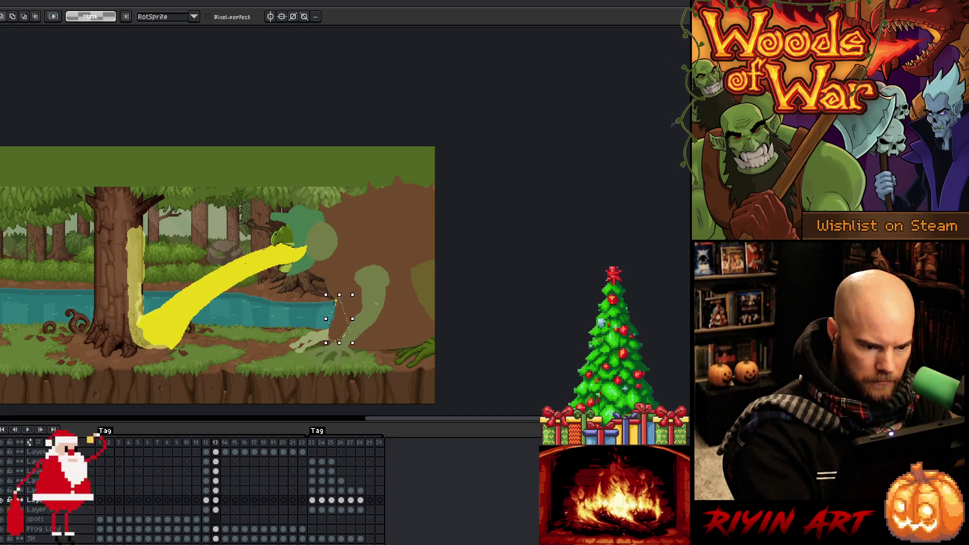
- Compare frame 13 with frame 12, then outline and release the head on its layer
{"action": "key", "text": "Left"}
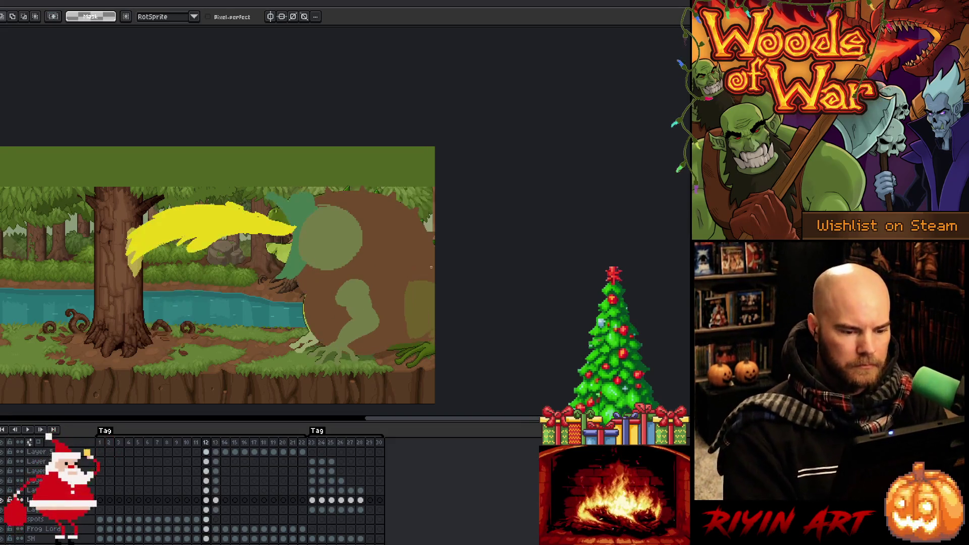
{"action": "key", "text": "Right"}
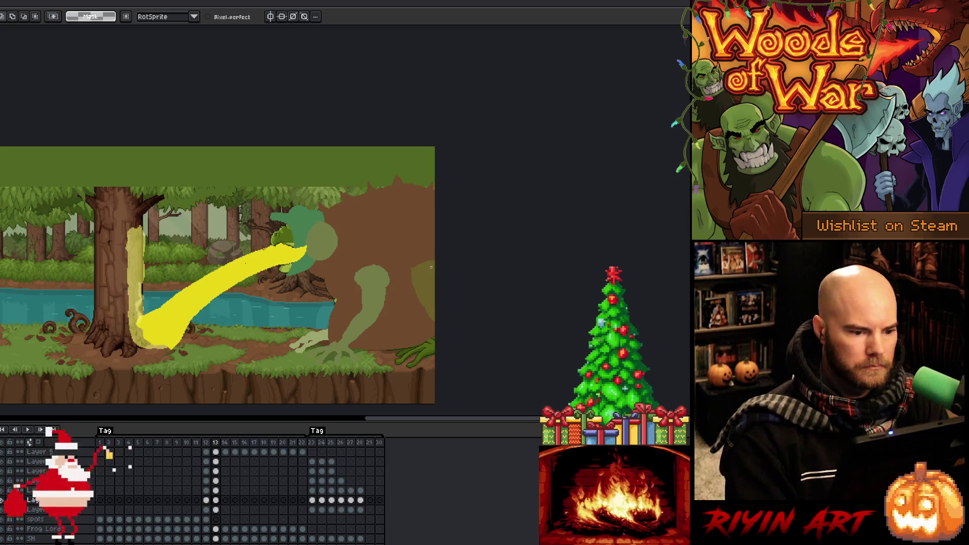
{"action": "key", "text": "Left"}
{"action": "key", "text": "Right"}
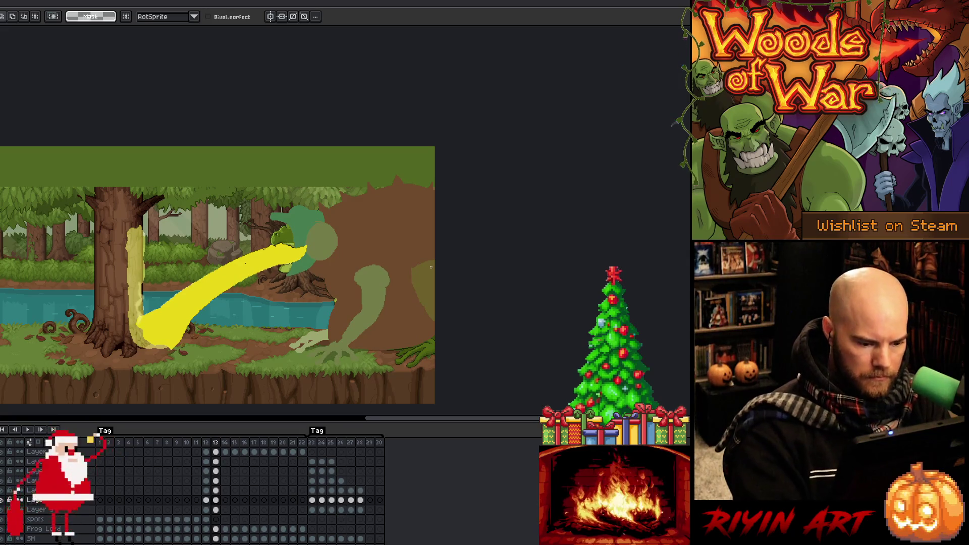
{"action": "left_click", "coordinate": [215, 471]}
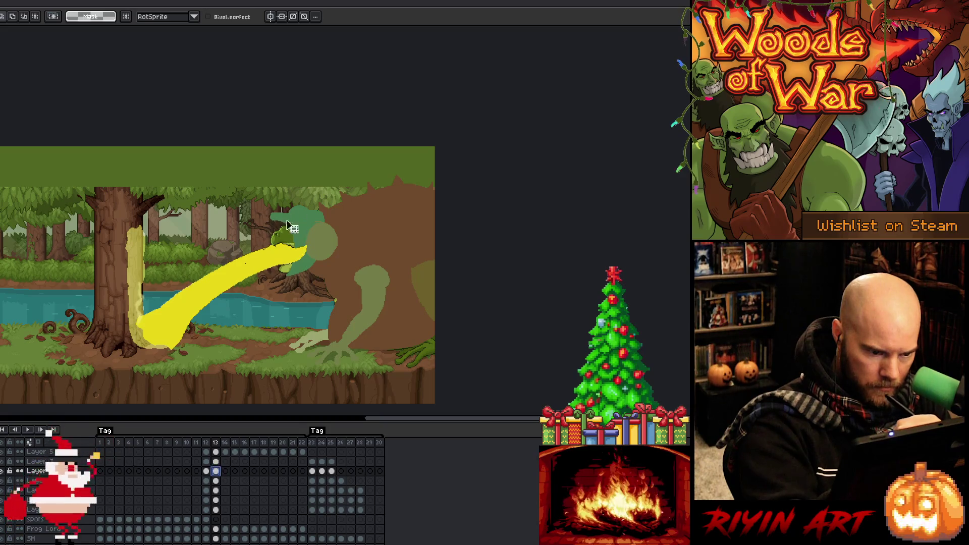
{"action": "mouse_move", "coordinate": [296, 234]}
{"action": "left_mouse_down"}
{"action": "mouse_move", "coordinate": [285, 279]}
{"action": "mouse_move", "coordinate": [273, 280]}
{"action": "left_mouse_up"}
{"action": "key", "text": "ctrl+d"}
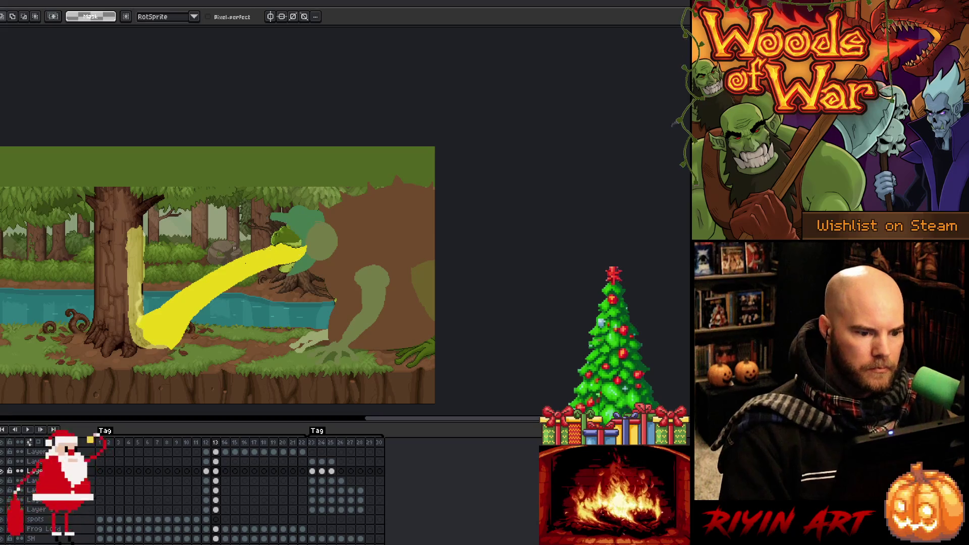
- Flip between frames 12 and 13 to compare the frog's head size
{"action": "key", "text": "comma"}
{"action": "key", "text": "period"}
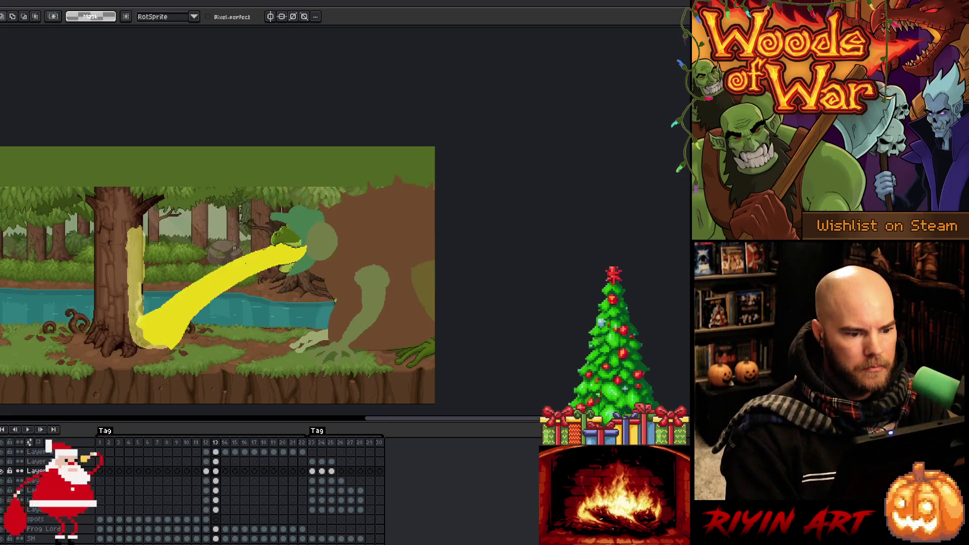
{"action": "key", "text": "comma"}
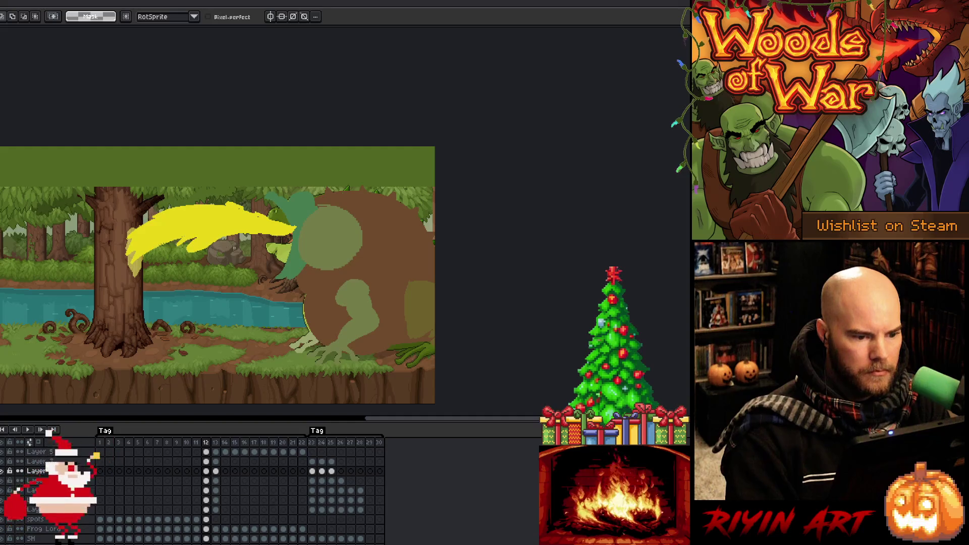
{"action": "key", "text": "period"}
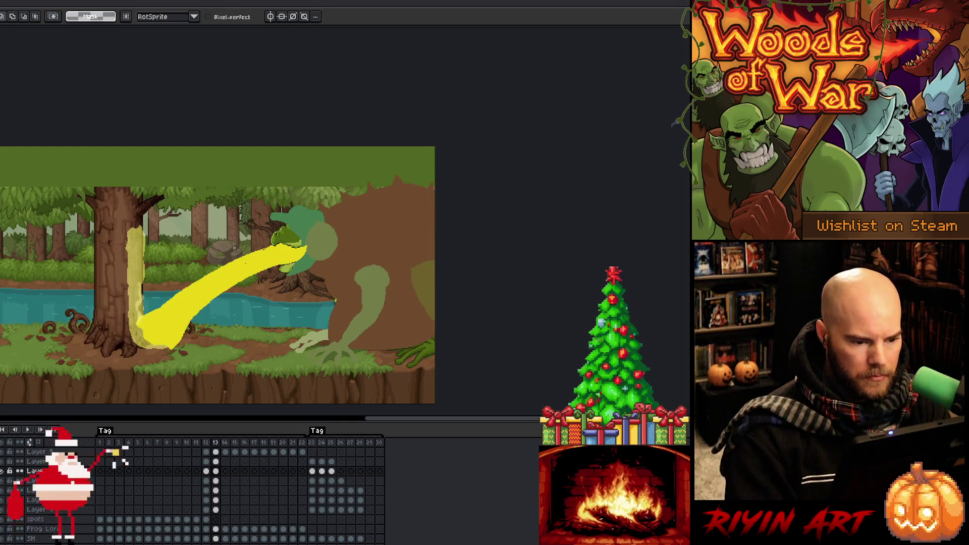
{"action": "key", "text": "comma"}
{"action": "key", "text": "period"}
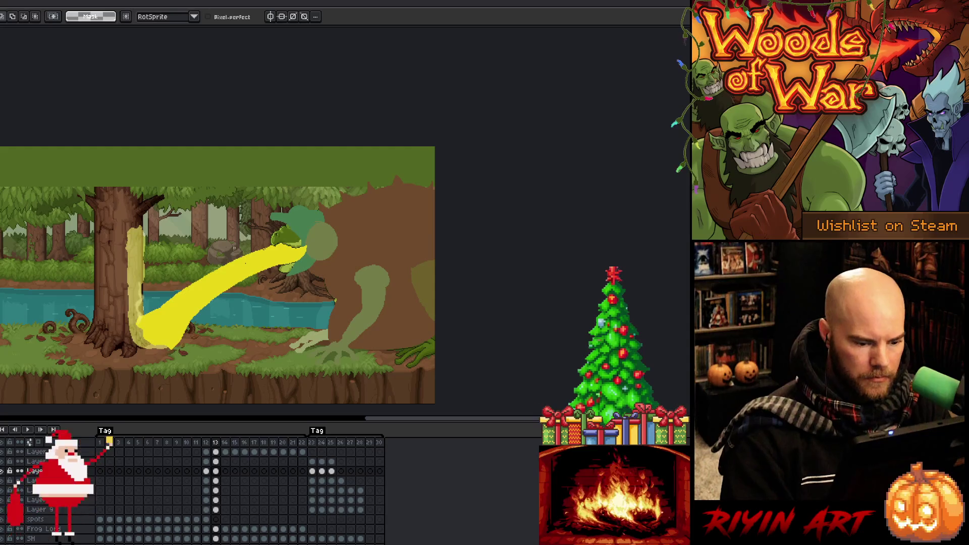
- Scale the frog's head larger on the frame 13 head layer
{"action": "left_click", "coordinate": [216, 462]}
{"action": "key", "text": "m"}
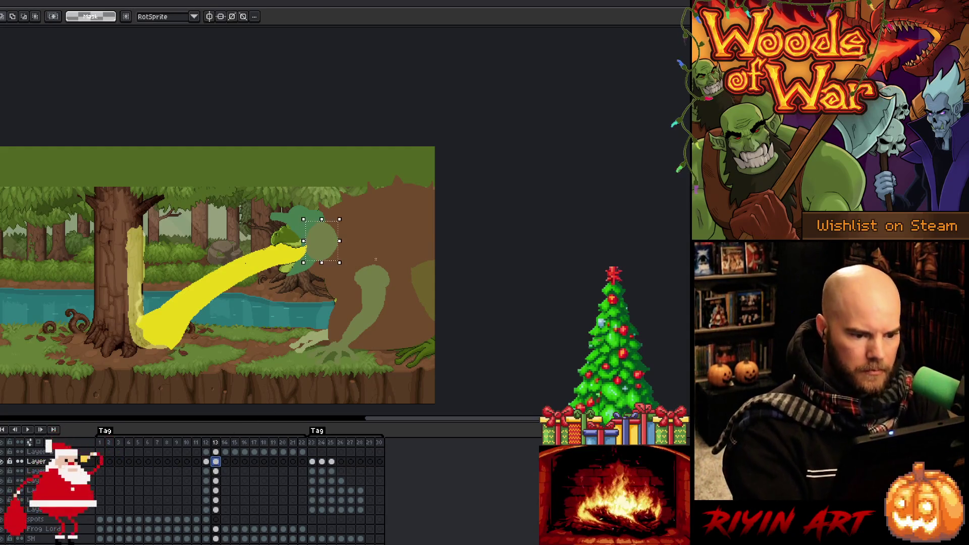
{"action": "mouse_move", "coordinate": [339, 263]}
{"action": "left_mouse_down"}
{"action": "mouse_move", "coordinate": [359, 278]}
{"action": "mouse_move", "coordinate": [346, 236]}
{"action": "left_mouse_up"}
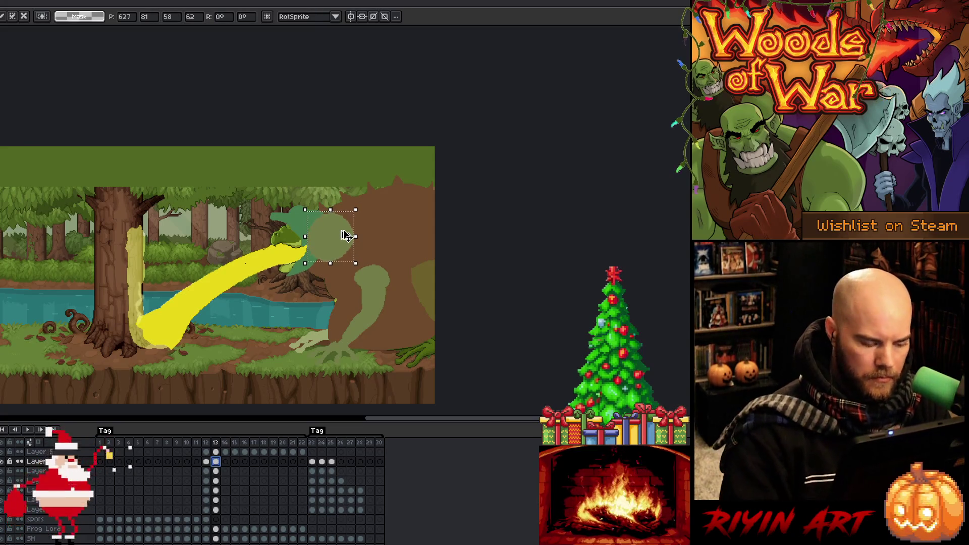
{"action": "key", "text": "Return"}
- Flip between frames 12 and 13 to check the enlarged head's motion
{"action": "key", "text": "Left"}
{"action": "key", "text": "Right"}
{"action": "key", "text": "Left"}
{"action": "key", "text": "Right"}
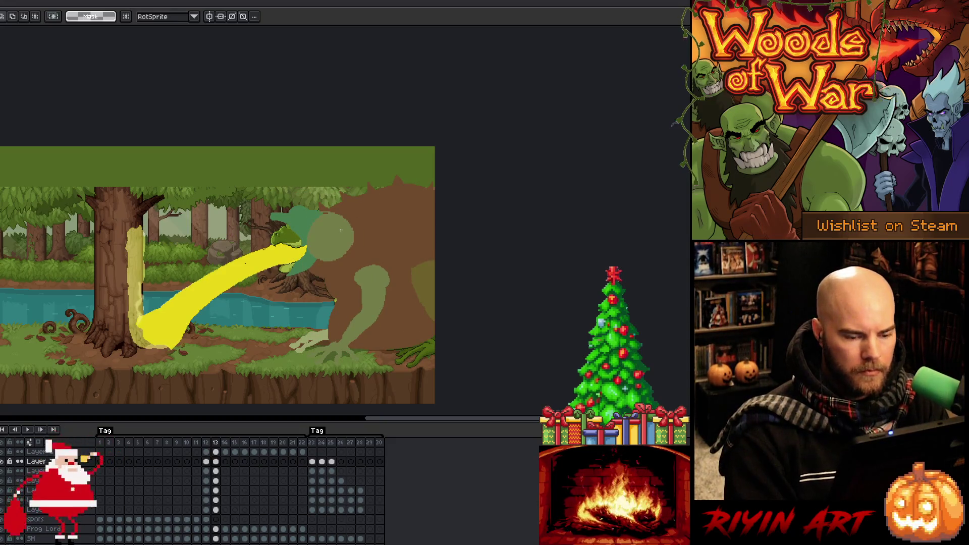
{"action": "key", "text": "Left"}
{"action": "key", "text": "Right"}
{"action": "key", "text": "Right"}
{"action": "key", "text": "Left"}
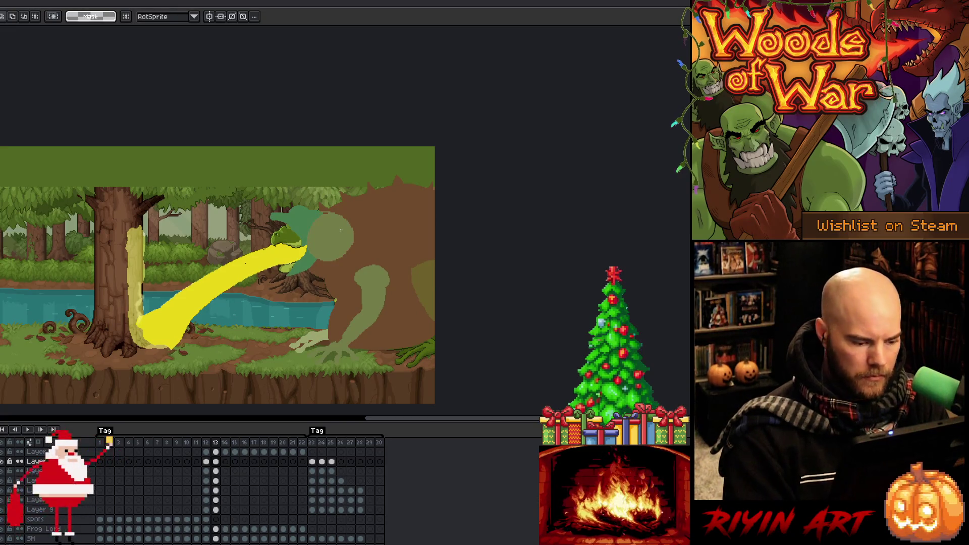
{"action": "left_click", "coordinate": [215, 500]}
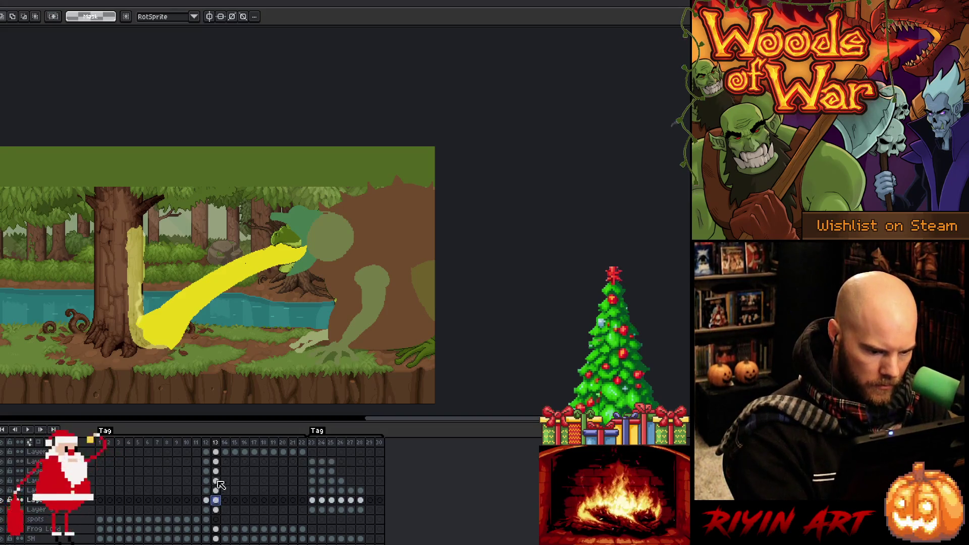
- On frame 14's arm layer, sketch a guide line running down-right from the frog's mouth
{"action": "left_click_drag", "start_coordinate": [215, 510], "coordinate": [215, 462]}
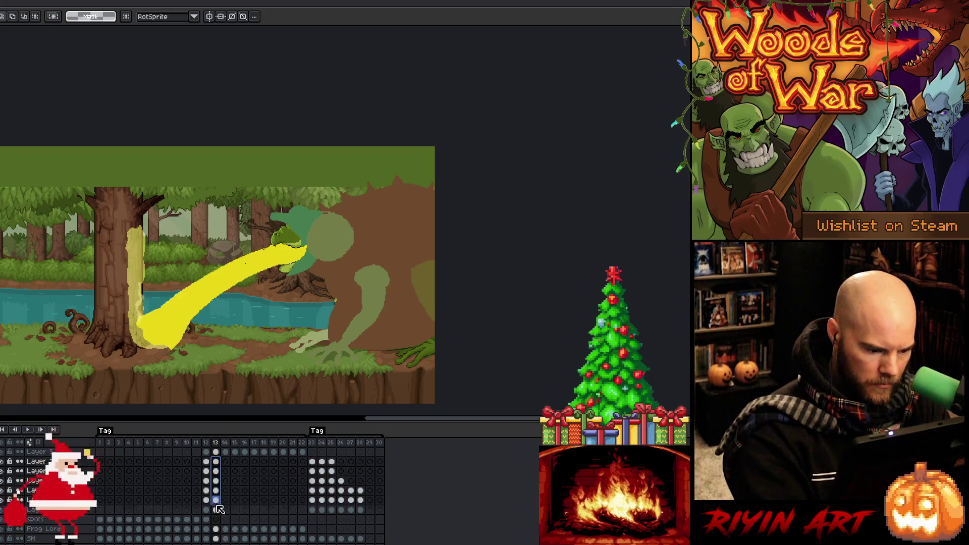
{"action": "left_click", "coordinate": [225, 462]}
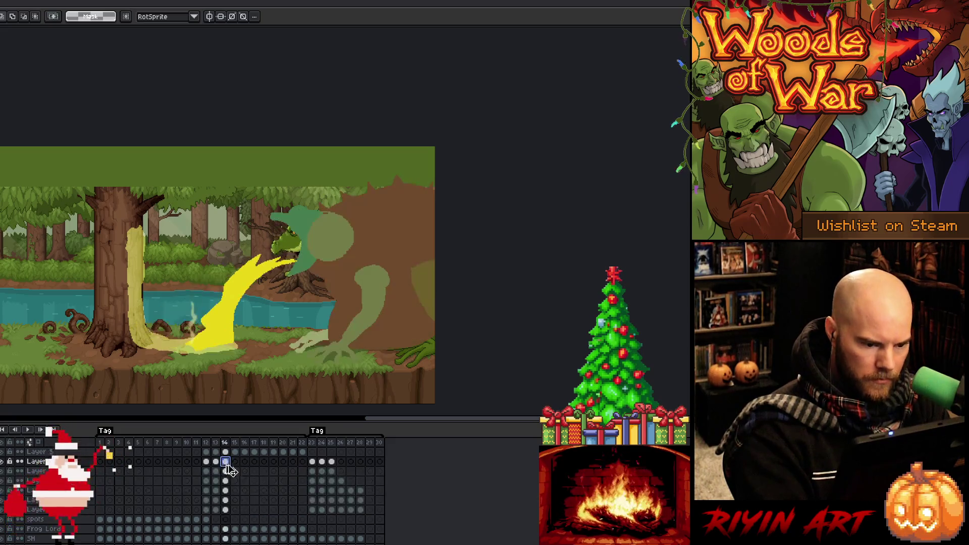
{"action": "left_click", "coordinate": [225, 500]}
{"action": "key", "text": "b"}
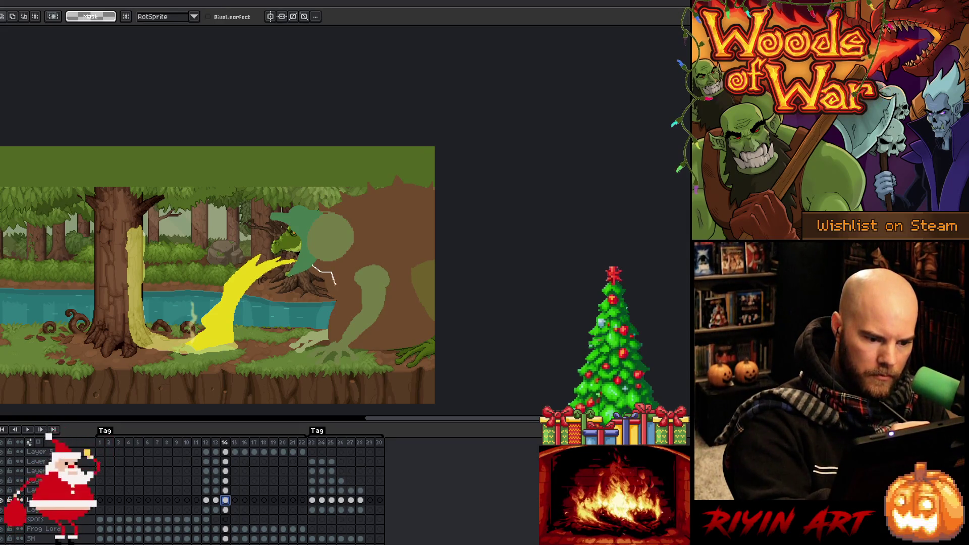
{"action": "key", "text": "ctrl+z"}
{"action": "mouse_move", "coordinate": [314, 261]}
{"action": "left_mouse_down"}
{"action": "mouse_move", "coordinate": [361, 297]}
{"action": "mouse_move", "coordinate": [382, 296]}
{"action": "left_mouse_up"}
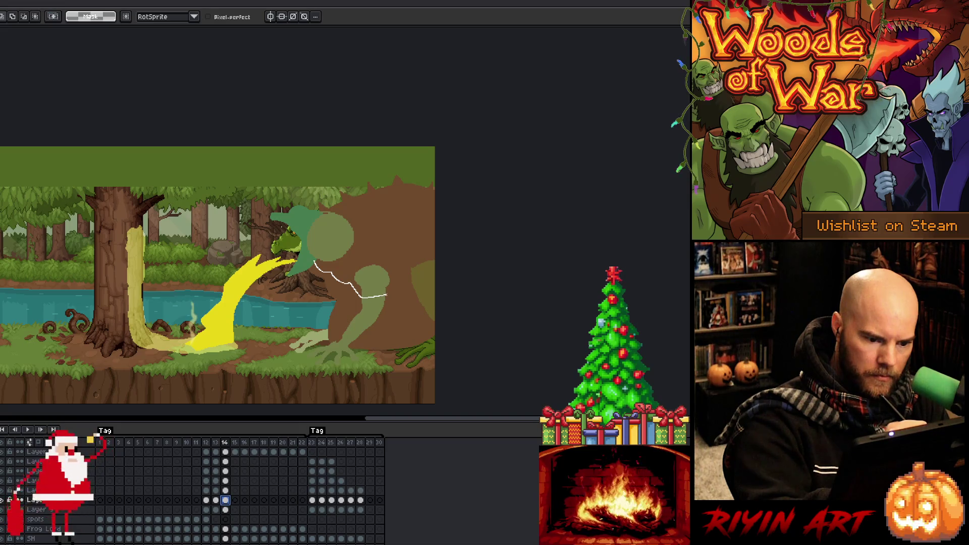
{"action": "key", "text": "ctrl+z"}
{"action": "mouse_move", "coordinate": [314, 261]}
{"action": "left_mouse_down"}
{"action": "mouse_move", "coordinate": [350, 285]}
{"action": "mouse_move", "coordinate": [368, 329]}
{"action": "mouse_move", "coordinate": [433, 335]}
{"action": "left_mouse_up"}
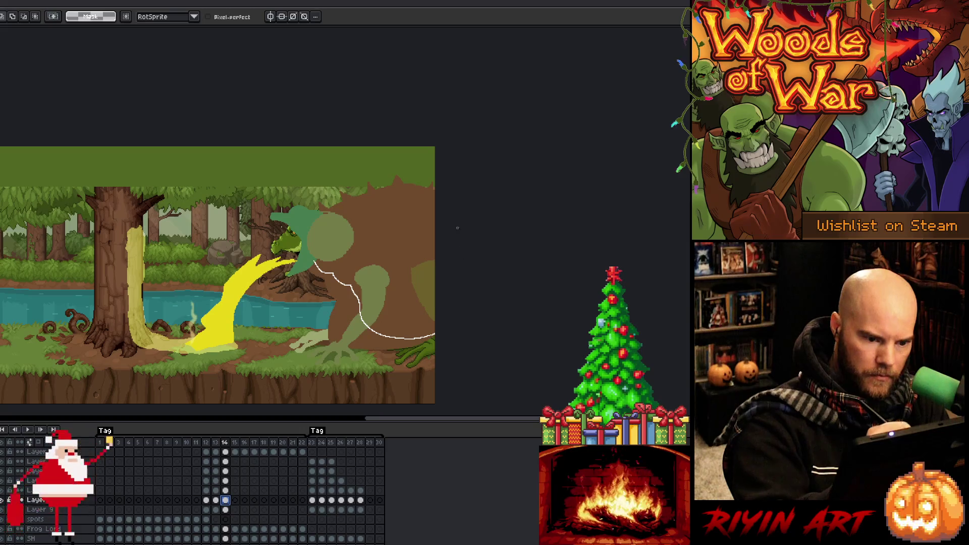
- Lasso the frog's arm, bring up its transform handles, then drop the selection
{"action": "mouse_move", "coordinate": [444, 188]}
{"action": "left_mouse_down"}
{"action": "mouse_move", "coordinate": [419, 171]}
{"action": "mouse_move", "coordinate": [369, 177]}
{"action": "mouse_move", "coordinate": [310, 222]}
{"action": "mouse_move", "coordinate": [308, 245]}
{"action": "left_mouse_up"}
{"action": "key", "text": "b"}
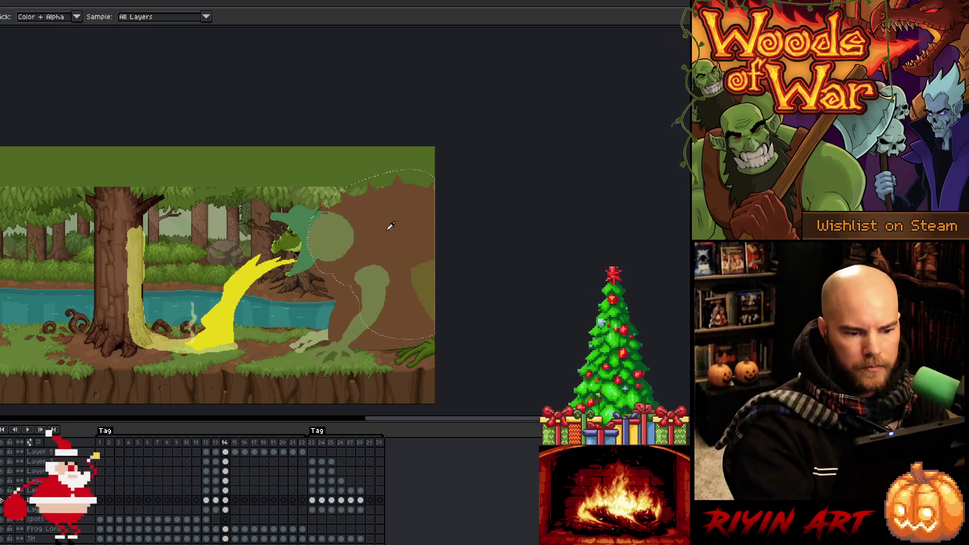
{"action": "key", "text": "q"}
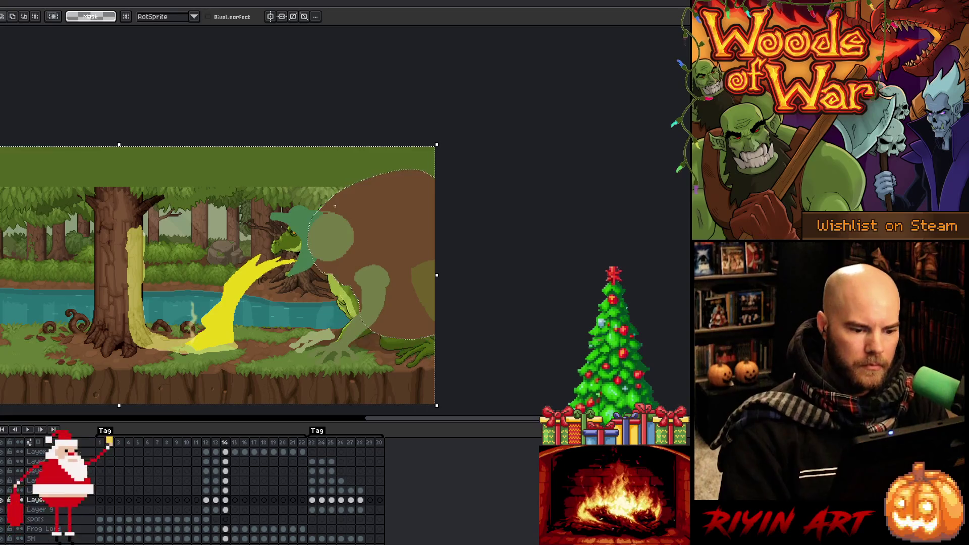
{"action": "key", "text": "ctrl+d"}
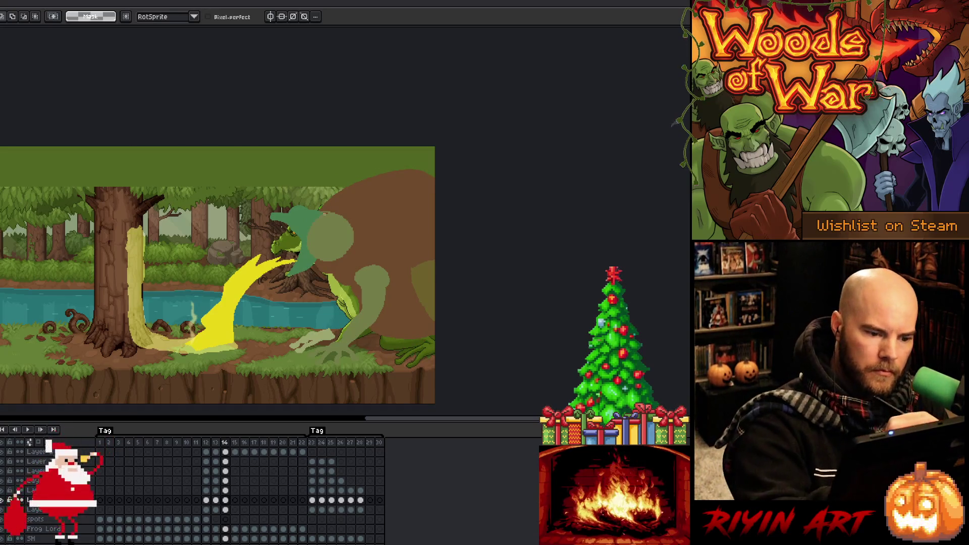
{"action": "mouse_move", "coordinate": [325, 208]}
{"action": "left_mouse_down"}
{"action": "mouse_move", "coordinate": [320, 193]}
{"action": "mouse_move", "coordinate": [371, 192]}
{"action": "left_mouse_up"}
{"action": "key", "text": "ctrl+d"}
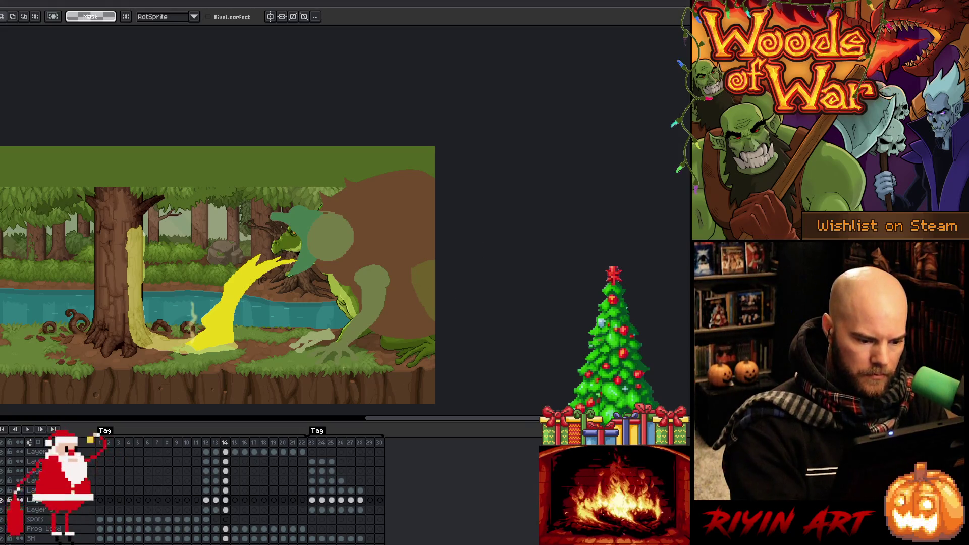
- Tilt the arm about 24 degrees, narrow it, shift it into place and commit
{"action": "left_click", "coordinate": [225, 490]}
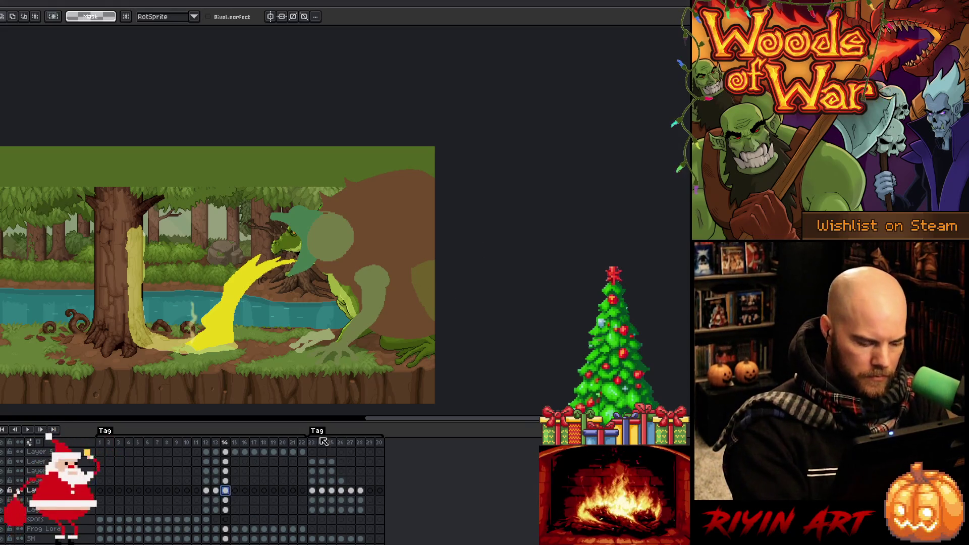
{"action": "mouse_move", "coordinate": [395, 262]}
{"action": "left_mouse_down"}
{"action": "mouse_move", "coordinate": [390, 301]}
{"action": "mouse_move", "coordinate": [362, 339]}
{"action": "mouse_move", "coordinate": [339, 339]}
{"action": "mouse_move", "coordinate": [339, 310]}
{"action": "left_mouse_up"}
{"action": "left_click_drag", "start_coordinate": [398, 240], "coordinate": [410, 225]}
{"action": "left_click", "coordinate": [225, 480]}
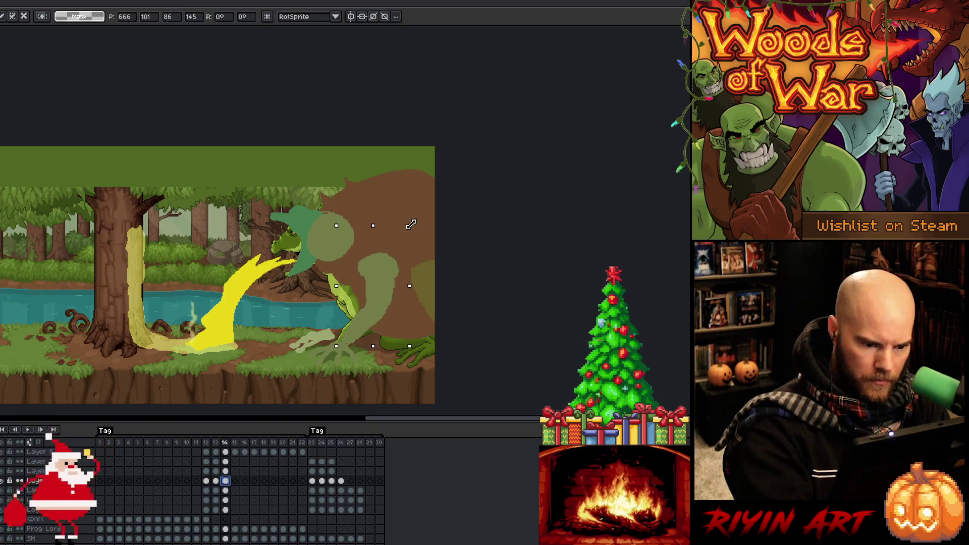
{"action": "key", "text": "Escape"}
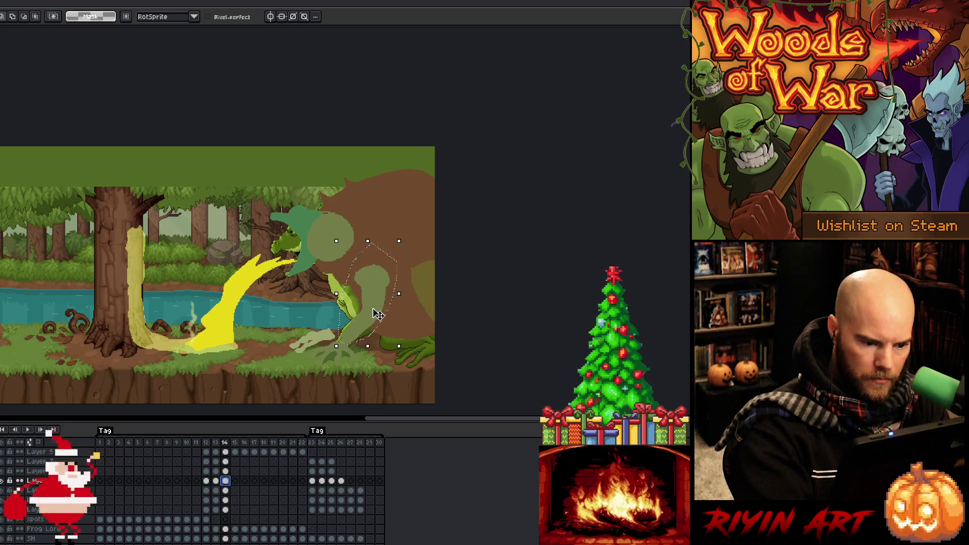
{"action": "left_click", "coordinate": [401, 274]}
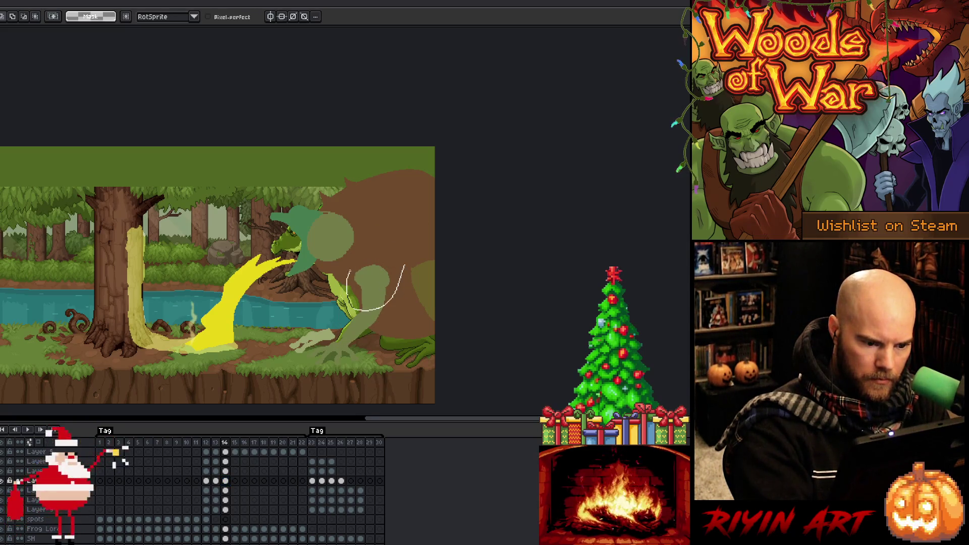
{"action": "left_click_drag", "start_coordinate": [415, 242], "coordinate": [427, 262]}
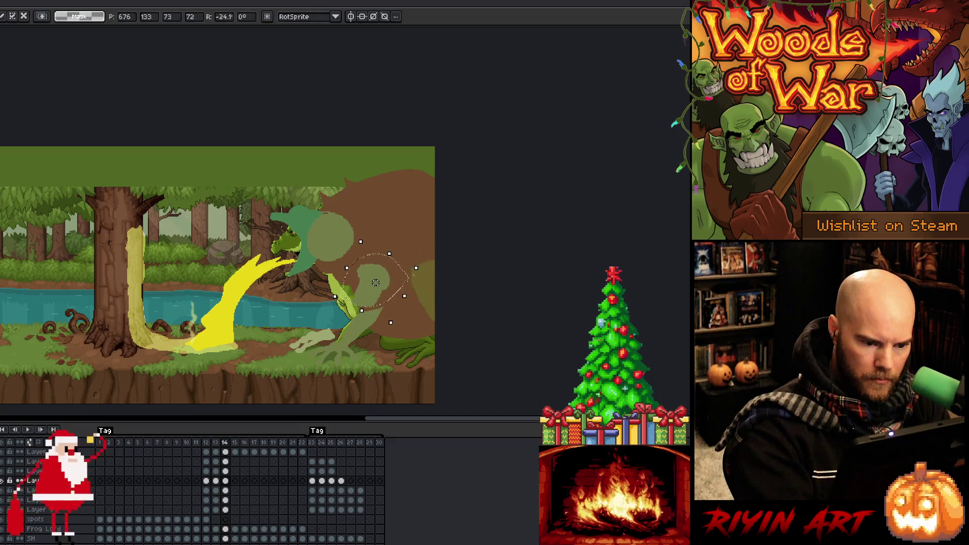
{"action": "mouse_move", "coordinate": [405, 297]}
{"action": "left_mouse_down"}
{"action": "mouse_move", "coordinate": [387, 281]}
{"action": "mouse_move", "coordinate": [399, 295]}
{"action": "mouse_move", "coordinate": [425, 276]}
{"action": "mouse_move", "coordinate": [418, 293]}
{"action": "left_mouse_up"}
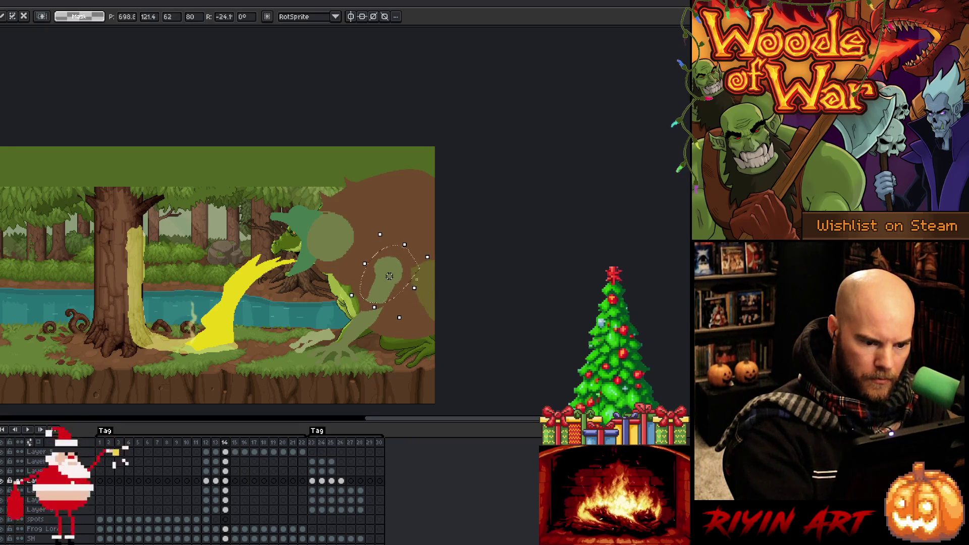
{"action": "key", "text": "Return"}
- Reselect the arm, stretch it slightly upward, trim its left side and tilt it a little more
{"action": "key", "text": "b"}
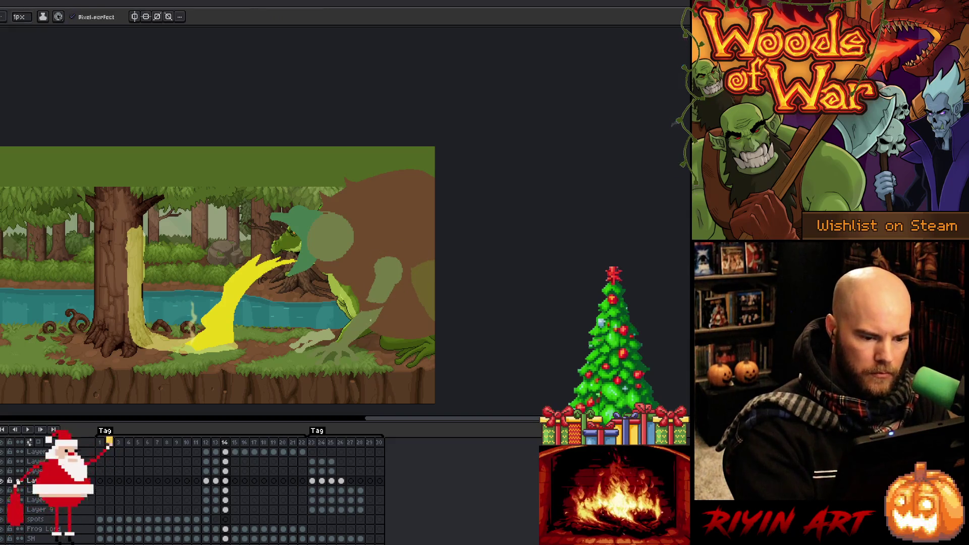
{"action": "key", "text": "q"}
{"action": "mouse_move", "coordinate": [391, 308]}
{"action": "left_mouse_down"}
{"action": "mouse_move", "coordinate": [356, 347]}
{"action": "mouse_move", "coordinate": [338, 318]}
{"action": "mouse_move", "coordinate": [366, 304]}
{"action": "mouse_move", "coordinate": [381, 318]}
{"action": "mouse_move", "coordinate": [356, 345]}
{"action": "left_mouse_up"}
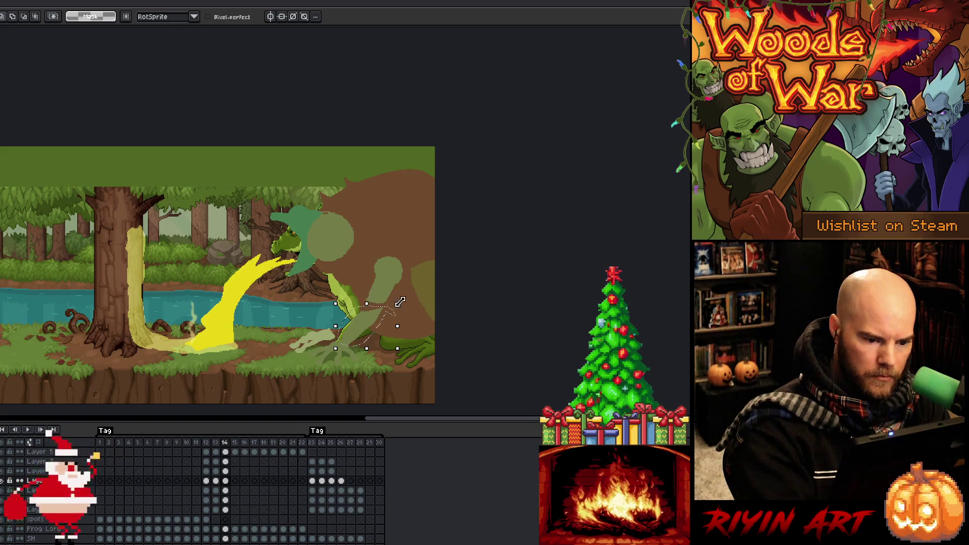
{"action": "left_click_drag", "start_coordinate": [402, 298], "coordinate": [403, 294]}
{"action": "left_click_drag", "start_coordinate": [337, 301], "coordinate": [341, 301]}
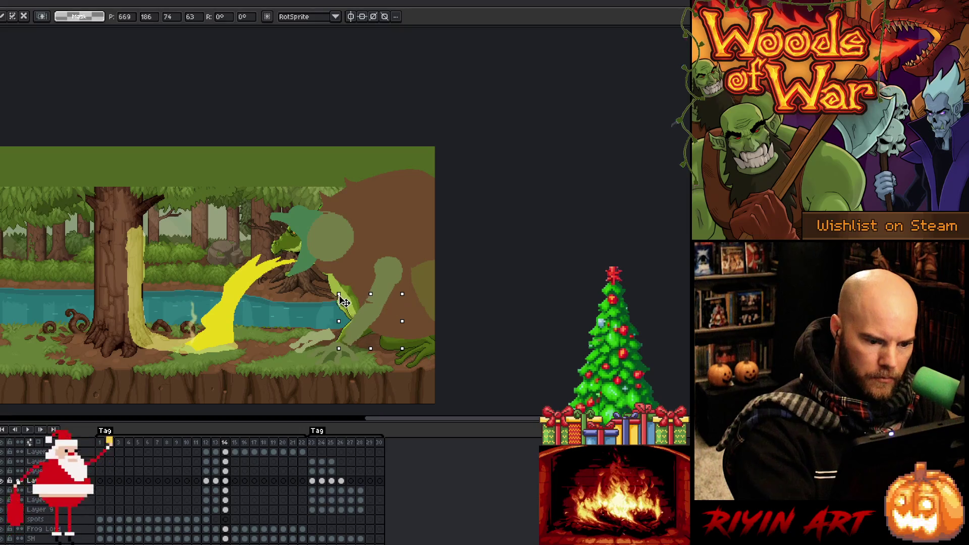
{"action": "left_click_drag", "start_coordinate": [409, 353], "coordinate": [409, 359]}
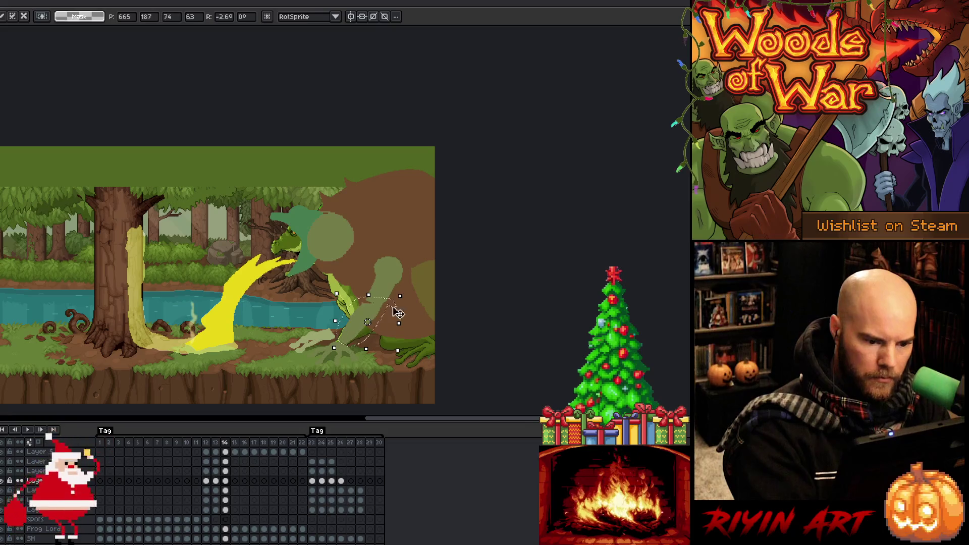
{"action": "left_click", "coordinate": [403, 273]}
- Erase the light edge strokes around the arm and set the eraser size to 1px
{"action": "key", "text": "b"}
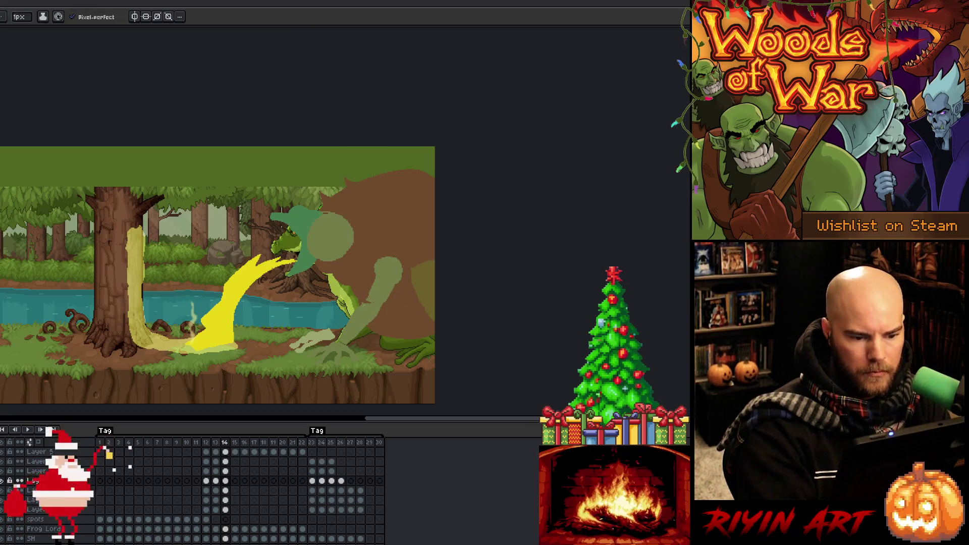
{"action": "key", "text": "m"}
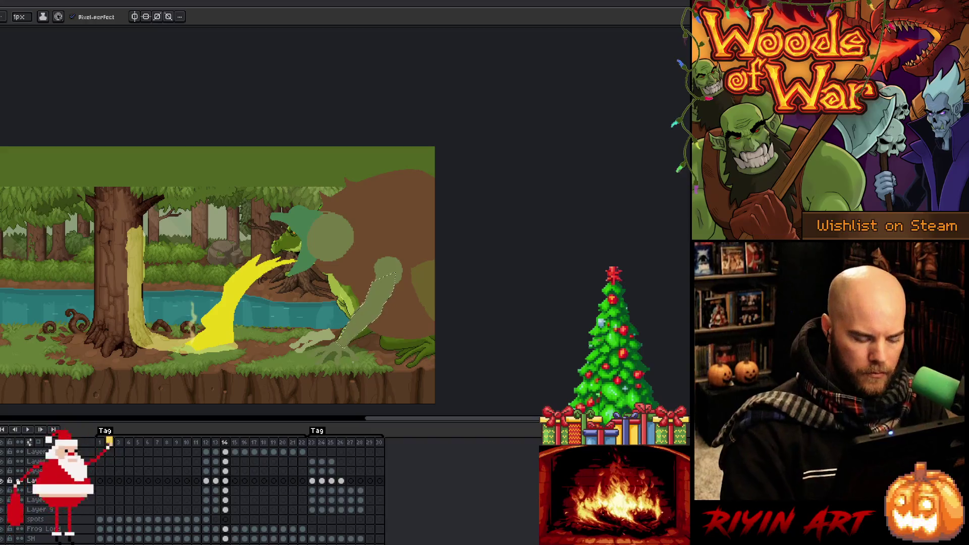
{"action": "key", "text": "ctrl+a"}
{"action": "key", "text": "b"}
{"action": "key", "text": "e"}
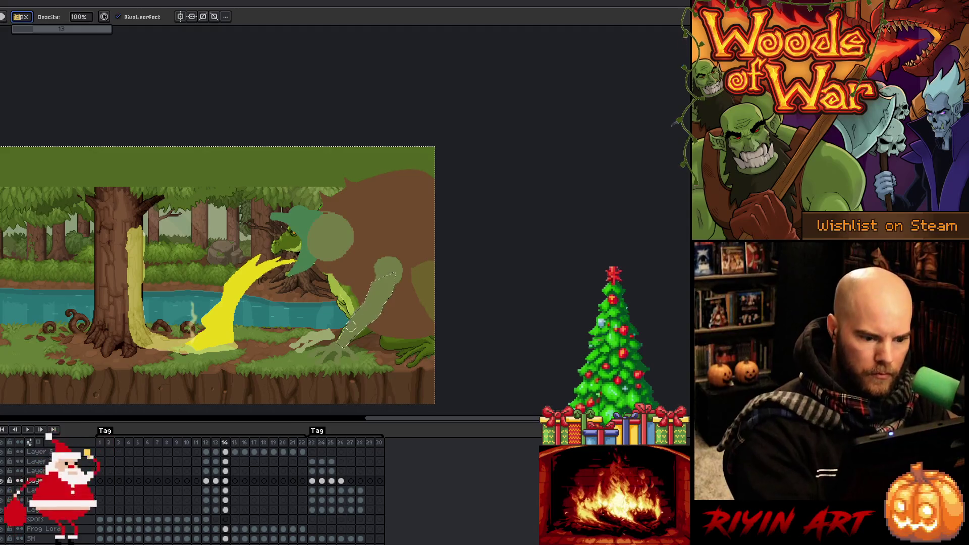
{"action": "mouse_move", "coordinate": [380, 301]}
{"action": "left_mouse_down"}
{"action": "mouse_move", "coordinate": [348, 335]}
{"action": "mouse_move", "coordinate": [374, 310]}
{"action": "left_mouse_up"}
{"action": "key", "text": "ctrl+d"}
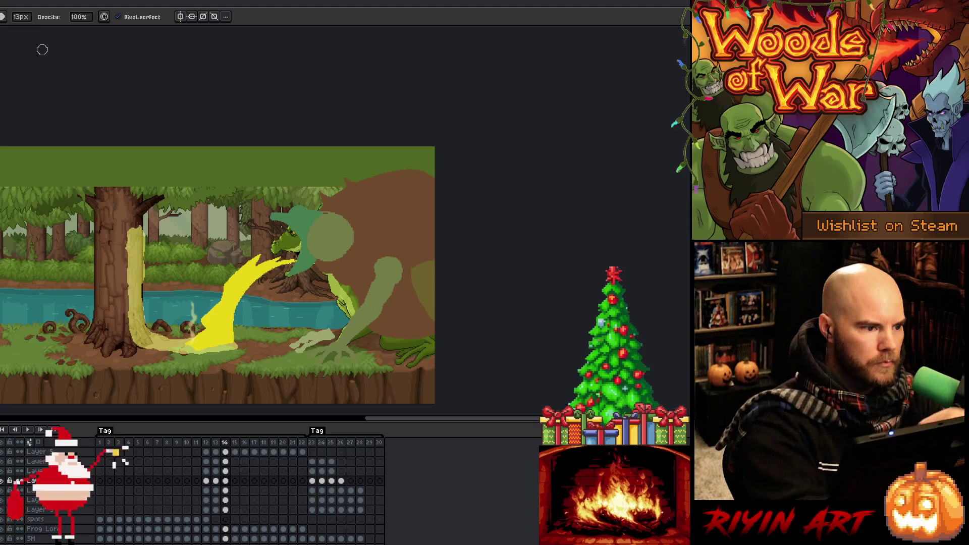
{"action": "left_click", "coordinate": [22, 18]}
{"action": "type", "text": "1"}
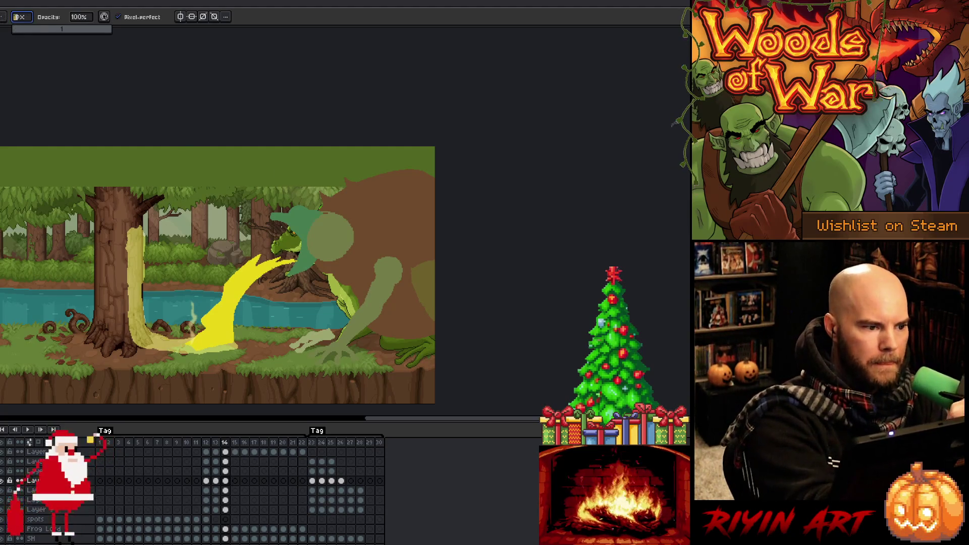
{"action": "key", "text": "Return"}
{"action": "key", "text": "e"}
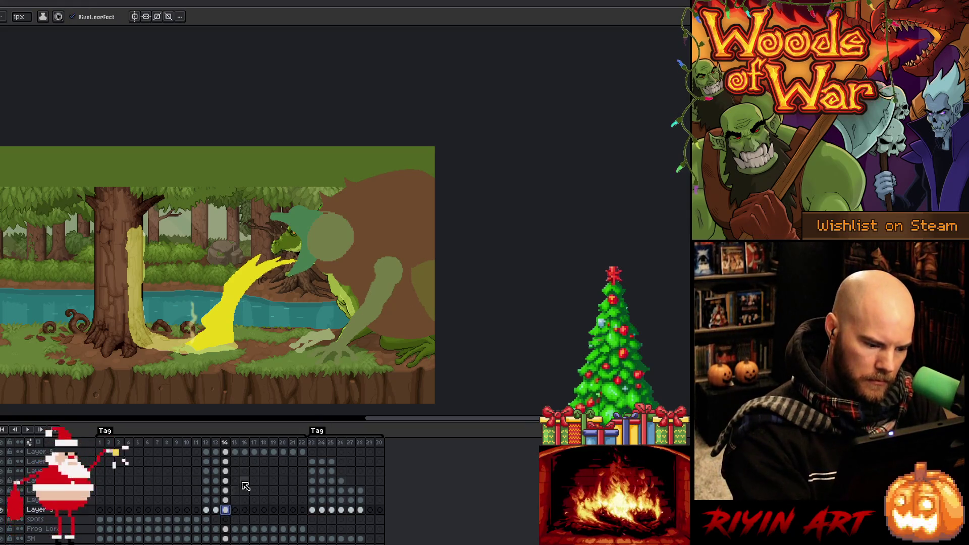
- Lasso the arm area on the lower layer and fill it with pale green
{"action": "left_click", "coordinate": [225, 509]}
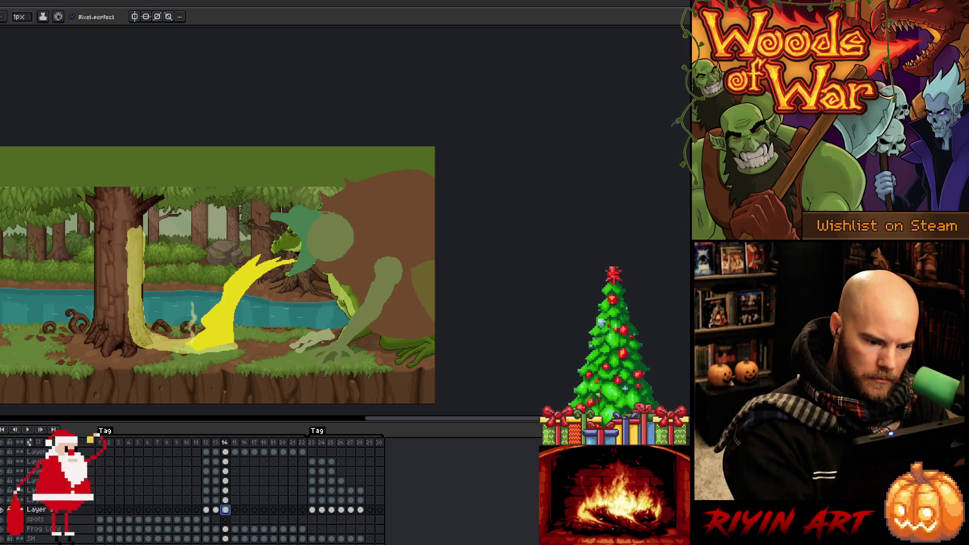
{"action": "key", "text": "m"}
{"action": "left_click_drag", "start_coordinate": [337, 333], "coordinate": [361, 309]}
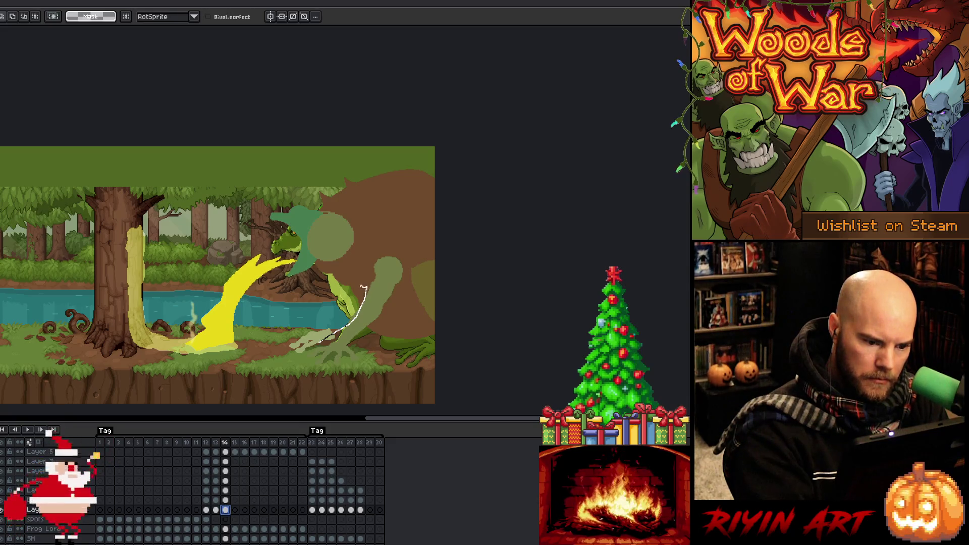
{"action": "left_click_drag", "start_coordinate": [352, 295], "coordinate": [324, 329]}
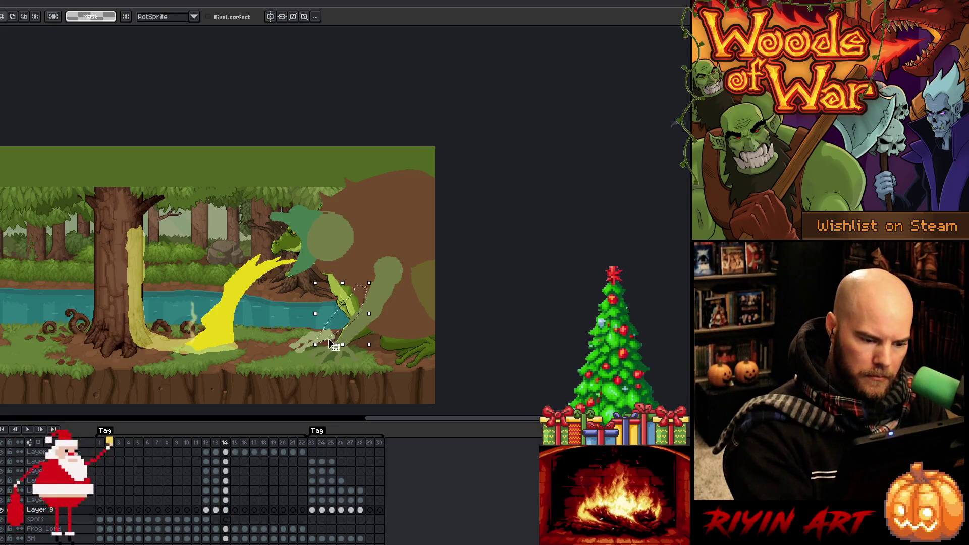
{"action": "key", "text": "i"}
{"action": "key", "text": "b"}
{"action": "key", "text": "f"}
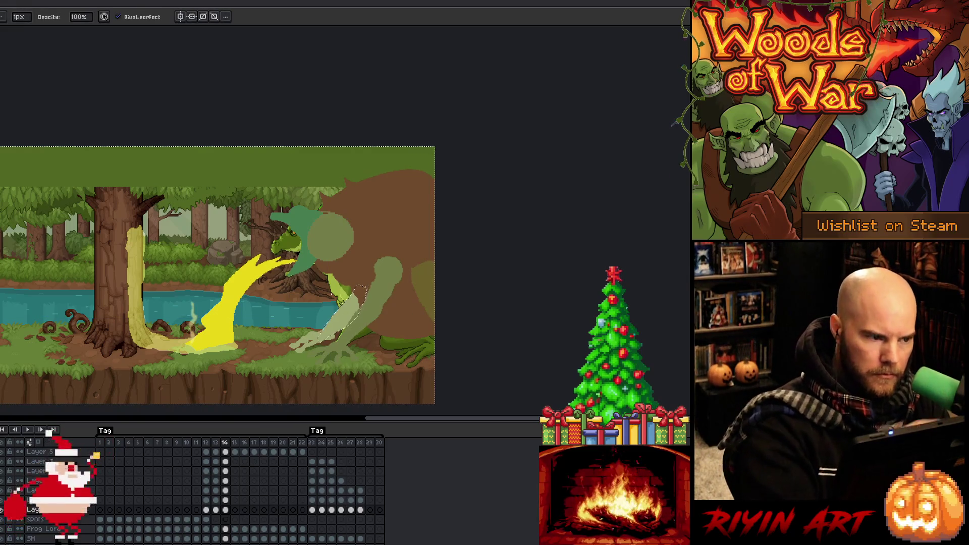
{"action": "key", "text": "plus"}
{"action": "key", "text": "plus"}
{"action": "key", "text": "plus"}
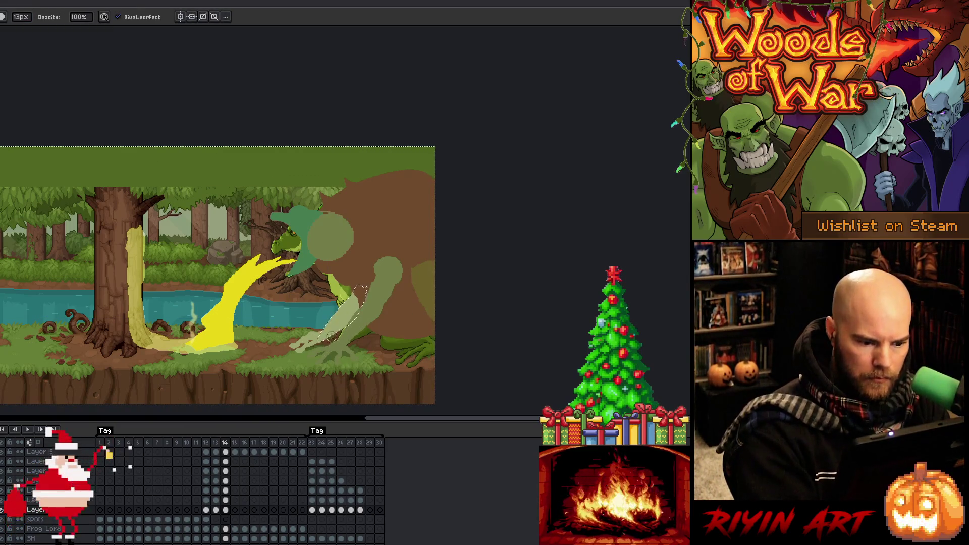
{"action": "key", "text": "ctrl+d"}
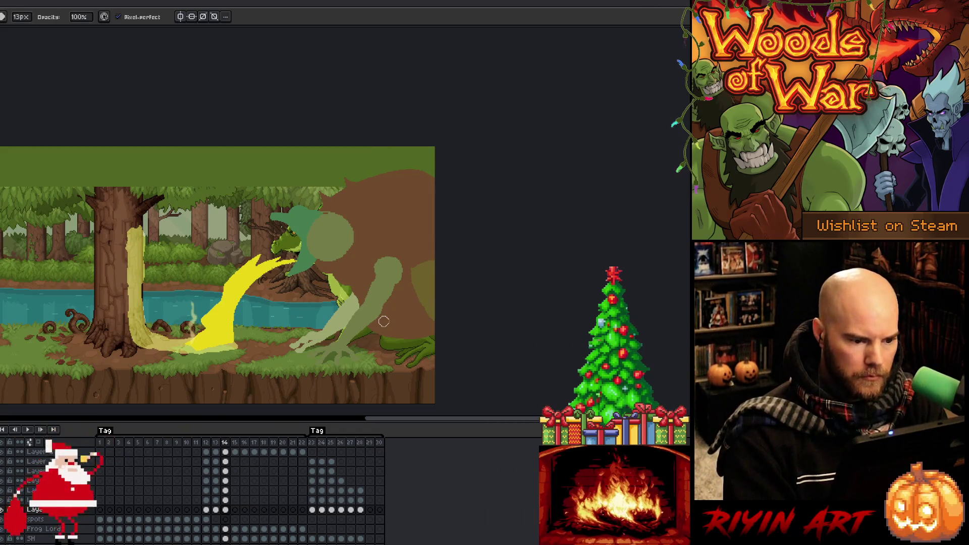
- Flip between frames 13 and 14 to compare the arm
{"action": "key", "text": "comma"}
{"action": "key", "text": "period"}
{"action": "key", "text": "comma"}
{"action": "key", "text": "period"}
- Select the frog's head on the third layer of frame 14
{"action": "left_click", "coordinate": [225, 471]}
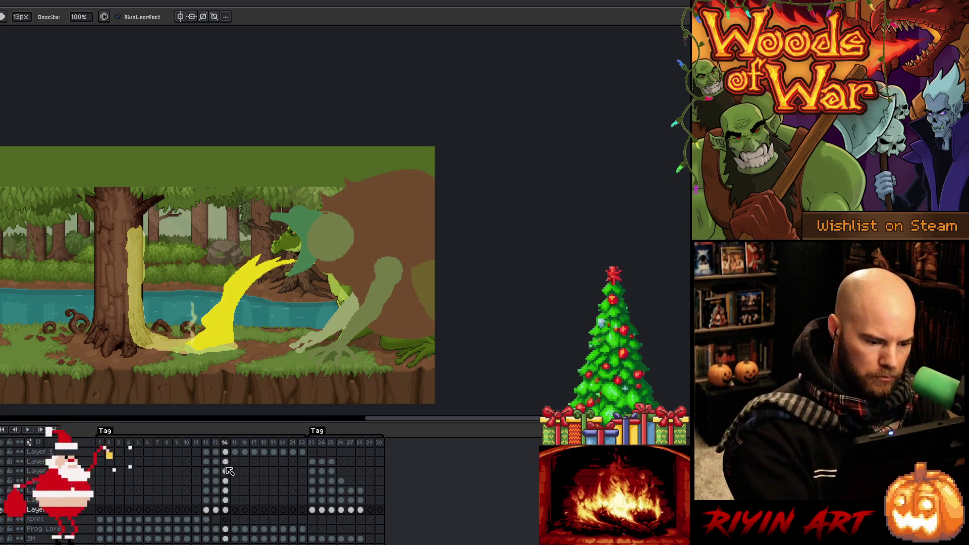
{"action": "key", "text": "b"}
{"action": "key", "text": "q"}
{"action": "mouse_move", "coordinate": [305, 192]}
{"action": "left_mouse_down"}
{"action": "mouse_move", "coordinate": [328, 230]}
{"action": "mouse_move", "coordinate": [300, 190]}
{"action": "mouse_move", "coordinate": [323, 187]}
{"action": "left_mouse_up"}
{"action": "key", "text": "ctrl+z"}
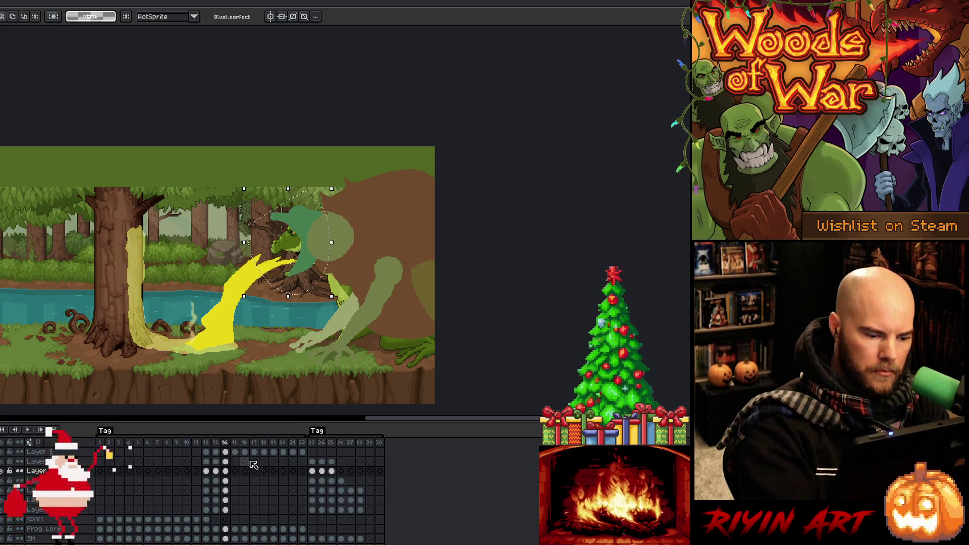
- Try a 22° head tilt, check frame 23, then rotate the head about 31.8° and apply
{"action": "mouse_move", "coordinate": [337, 186]}
{"action": "left_mouse_down"}
{"action": "mouse_move", "coordinate": [318, 184]}
{"action": "mouse_move", "coordinate": [307, 247]}
{"action": "left_mouse_up"}
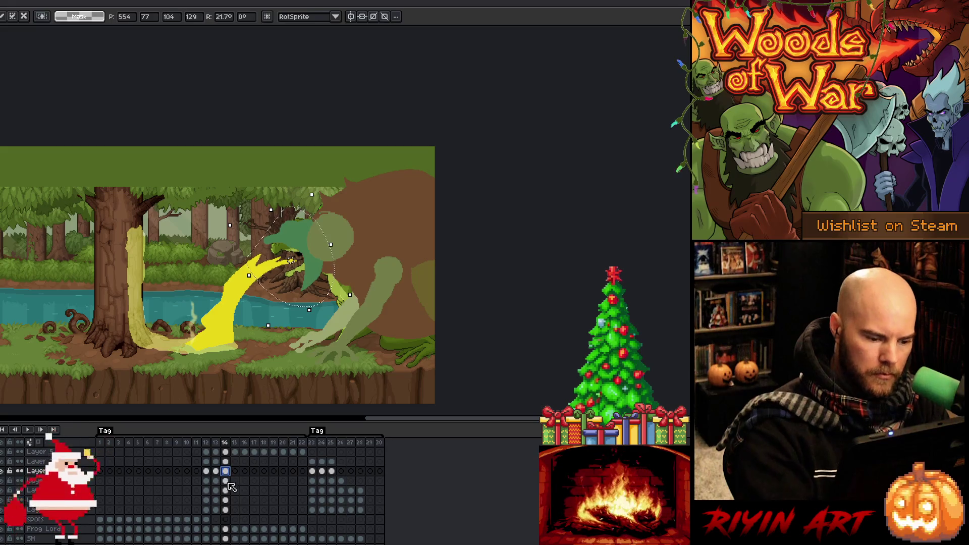
{"action": "left_click", "coordinate": [225, 462]}
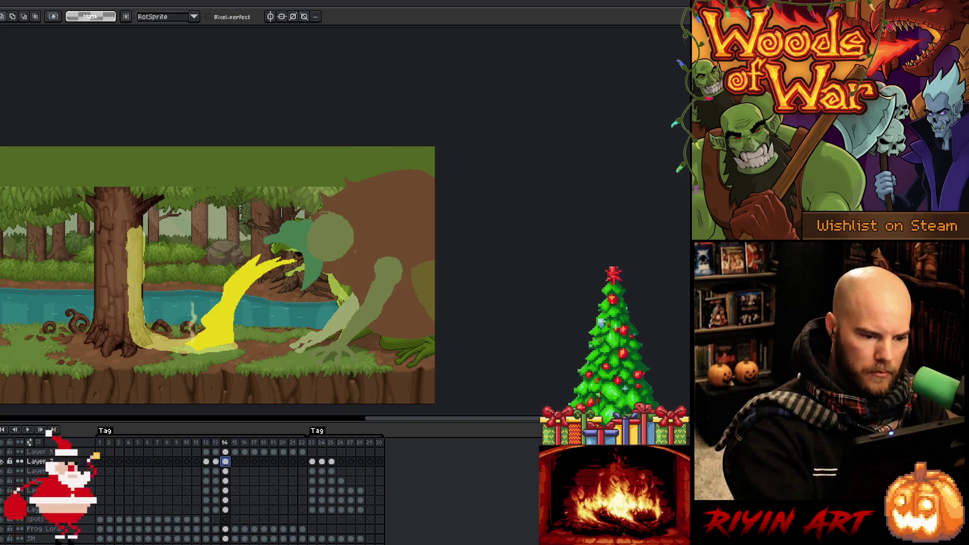
{"action": "key", "text": "ctrl+shift+d"}
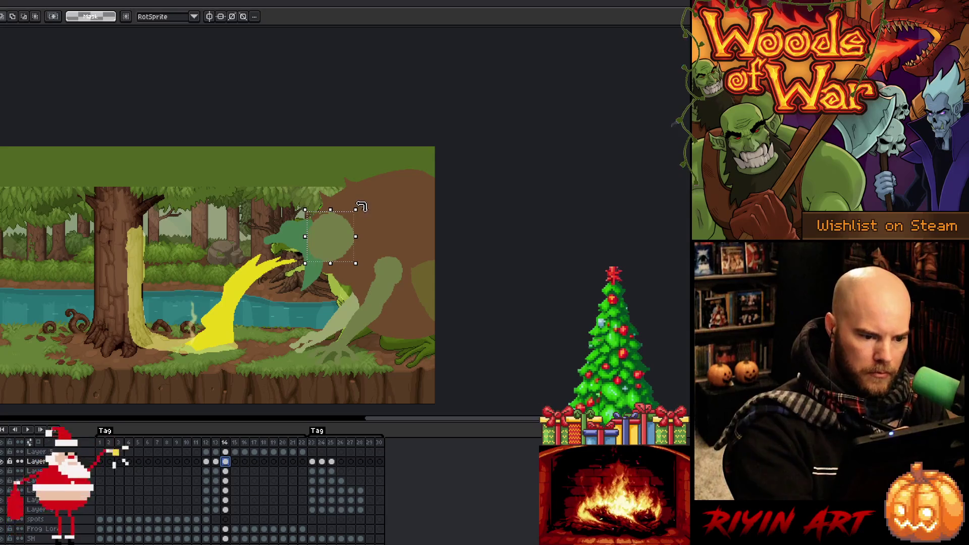
{"action": "left_click", "coordinate": [312, 461]}
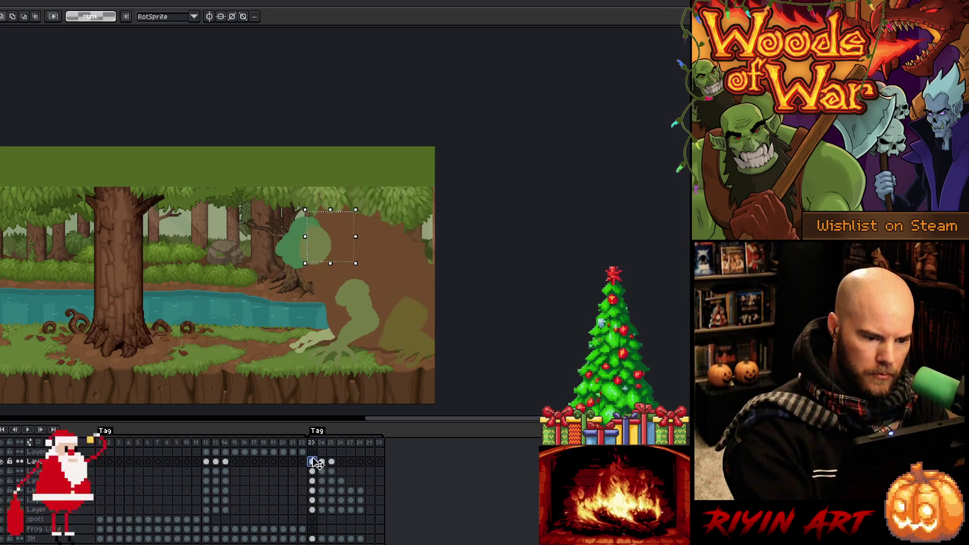
{"action": "key", "text": "ctrl+d"}
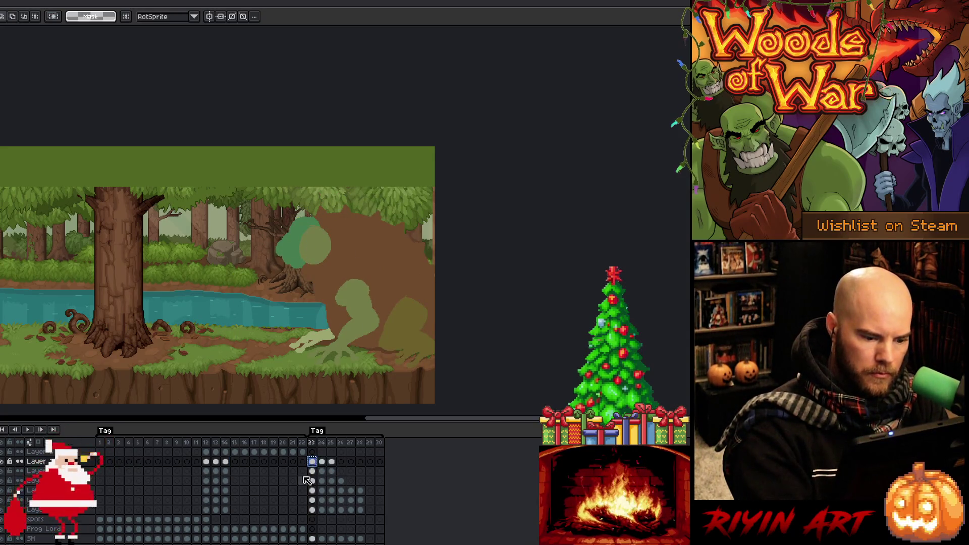
{"action": "left_click", "coordinate": [225, 463]}
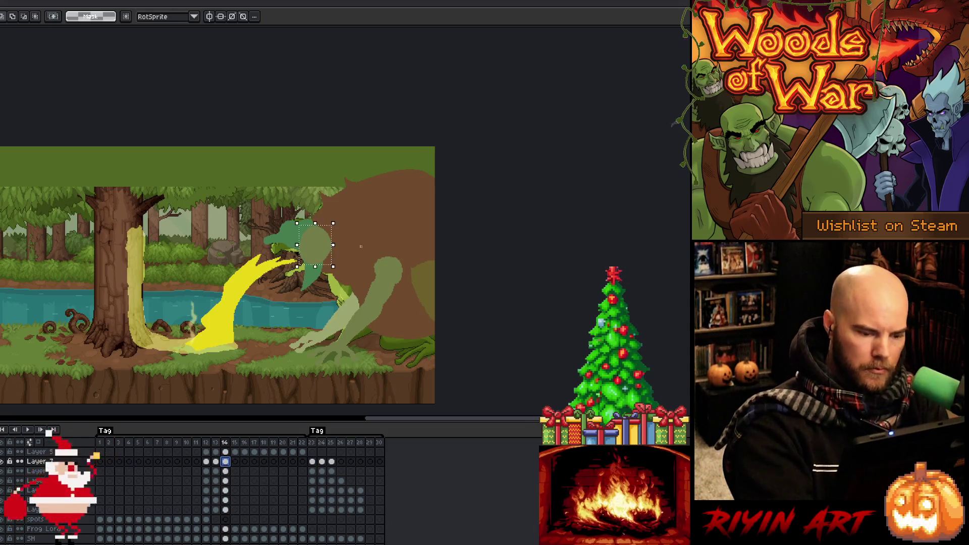
{"action": "left_click_drag", "start_coordinate": [349, 225], "coordinate": [333, 253]}
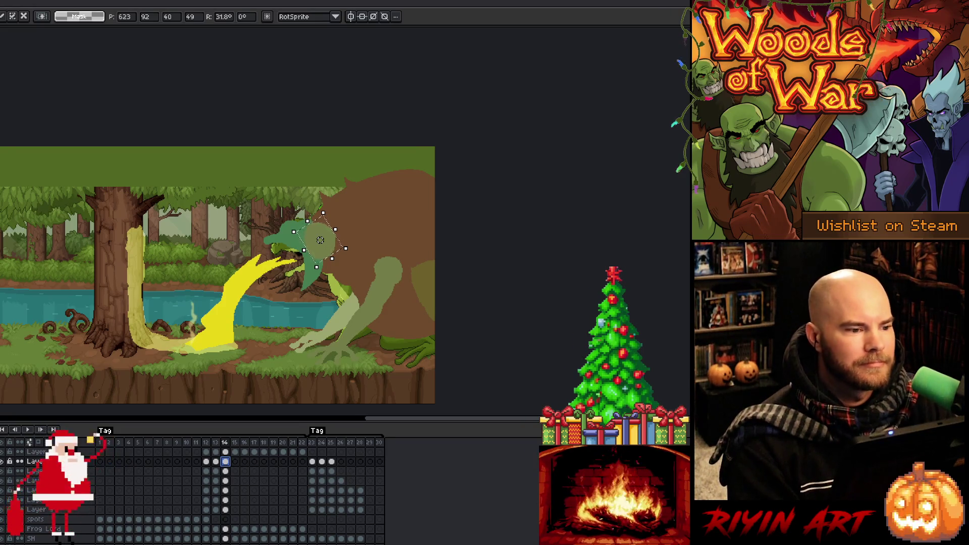
{"action": "left_click", "coordinate": [209, 112]}
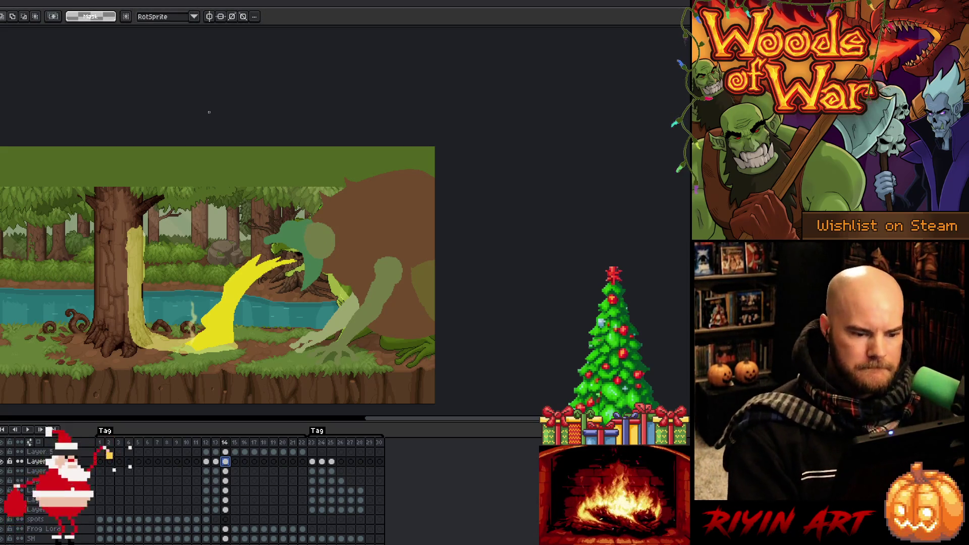
- Step back and forth through frames 13 to 15 to compare the poses
{"action": "key", "text": "Left"}
{"action": "key", "text": "Right"}
{"action": "key", "text": "Left"}
{"action": "key", "text": "Right"}
{"action": "key", "text": "Left"}
{"action": "key", "text": "Right"}
{"action": "key", "text": "Right"}
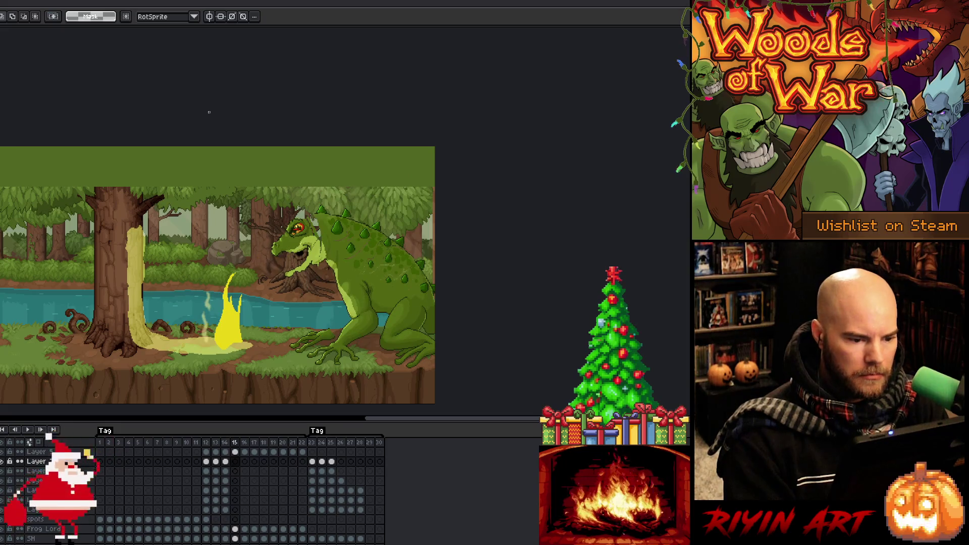
{"action": "key", "text": "Left"}
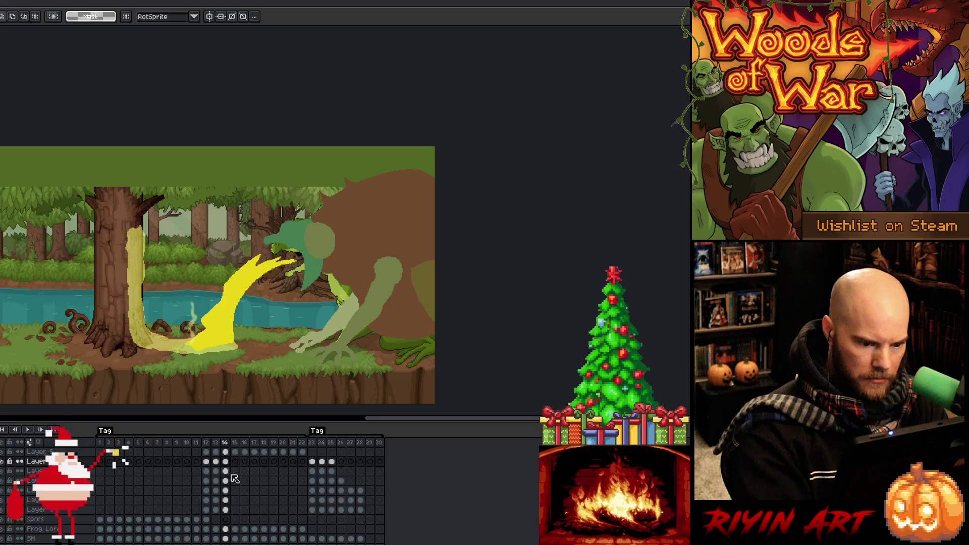
- Copy all of frame 14's cels and paste them into frame 15
{"action": "key", "text": "ctrl+c"}
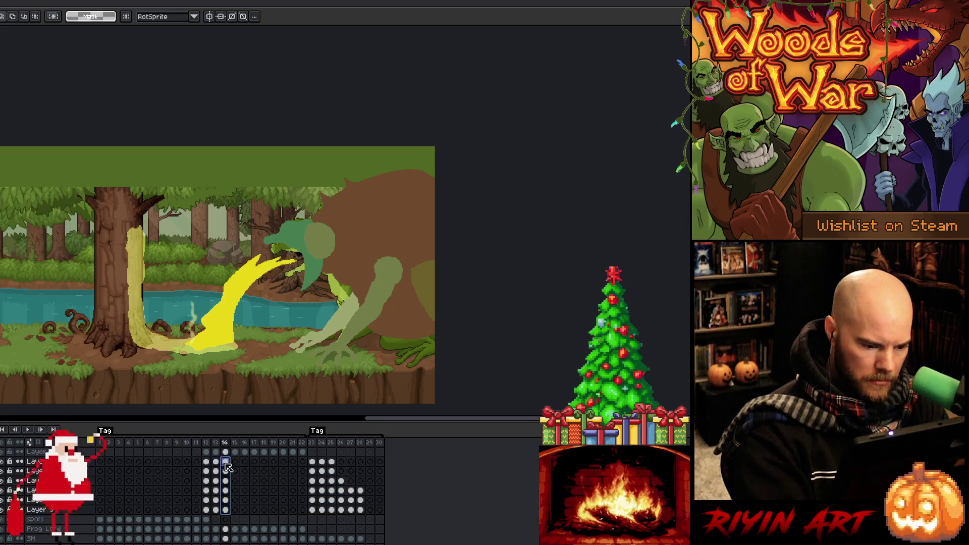
{"action": "left_click", "coordinate": [236, 462]}
{"action": "key", "text": "ctrl+v"}
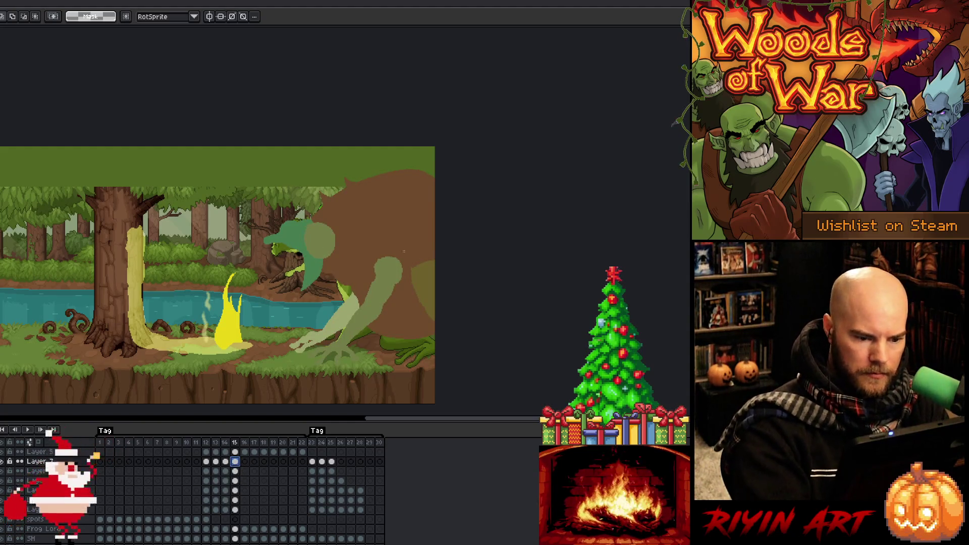
- On a lower layer of frame 15, trace an outline from the frog's head to the top-right
{"action": "left_click", "coordinate": [235, 500]}
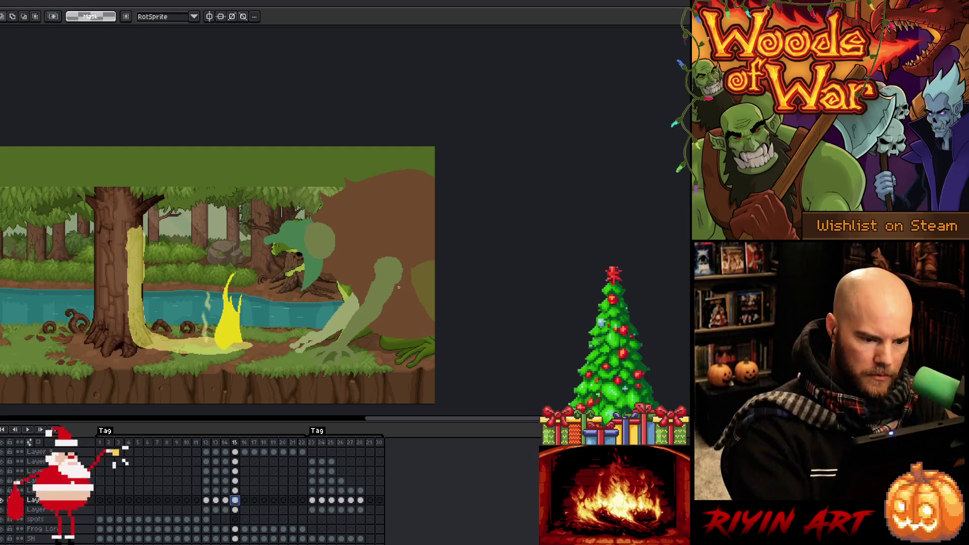
{"action": "key", "text": "b"}
{"action": "mouse_move", "coordinate": [309, 219]}
{"action": "left_mouse_down"}
{"action": "mouse_move", "coordinate": [353, 170]}
{"action": "mouse_move", "coordinate": [423, 149]}
{"action": "mouse_move", "coordinate": [473, 181]}
{"action": "left_mouse_up"}
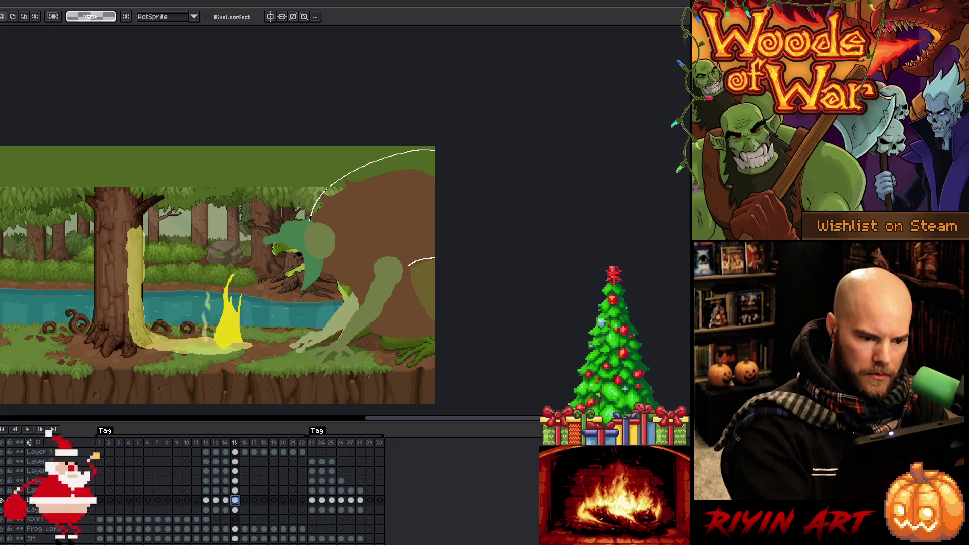
- Clear the brown fill outside the outline and extend the body shape up into the treetops
{"action": "left_click_drag", "start_coordinate": [389, 285], "coordinate": [319, 269]}
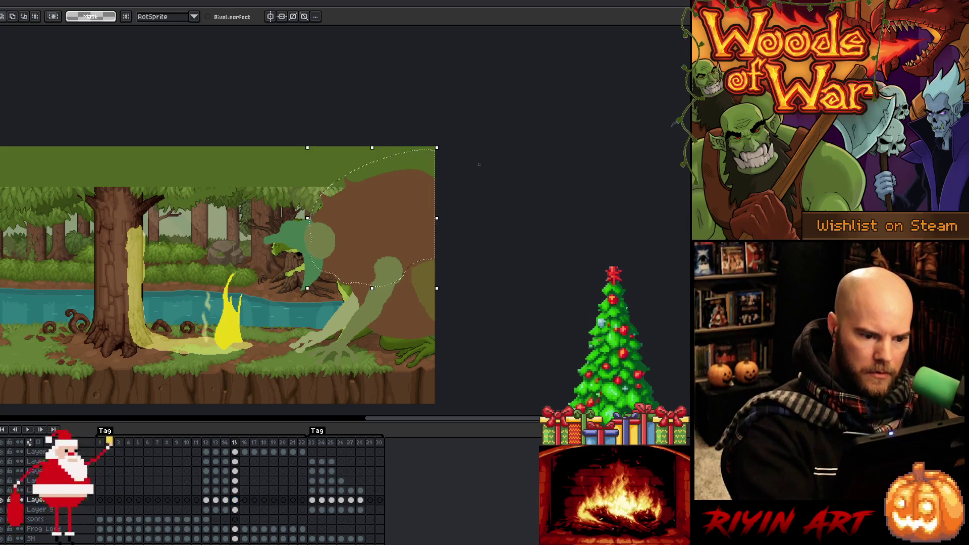
{"action": "key", "text": "b"}
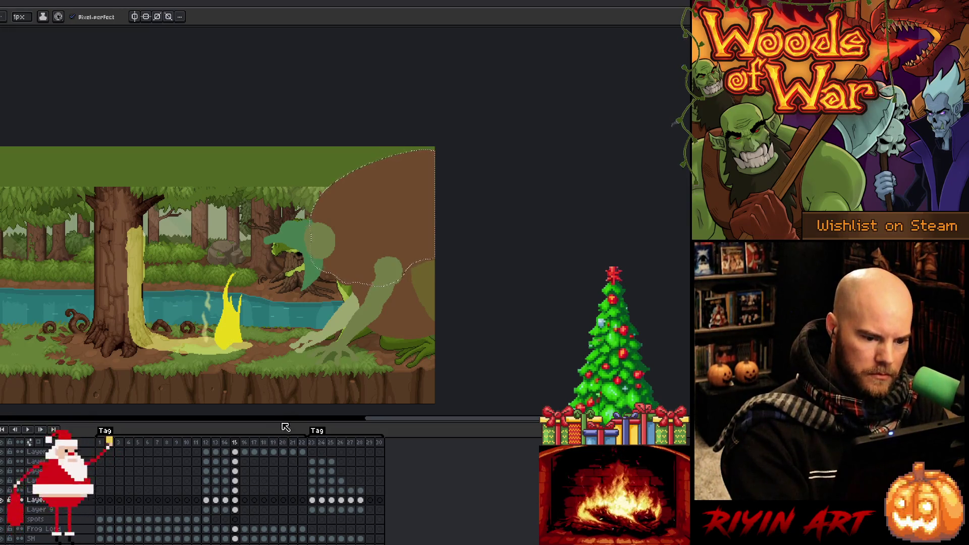
{"action": "left_click", "coordinate": [234, 490]}
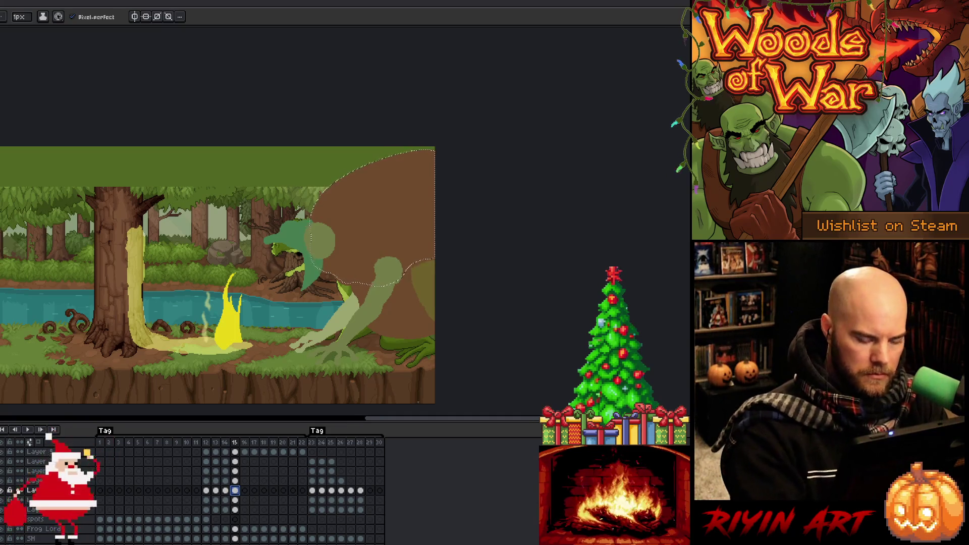
{"action": "key", "text": "ctrl+d"}
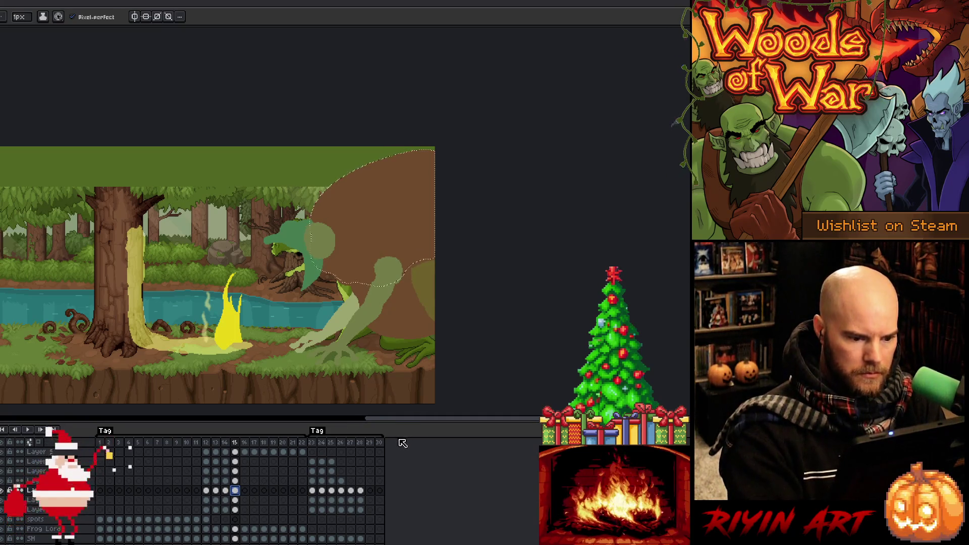
{"action": "key", "text": "ctrl+z"}
{"action": "left_click", "coordinate": [235, 499]}
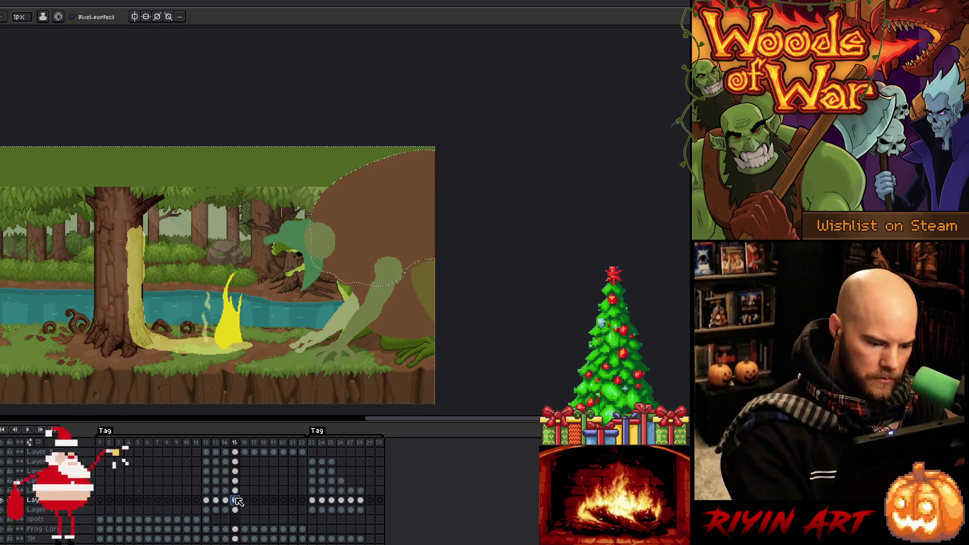
{"action": "key", "text": "ctrl+z"}
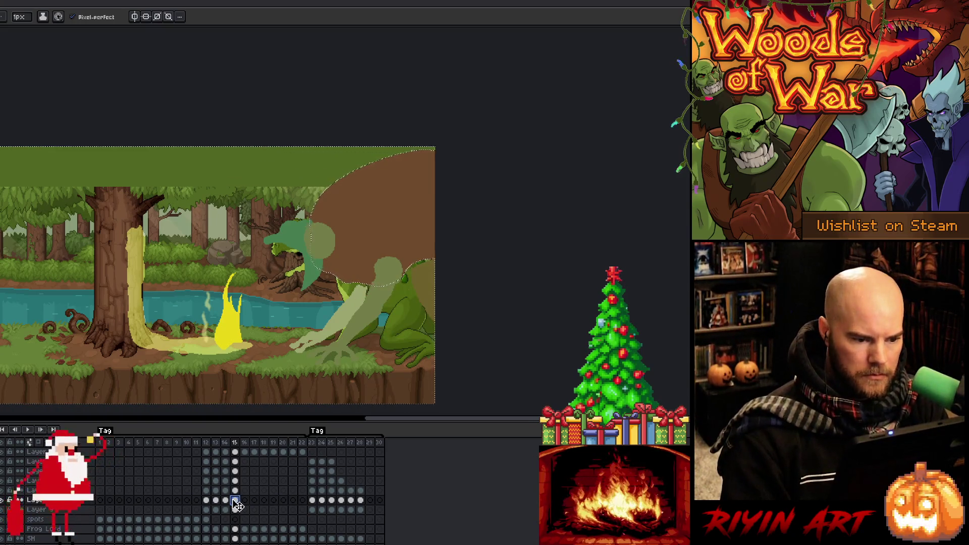
{"action": "key", "text": "ctrl+d"}
{"action": "key", "text": "m"}
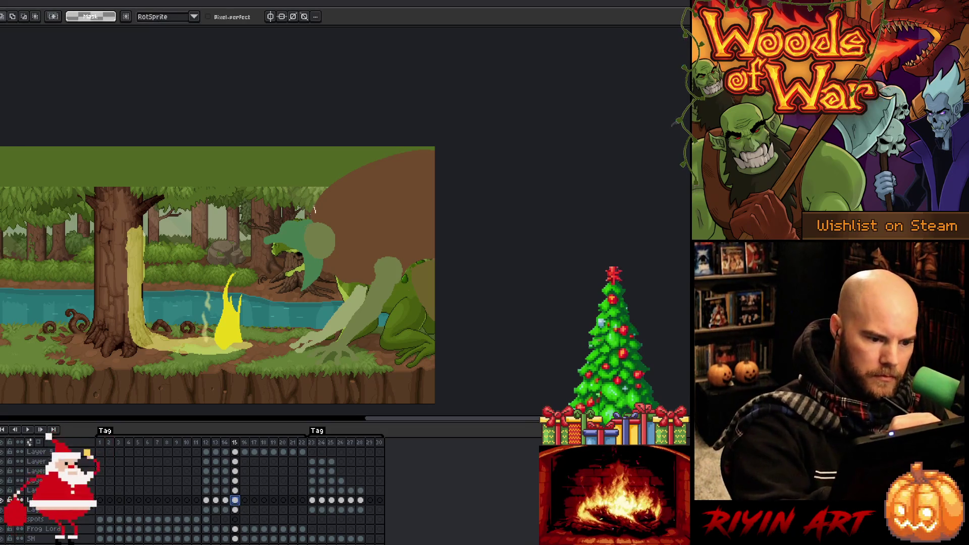
{"action": "mouse_move", "coordinate": [332, 195]}
{"action": "left_mouse_down"}
{"action": "mouse_move", "coordinate": [333, 172]}
{"action": "mouse_move", "coordinate": [361, 215]}
{"action": "mouse_move", "coordinate": [307, 215]}
{"action": "left_mouse_up"}
- On the upper layer, lift the frog's arm and rotate it about 9 degrees
{"action": "left_click", "coordinate": [235, 490]}
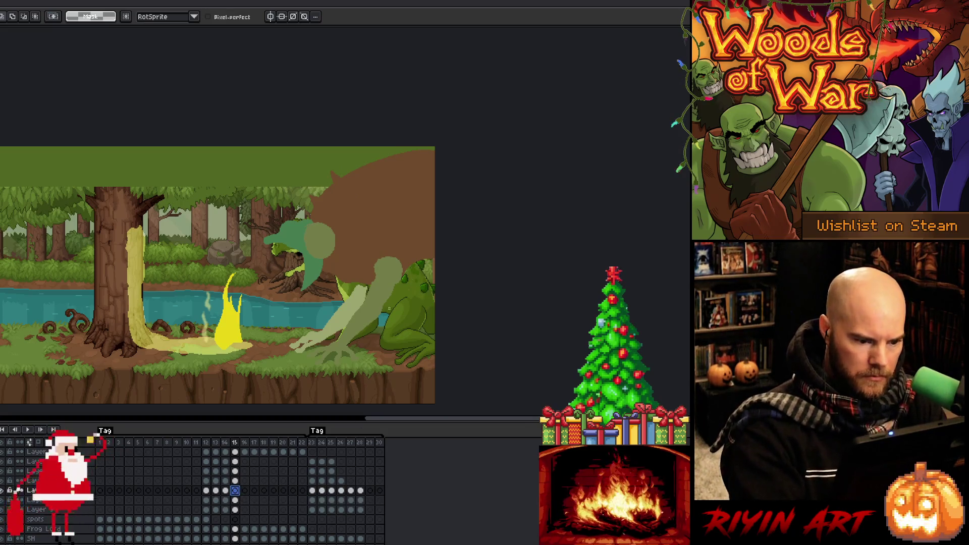
{"action": "left_click", "coordinate": [235, 480]}
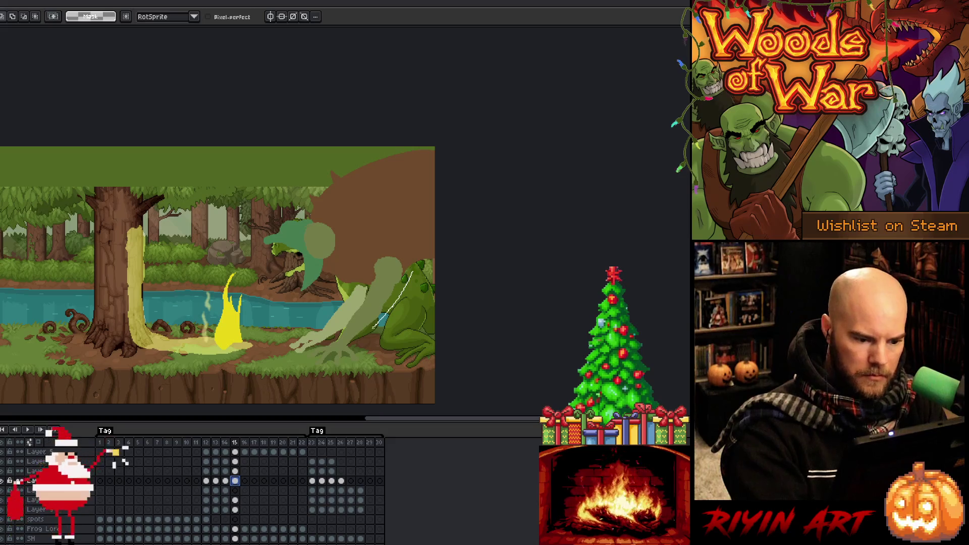
{"action": "mouse_move", "coordinate": [418, 234]}
{"action": "left_mouse_down"}
{"action": "mouse_move", "coordinate": [339, 353]}
{"action": "mouse_move", "coordinate": [346, 313]}
{"action": "mouse_move", "coordinate": [400, 233]}
{"action": "left_mouse_up"}
{"action": "left_click_drag", "start_coordinate": [398, 286], "coordinate": [389, 275]}
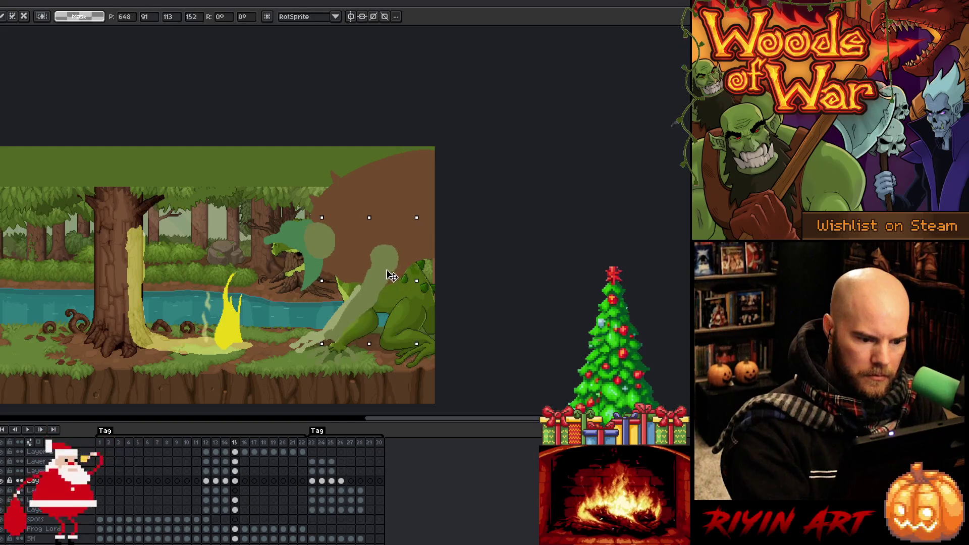
{"action": "left_click_drag", "start_coordinate": [426, 209], "coordinate": [421, 204]}
{"action": "left_click_drag", "start_coordinate": [388, 275], "coordinate": [383, 272]}
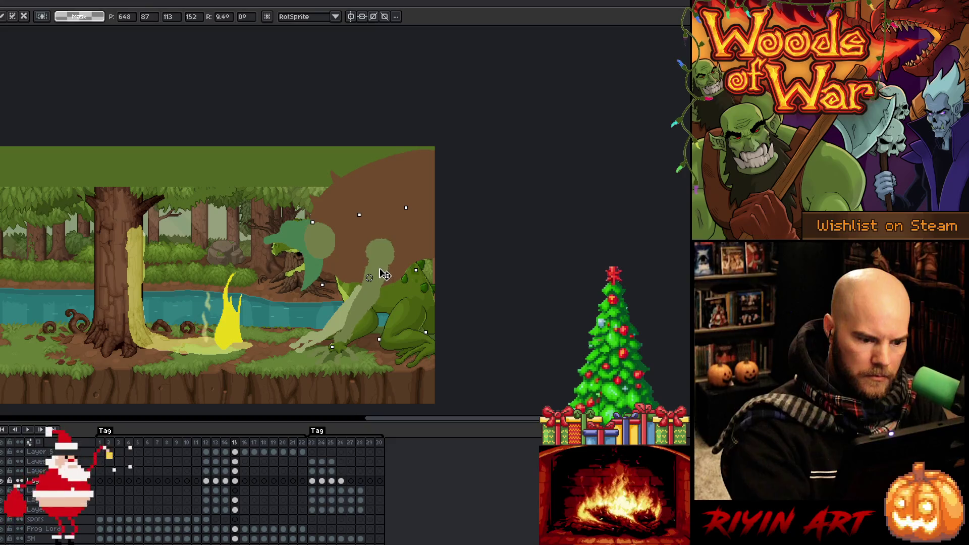
{"action": "key", "text": "ctrl+d"}
- On the lower layer, move the arm down-left, rotate it further and apply
{"action": "left_click", "coordinate": [235, 510]}
{"action": "mouse_move", "coordinate": [396, 286]}
{"action": "left_mouse_down"}
{"action": "mouse_move", "coordinate": [327, 344]}
{"action": "mouse_move", "coordinate": [325, 303]}
{"action": "mouse_move", "coordinate": [397, 268]}
{"action": "mouse_move", "coordinate": [404, 244]}
{"action": "mouse_move", "coordinate": [389, 224]}
{"action": "left_mouse_up"}
{"action": "left_click", "coordinate": [350, 303]}
{"action": "left_click_drag", "start_coordinate": [371, 279], "coordinate": [366, 287]}
{"action": "key", "text": "Return"}
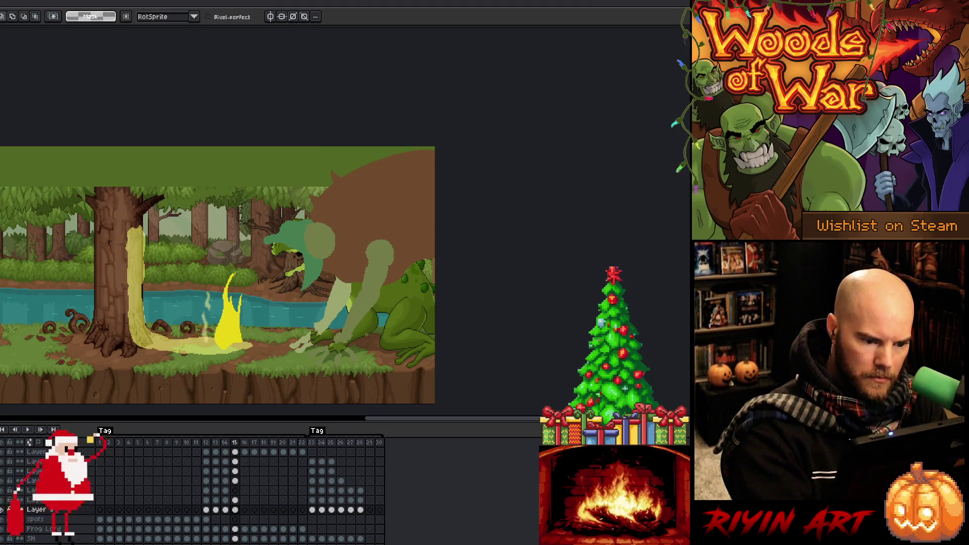
- Sample a colour and pick an upper layer on frame 15
{"action": "key", "text": "b"}
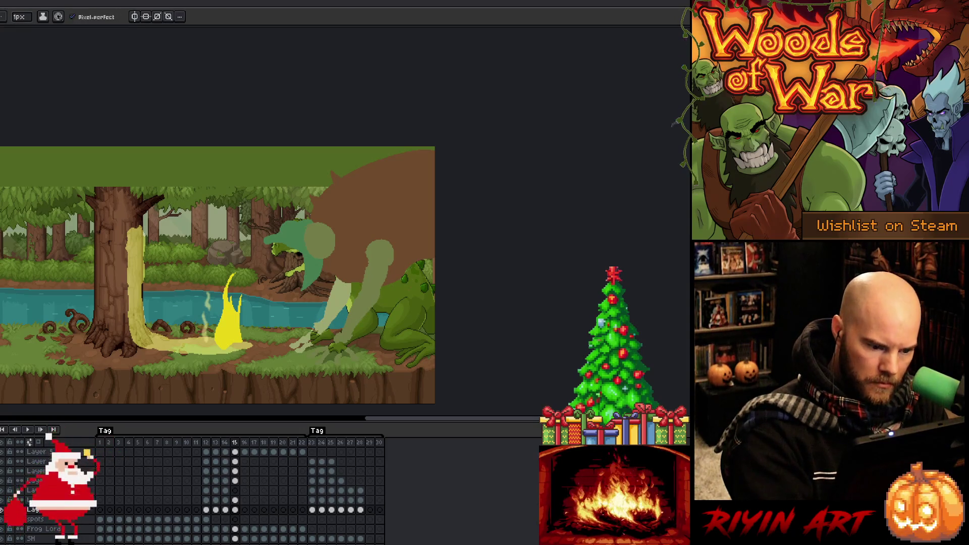
{"action": "key", "text": "g"}
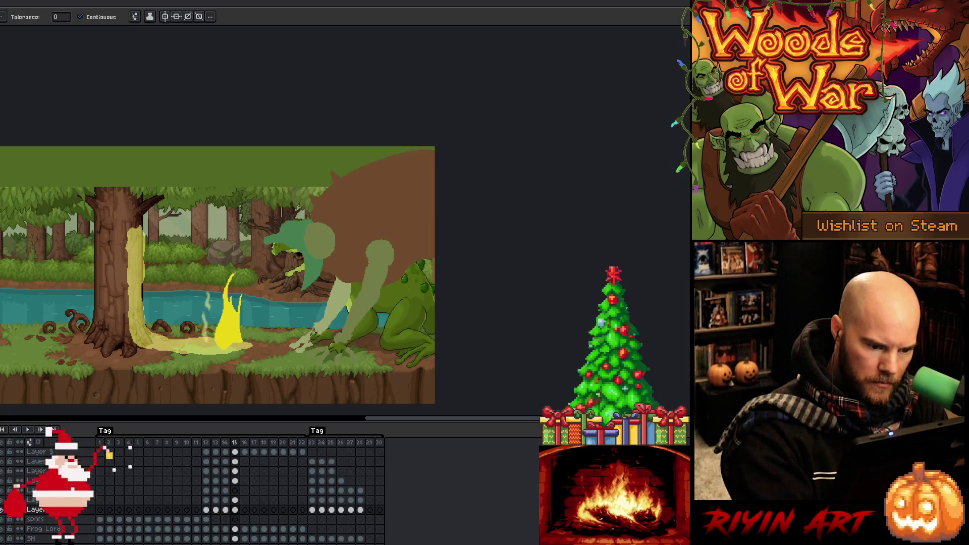
{"action": "key", "text": "e"}
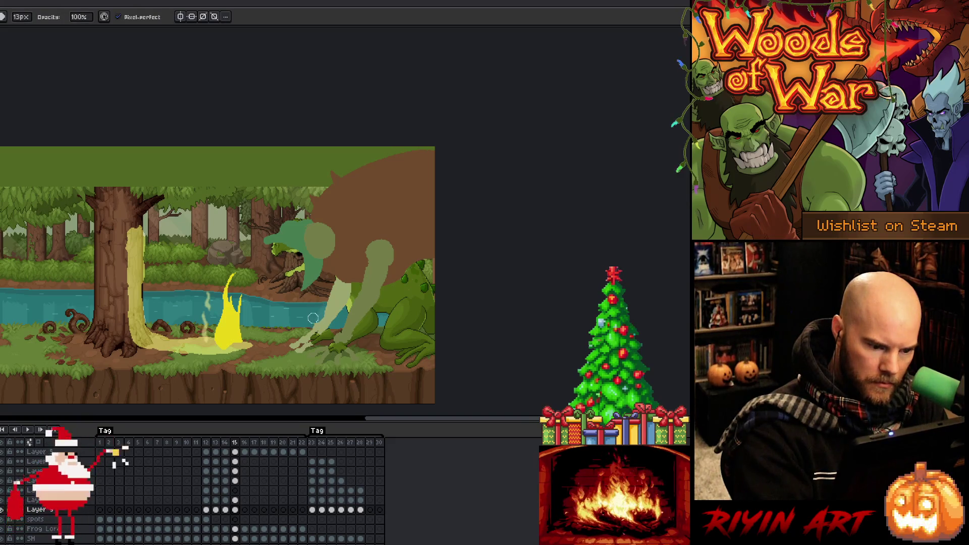
{"action": "key", "text": "i"}
{"action": "key", "text": "b"}
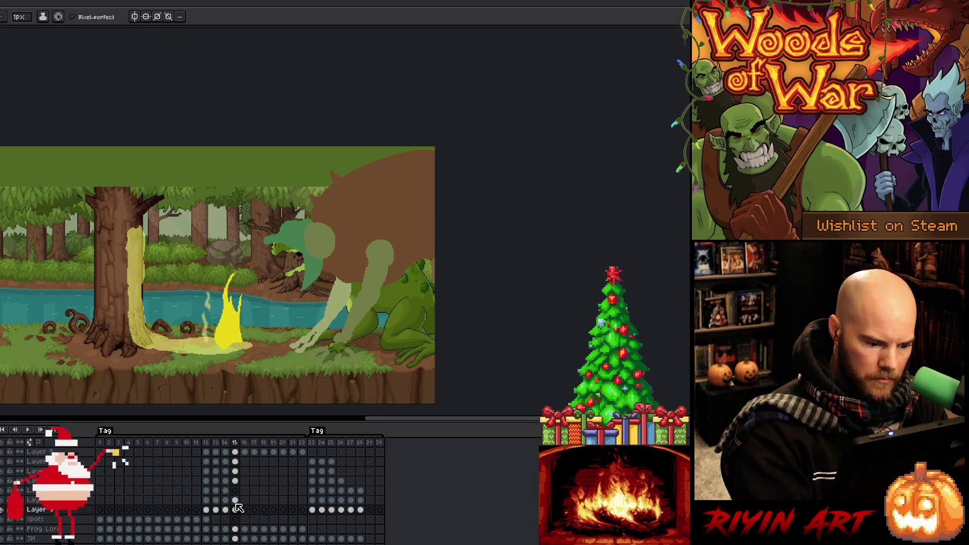
{"action": "left_click", "coordinate": [235, 481]}
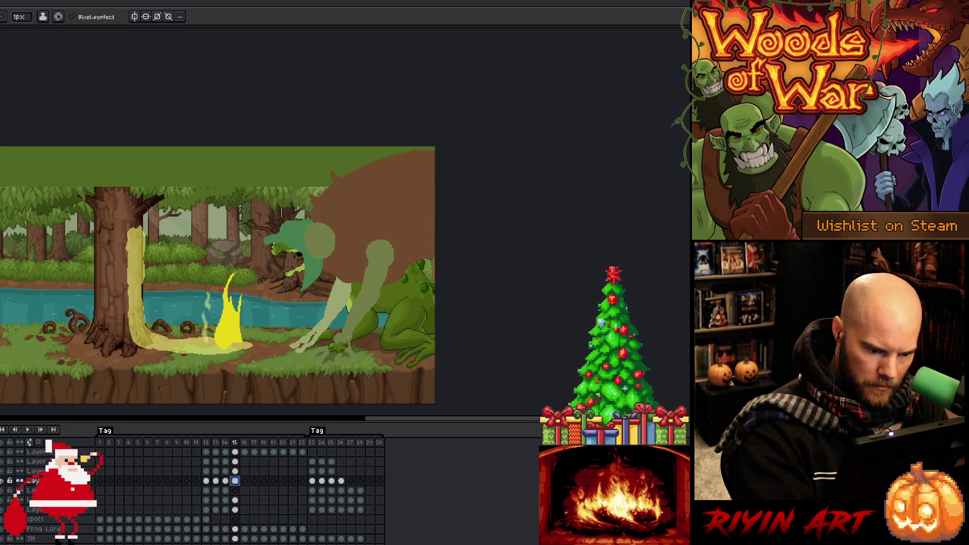
{"action": "left_click", "coordinate": [343, 351], "text": "alt"}
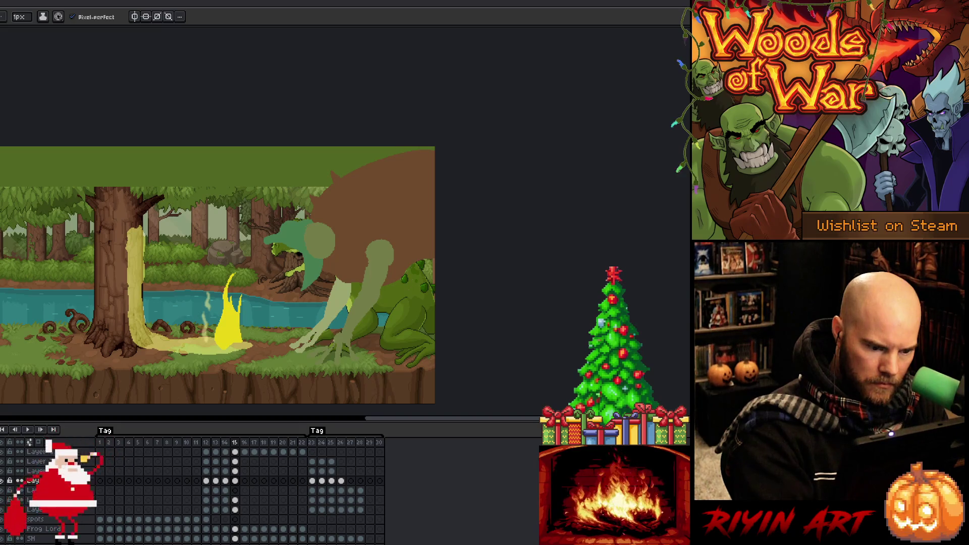
- Set a 2px brush and draw a short light stroke on the leg
{"action": "key", "text": "e"}
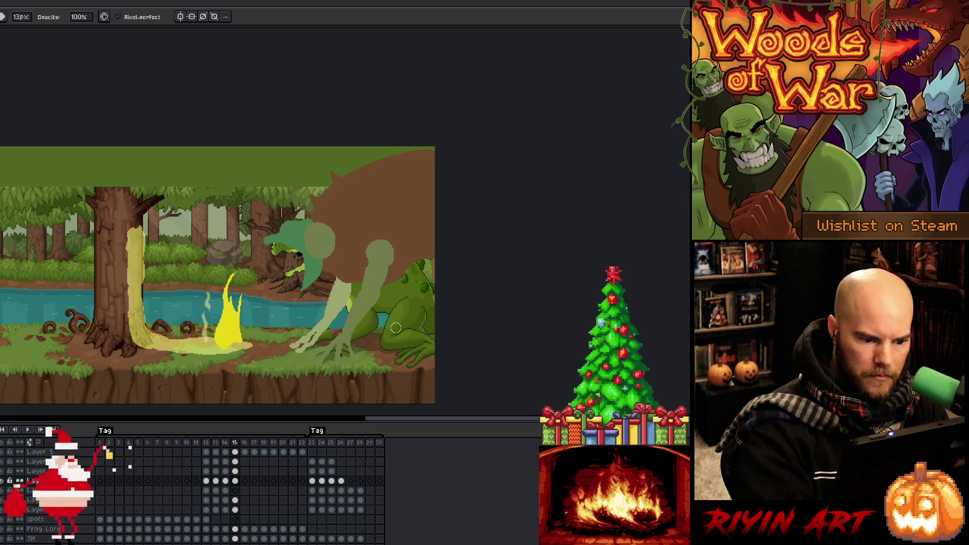
{"action": "key", "text": "b"}
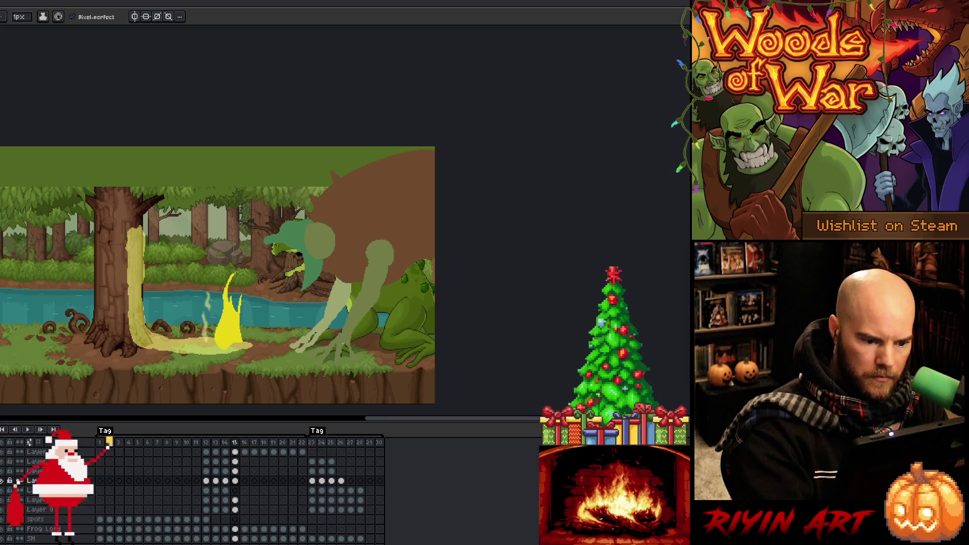
{"action": "key", "text": "l"}
{"action": "left_click", "coordinate": [20, 17]}
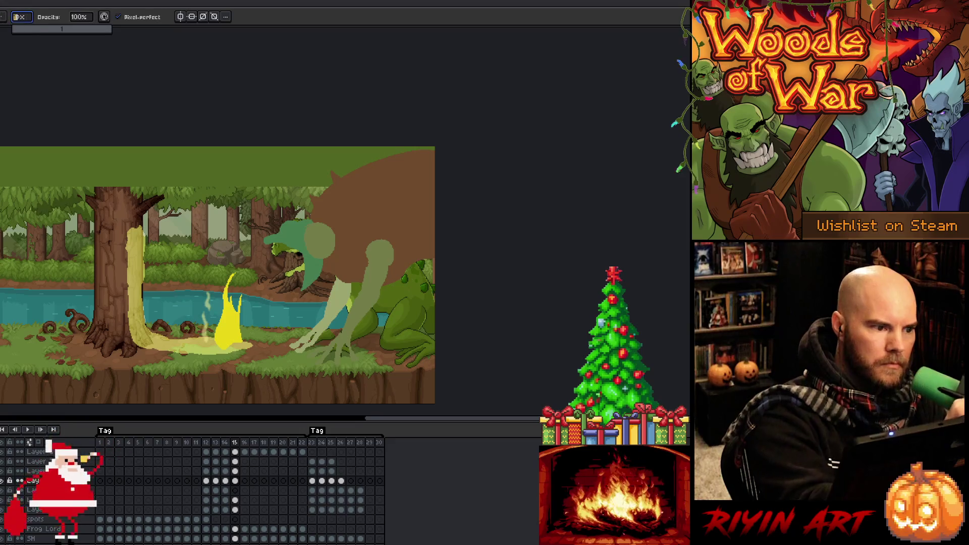
{"action": "type", "text": "2"}
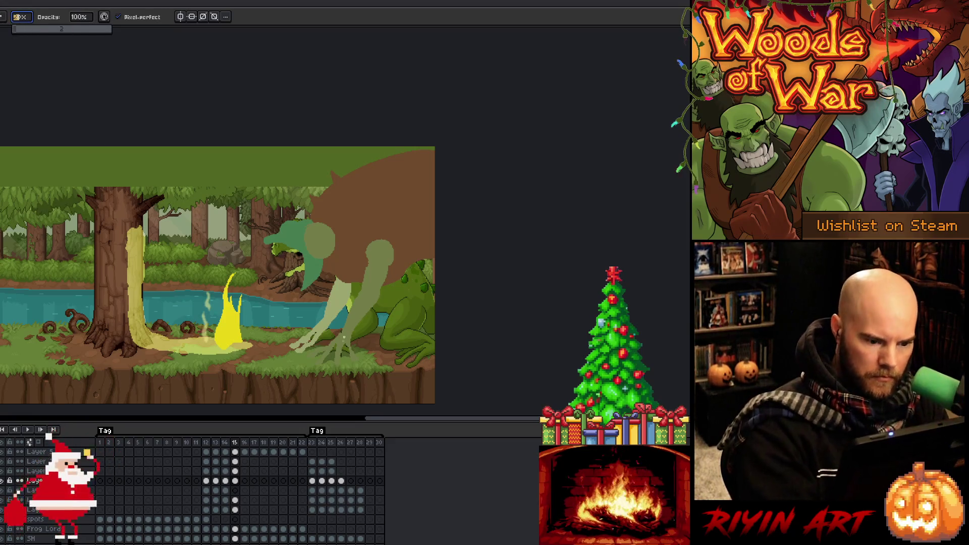
{"action": "key", "text": "Return"}
{"action": "left_click_drag", "start_coordinate": [337, 364], "coordinate": [335, 348]}
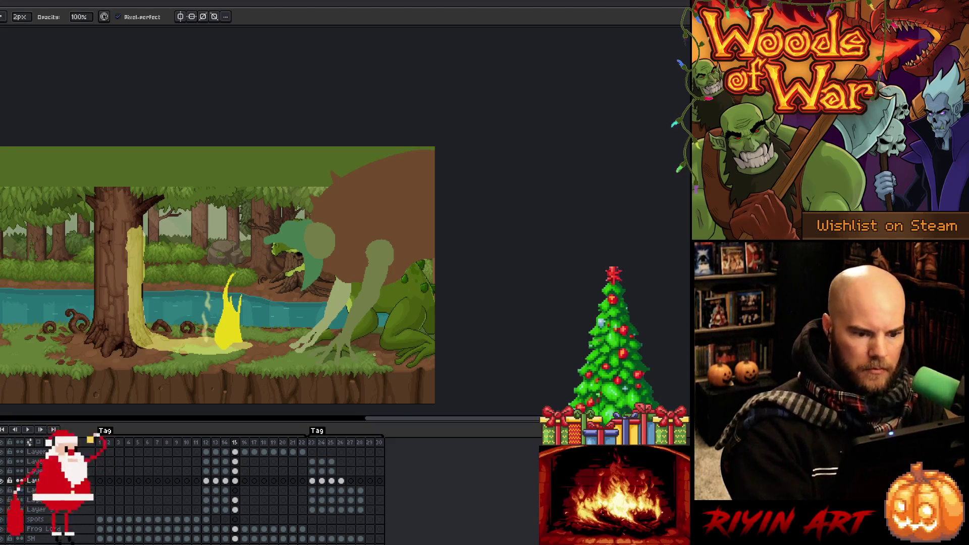
{"action": "key", "text": "e"}
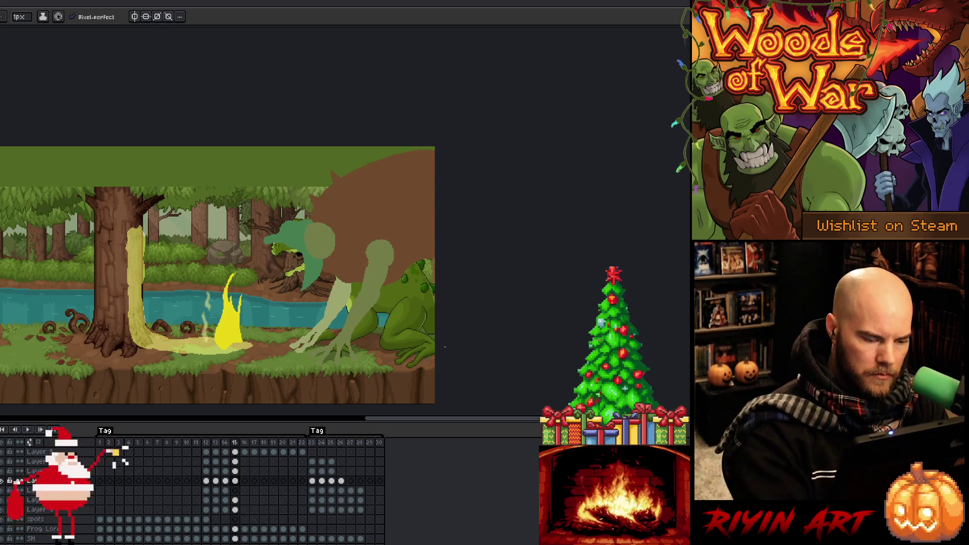
{"action": "left_click", "coordinate": [235, 471]}
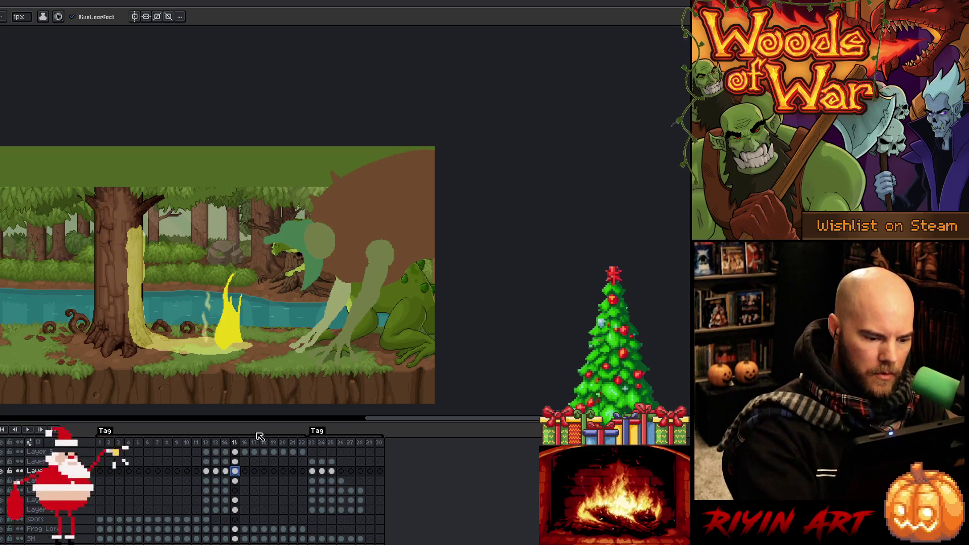
- Rotate the head about 17° back, shift it up slightly and commit
{"action": "left_click", "coordinate": [236, 461]}
{"action": "key", "text": "ctrl+t"}
{"action": "left_click_drag", "start_coordinate": [343, 211], "coordinate": [347, 222]}
{"action": "left_click", "coordinate": [235, 471]}
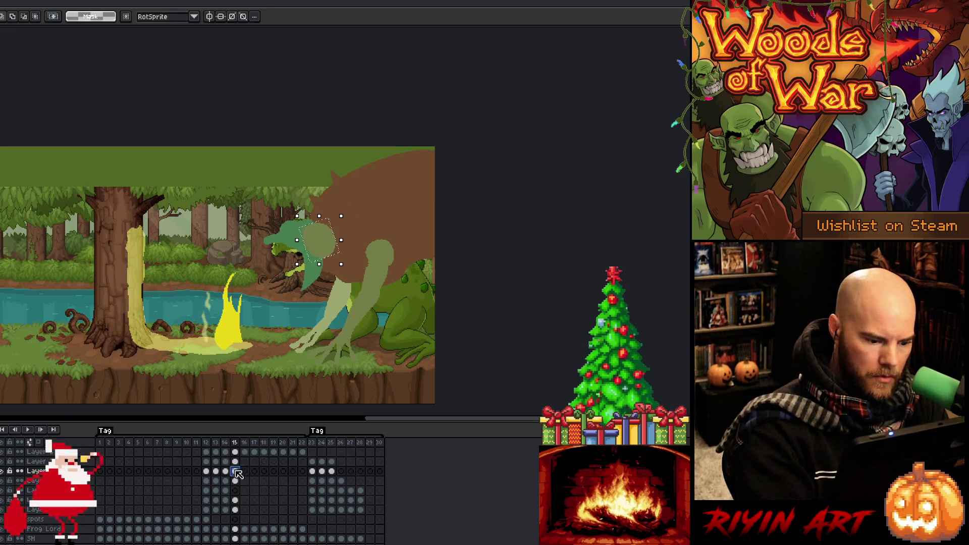
{"action": "left_click_drag", "start_coordinate": [329, 210], "coordinate": [302, 216]}
{"action": "left_click_drag", "start_coordinate": [314, 258], "coordinate": [311, 250]}
{"action": "key", "text": "ctrl+d"}
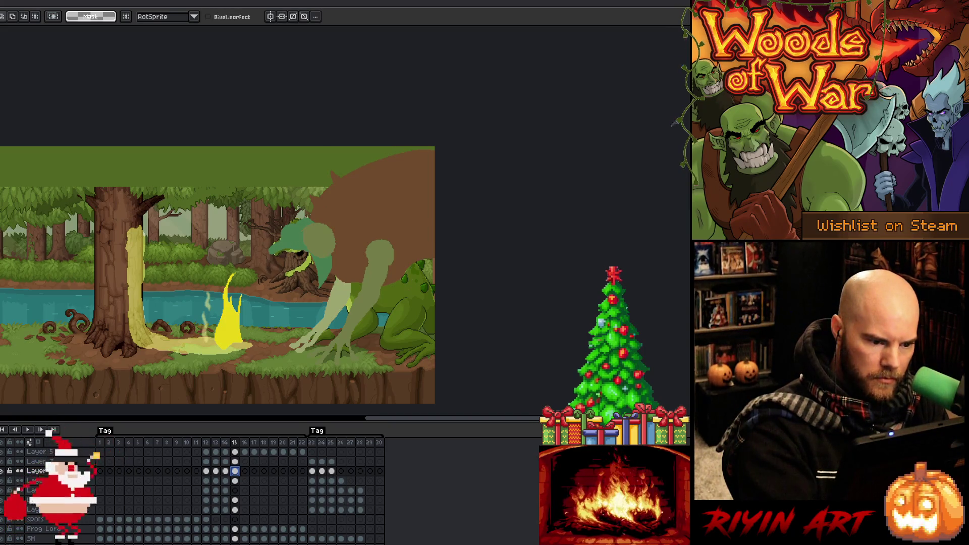
- Jump back to frame 10 and play the animation to review the motion
{"action": "mouse_move", "coordinate": [296, 222]}
{"action": "left_mouse_down"}
{"action": "mouse_move", "coordinate": [278, 234]}
{"action": "mouse_move", "coordinate": [271, 258]}
{"action": "mouse_move", "coordinate": [302, 246]}
{"action": "mouse_move", "coordinate": [308, 280]}
{"action": "mouse_move", "coordinate": [328, 260]}
{"action": "mouse_move", "coordinate": [312, 212]}
{"action": "left_mouse_up"}
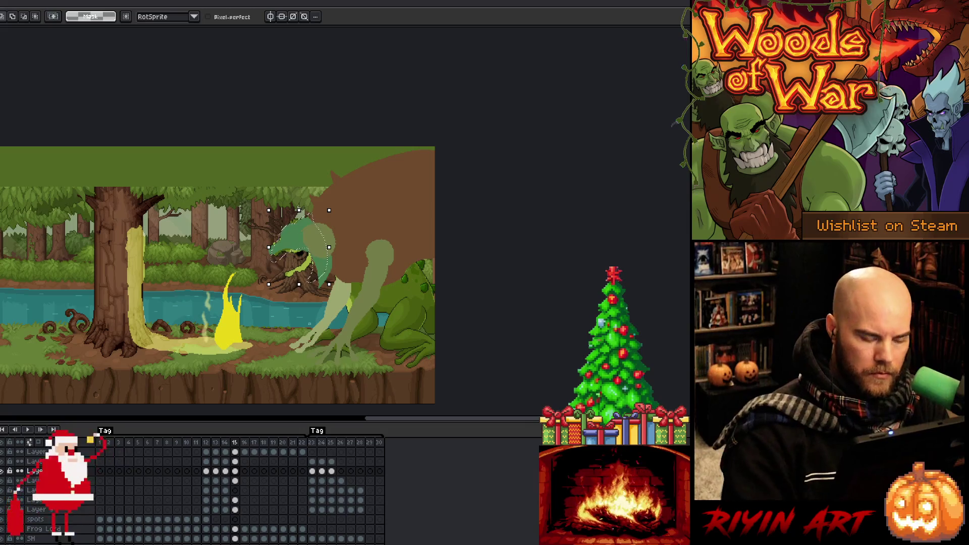
{"action": "key", "text": "i"}
{"action": "key", "text": "b"}
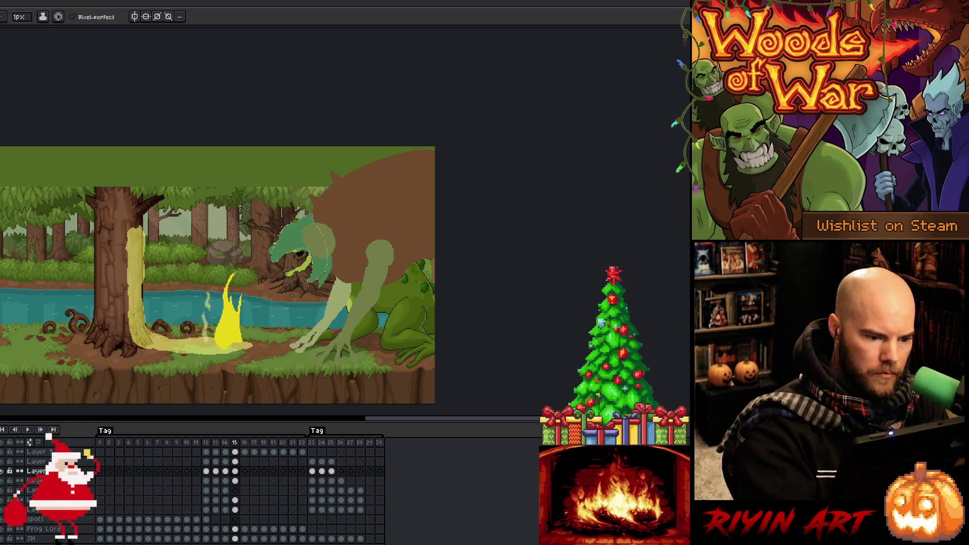
{"action": "key", "text": "ctrl+a"}
{"action": "key", "text": "ctrl+d"}
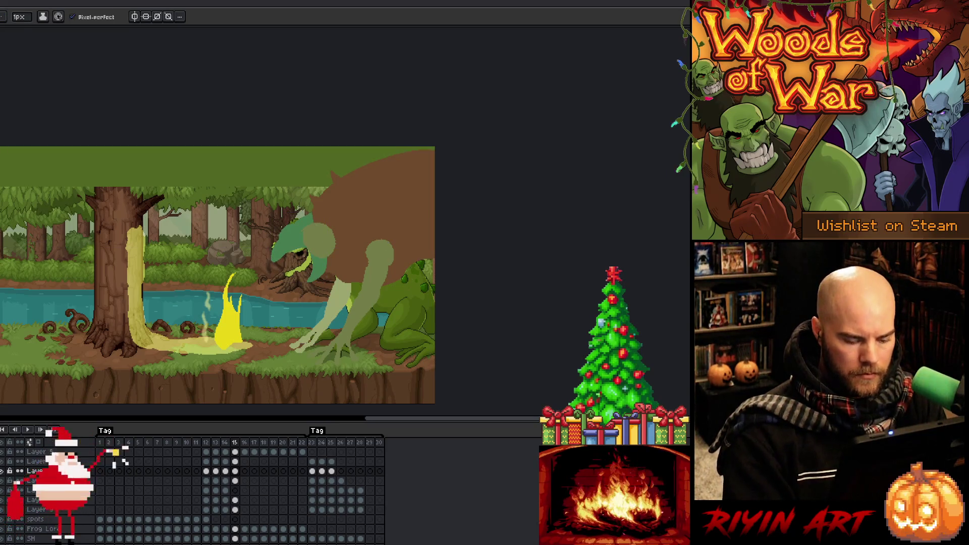
{"action": "key", "text": "Left"}
{"action": "key", "text": "Left"}
{"action": "key", "text": "Left"}
{"action": "key", "text": "Return"}
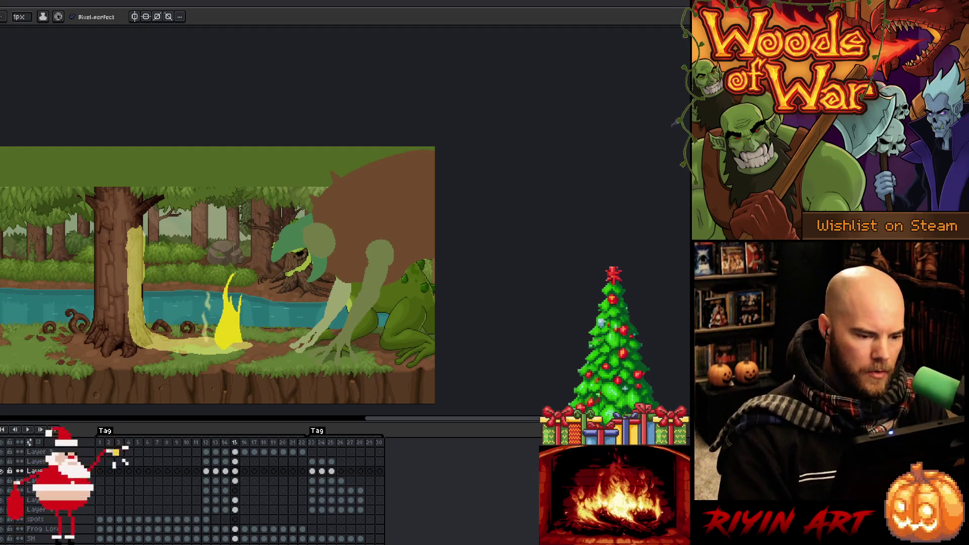
- Copy the creature's frame-15 cels, from the second layer down to Layer 5, into frame 16
{"action": "left_click", "coordinate": [235, 462]}
{"action": "left_click_drag", "start_coordinate": [237, 465], "coordinate": [236, 509]}
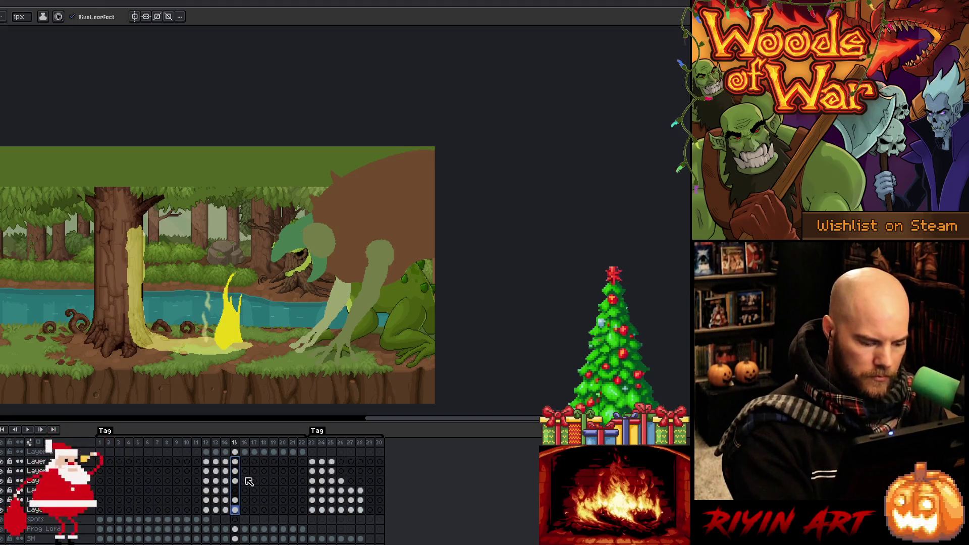
{"action": "left_click", "coordinate": [244, 462]}
{"action": "key", "text": "ctrl+v"}
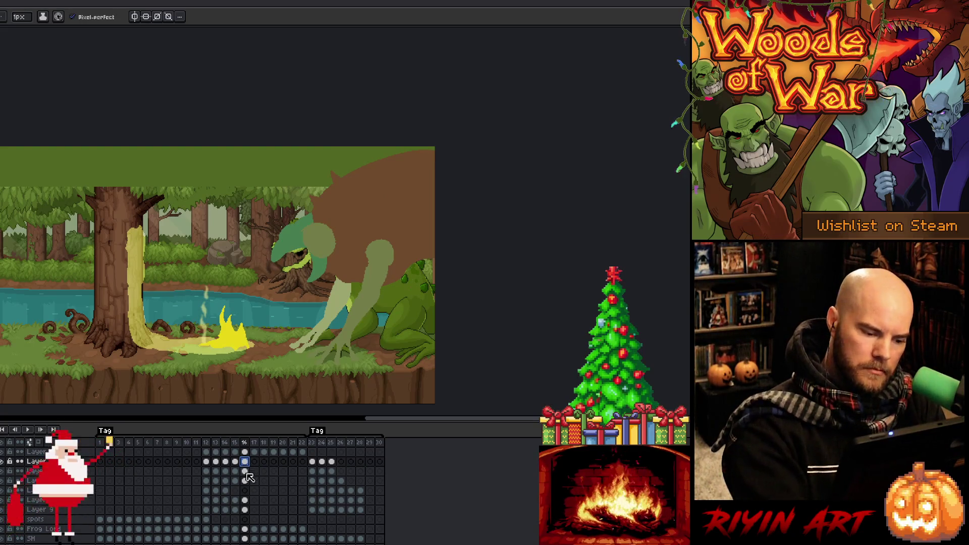
{"action": "left_click", "coordinate": [246, 500]}
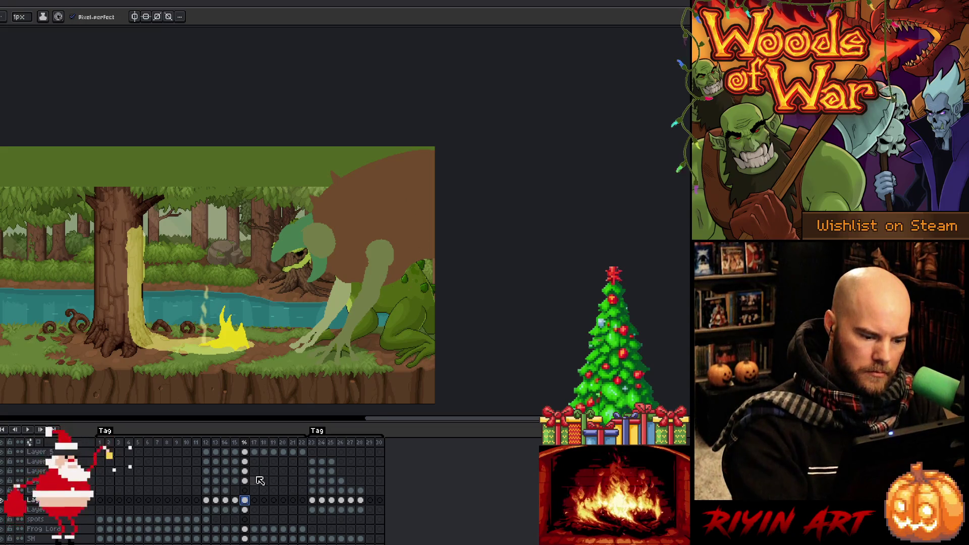
{"action": "left_click", "coordinate": [225, 490]}
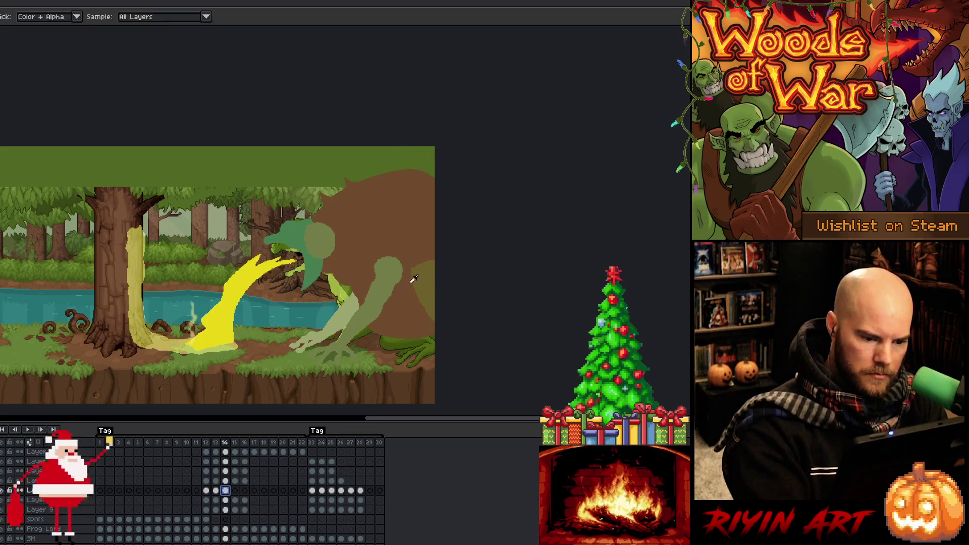
{"action": "left_click", "coordinate": [244, 491]}
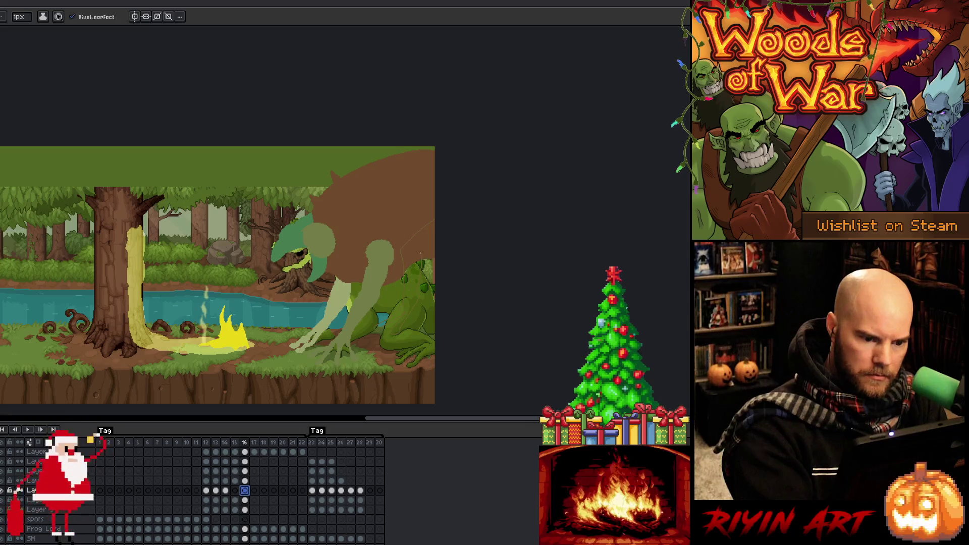
- Paint brown over the frog's right side on frame 16
{"action": "left_click", "coordinate": [402, 302]}
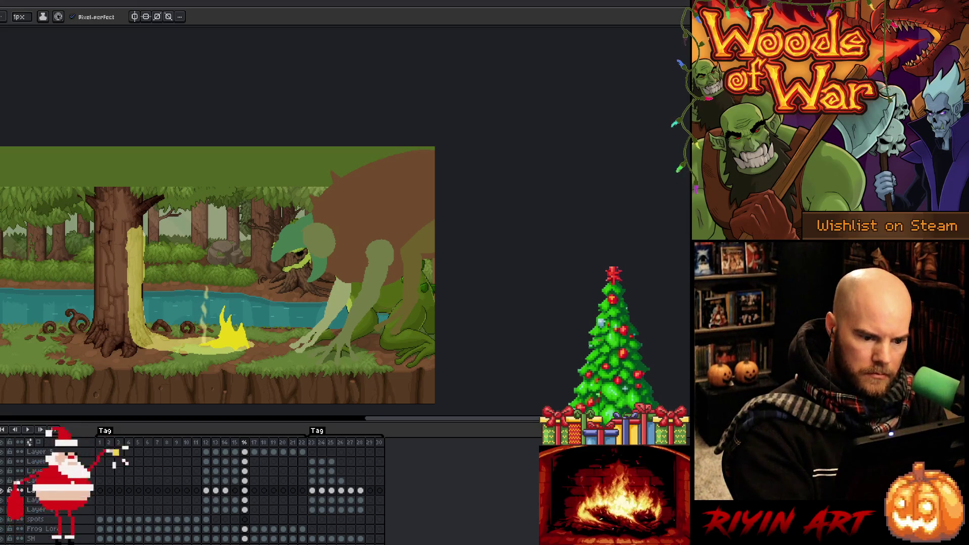
{"action": "key", "text": "g"}
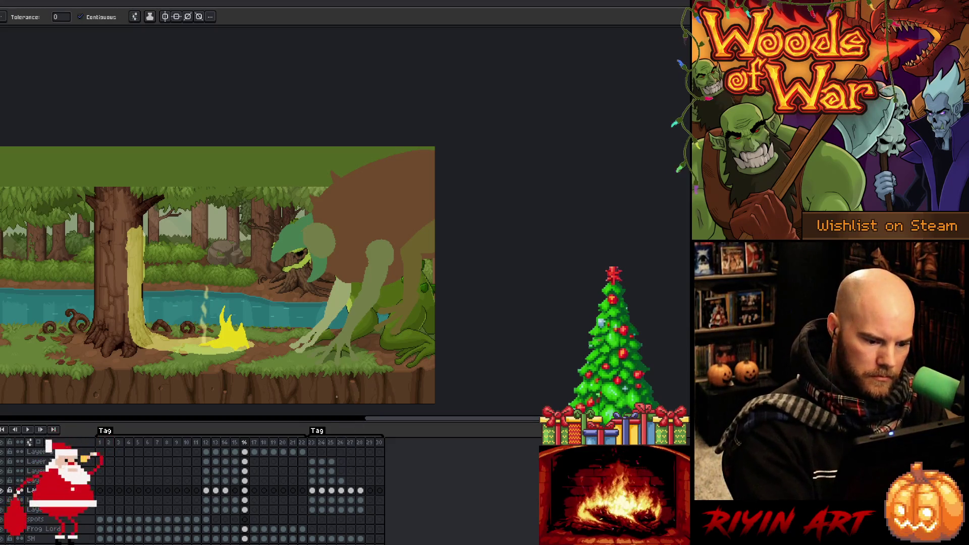
{"action": "left_click", "coordinate": [245, 481]}
{"action": "key", "text": "m"}
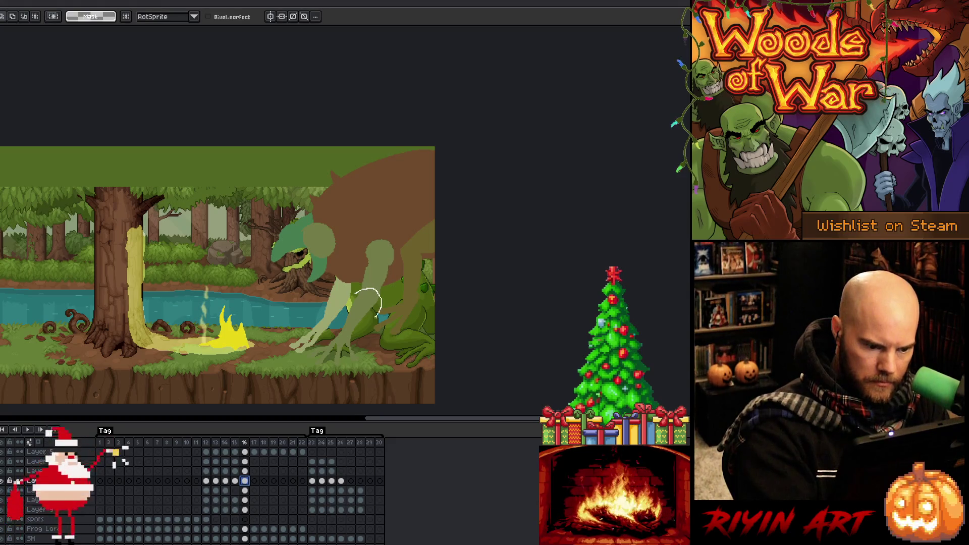
- Lasso the creature's arm, rotate it upward, and reposition its hand on frame 16
{"action": "mouse_move", "coordinate": [348, 295]}
{"action": "left_mouse_down"}
{"action": "mouse_move", "coordinate": [389, 234]}
{"action": "mouse_move", "coordinate": [369, 292]}
{"action": "left_mouse_up"}
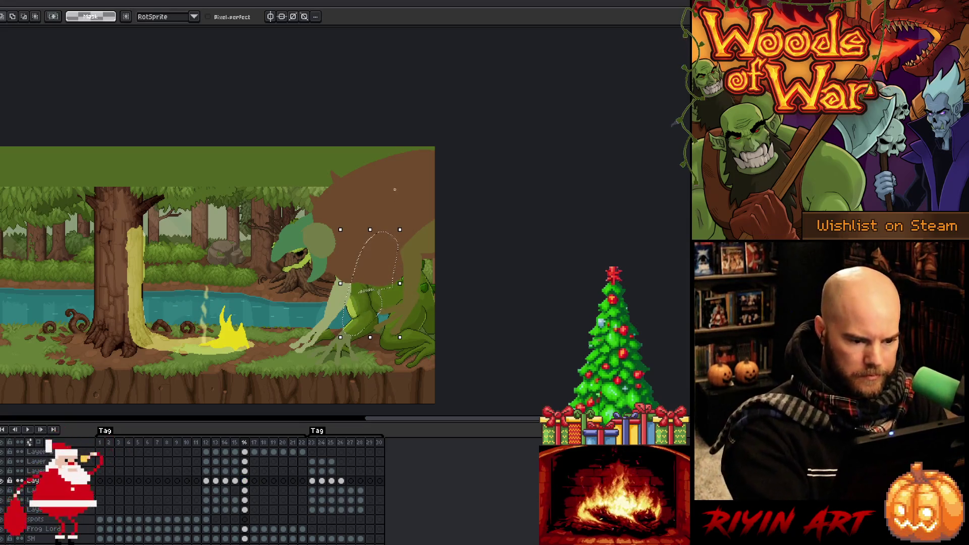
{"action": "left_click_drag", "start_coordinate": [406, 224], "coordinate": [447, 170]}
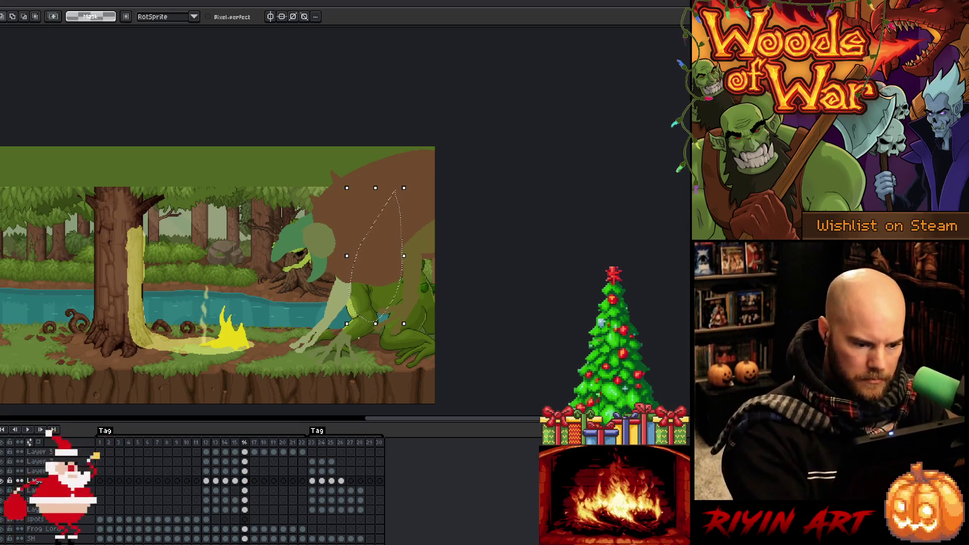
{"action": "left_click_drag", "start_coordinate": [353, 323], "coordinate": [323, 354]}
{"action": "left_click", "coordinate": [356, 362]}
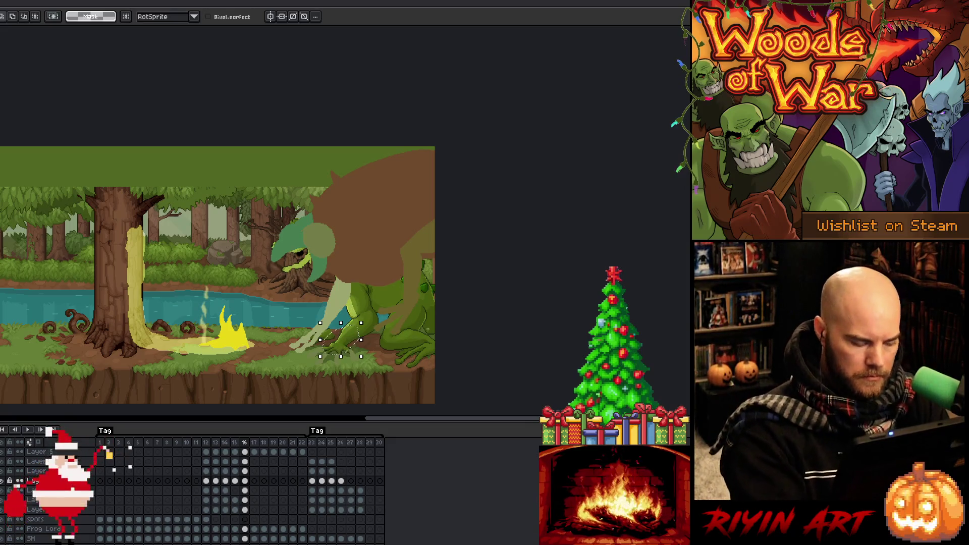
- Brighten the hand under the arm to a lighter pale green
{"action": "key", "text": "b"}
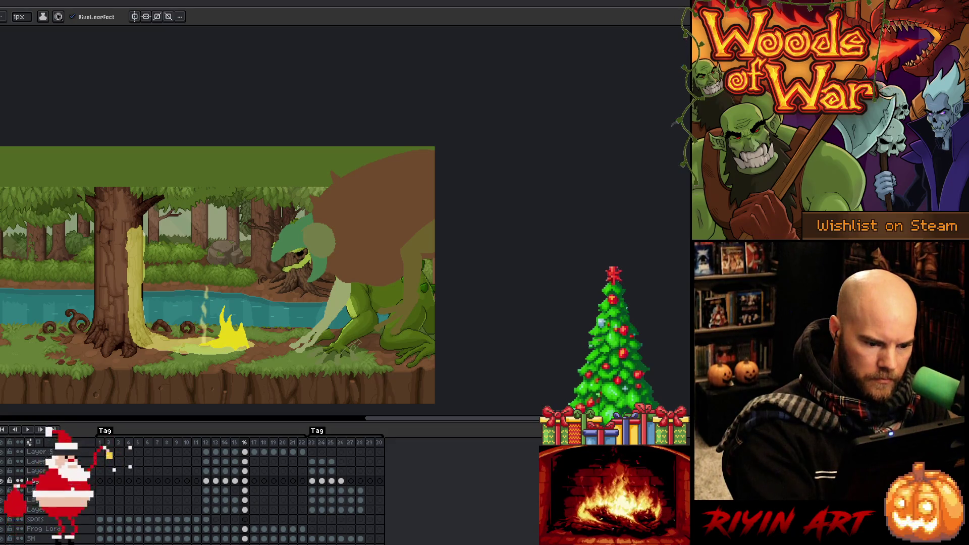
{"action": "key", "text": "g"}
{"action": "key", "text": "b"}
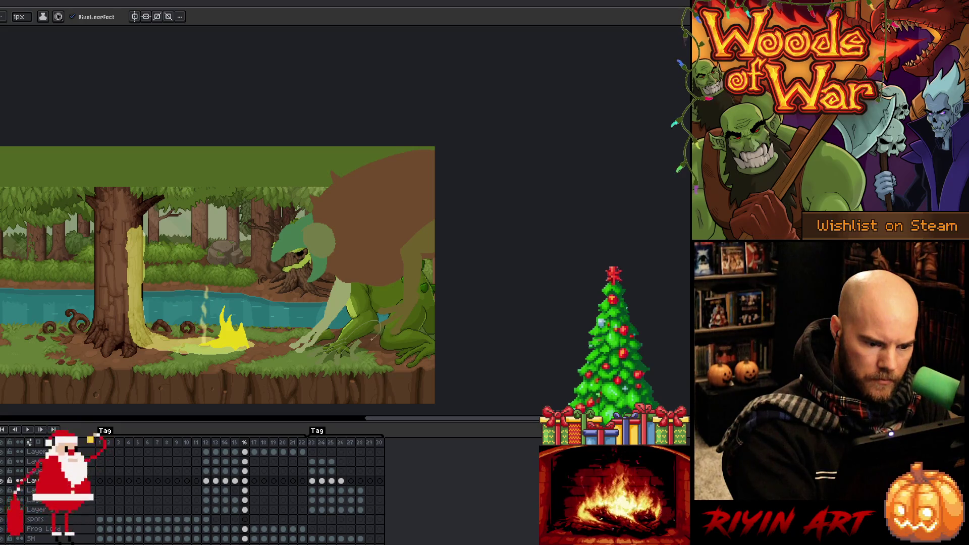
{"action": "left_click", "coordinate": [353, 338]}
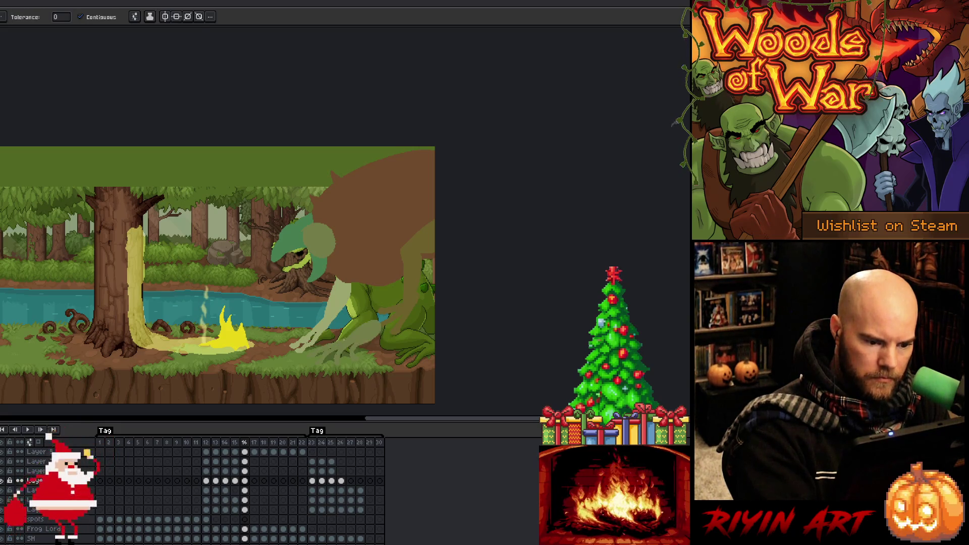
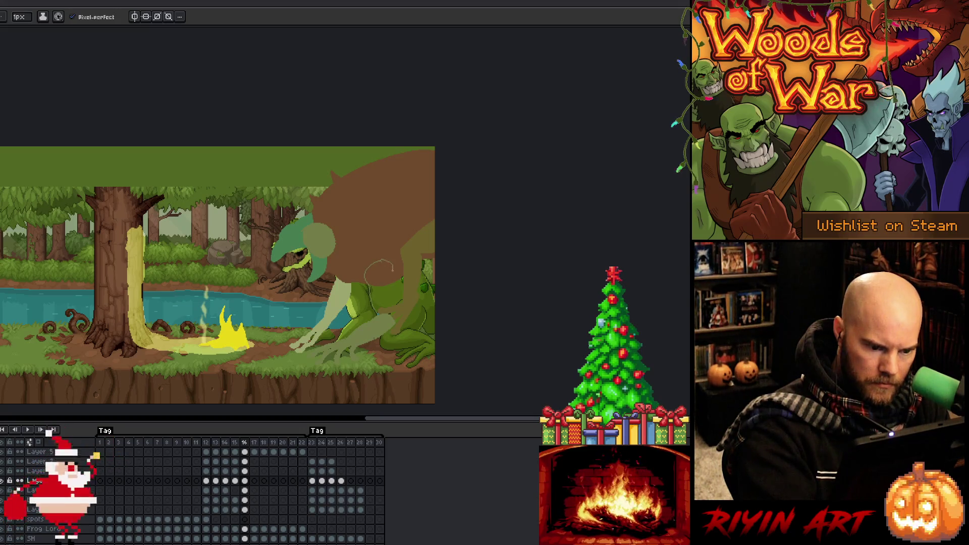
- Fill the outlined frog shape with the Paint Bucket
{"action": "key", "text": "g"}
{"action": "left_click", "coordinate": [380, 287]}
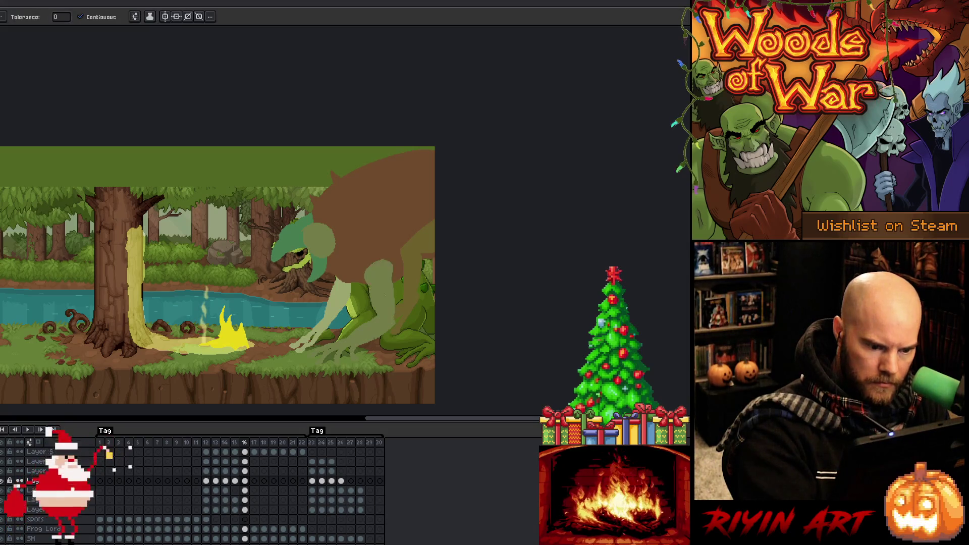
{"action": "key", "text": "b"}
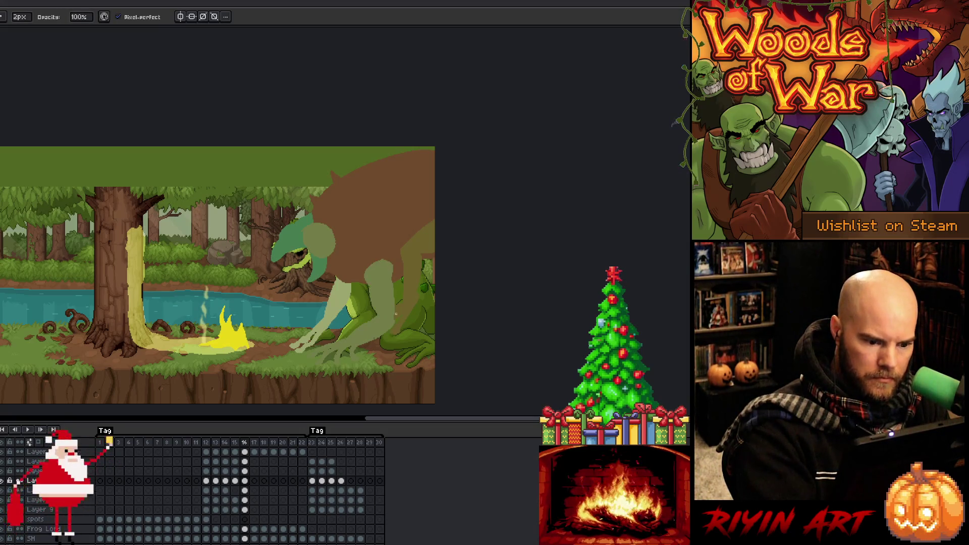
{"action": "key", "text": "e"}
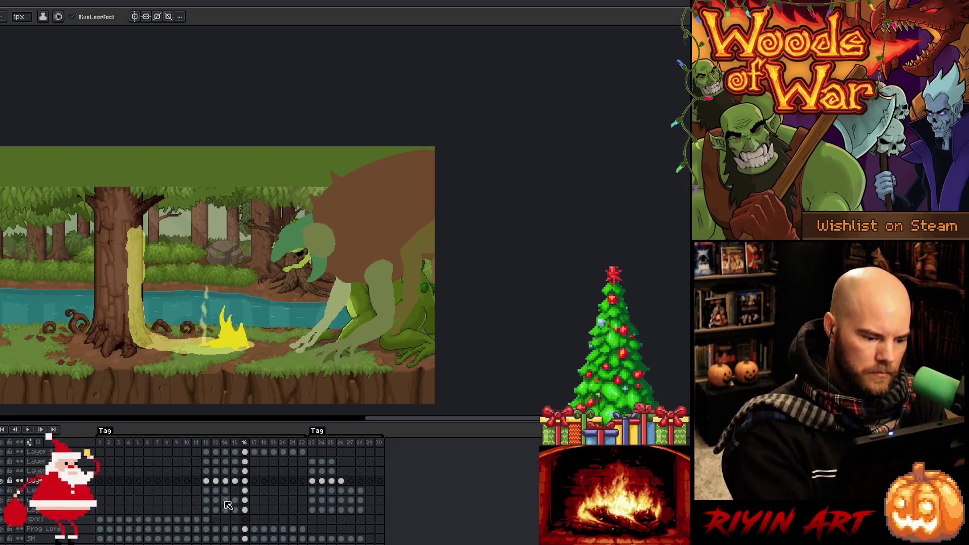
- Lasso the frog's pale arm on the lower layer's frame 16 cel and delete it
{"action": "left_click", "coordinate": [244, 510]}
{"action": "key", "text": "alt"}
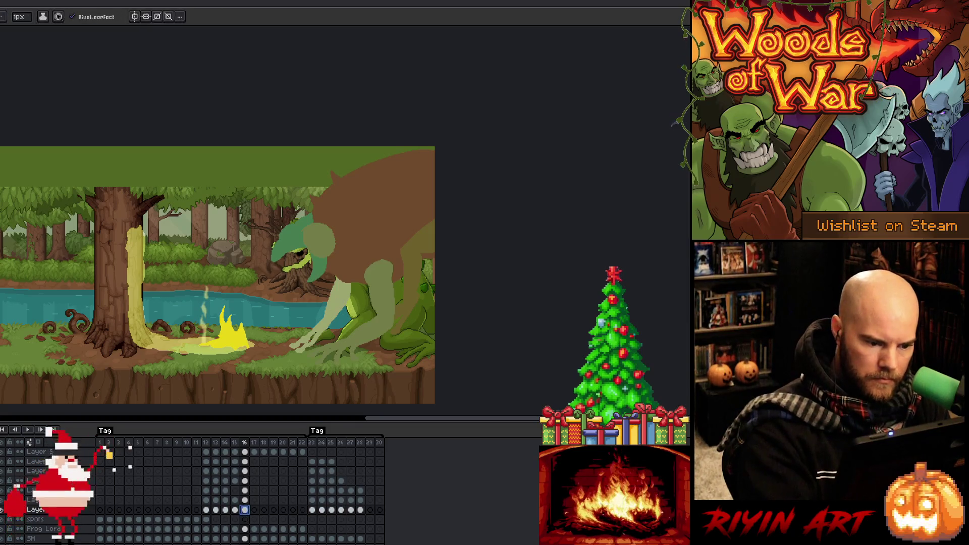
{"action": "key", "text": "q"}
{"action": "mouse_move", "coordinate": [305, 333]}
{"action": "left_mouse_down"}
{"action": "mouse_move", "coordinate": [318, 292]}
{"action": "mouse_move", "coordinate": [362, 316]}
{"action": "left_mouse_up"}
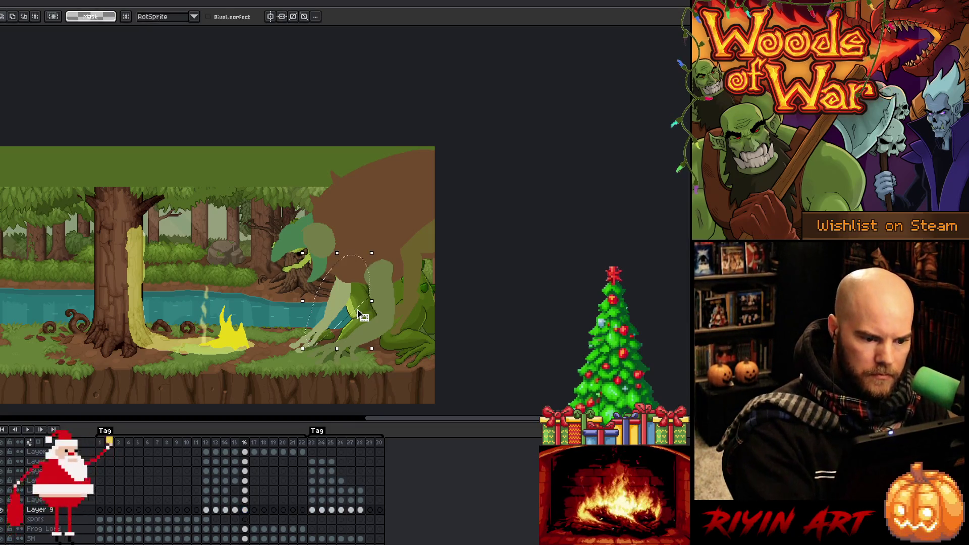
{"action": "key", "text": "Delete"}
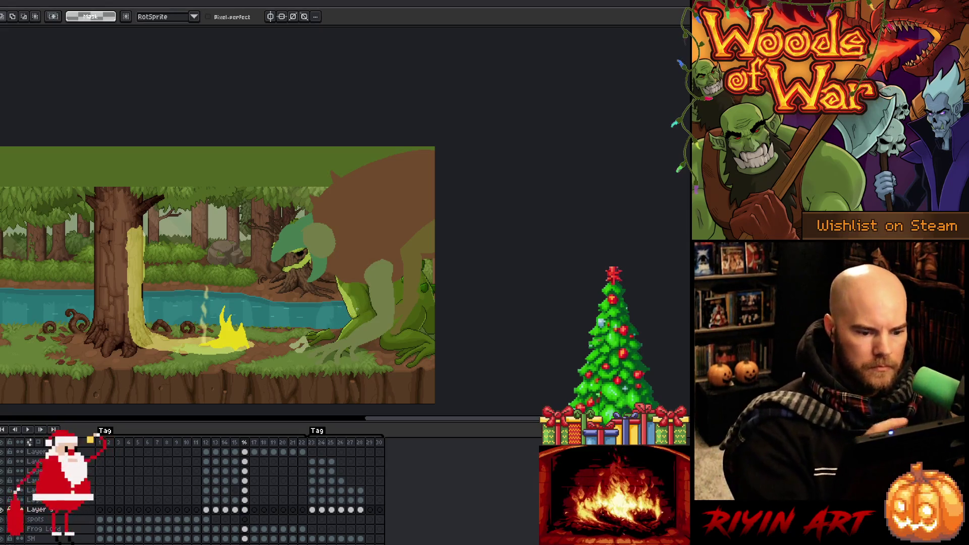
{"action": "key", "text": "ctrl+d"}
- Undo the stray bright green arm strokes
{"action": "key", "text": "b"}
{"action": "key", "text": "alt"}
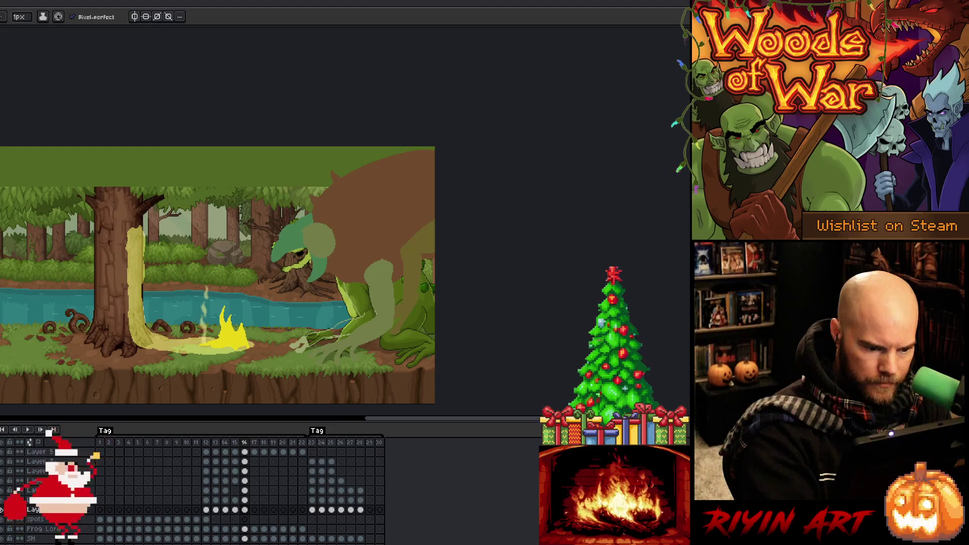
{"action": "key", "text": "ctrl+z"}
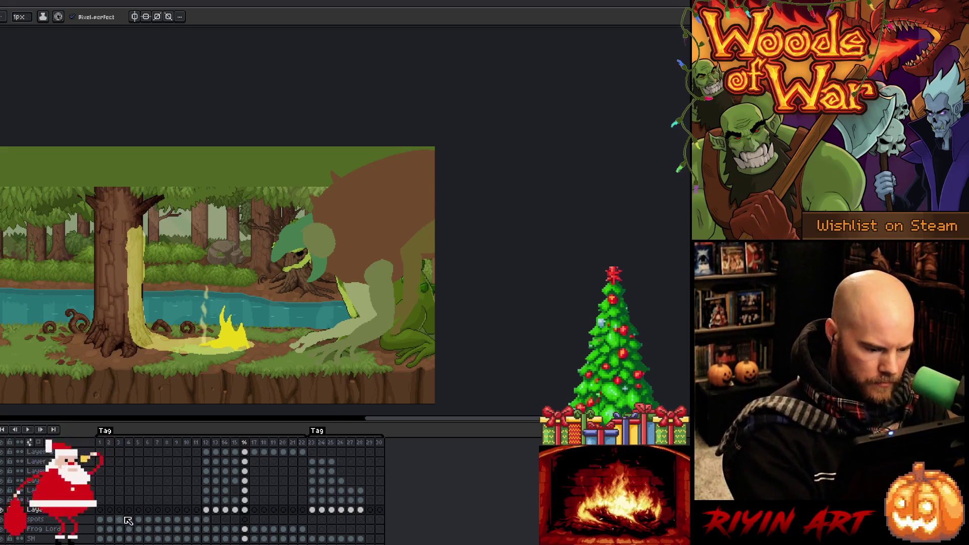
- Check nearby layers and compare frame 16's pose against frame 15
{"action": "key", "text": "Up"}
{"action": "key", "text": "Up"}
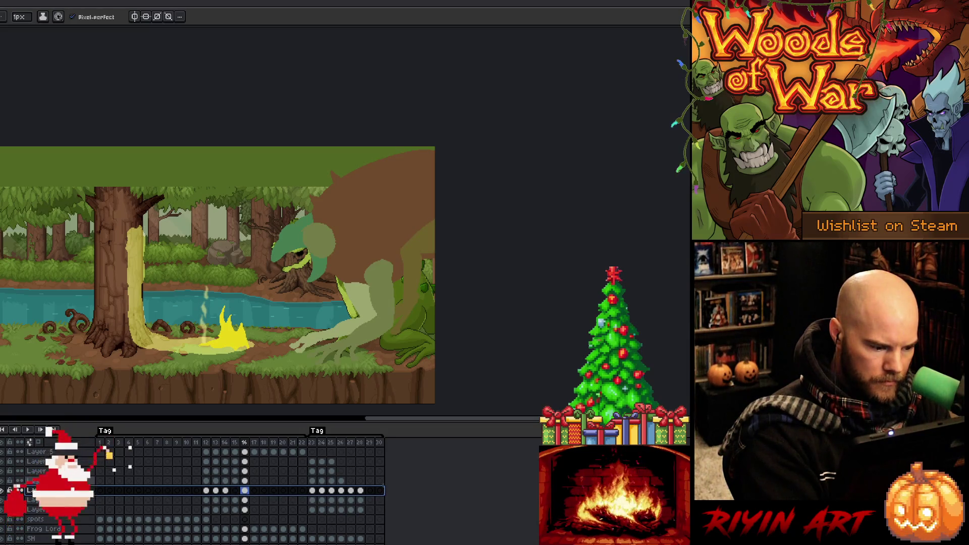
{"action": "key", "text": "Up"}
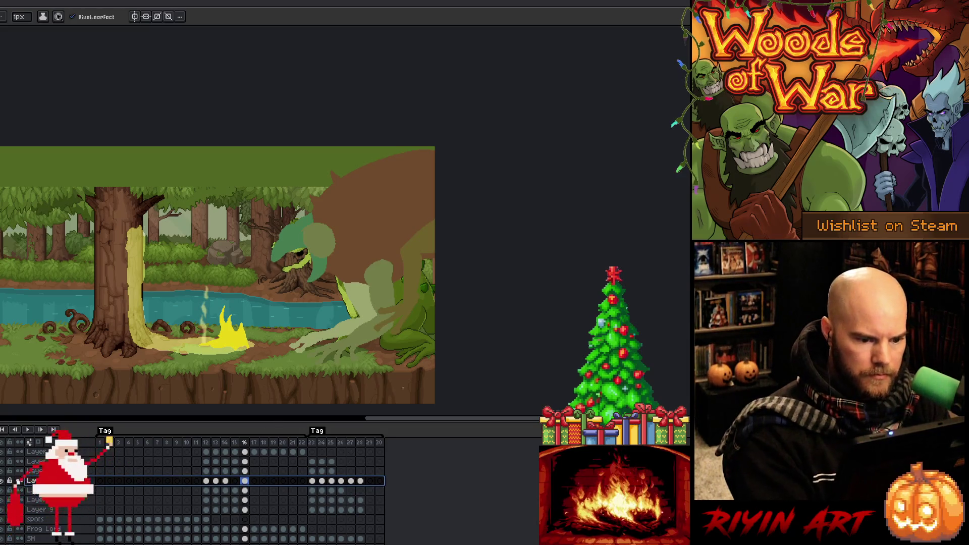
{"action": "key", "text": "Down"}
{"action": "key", "text": "Down"}
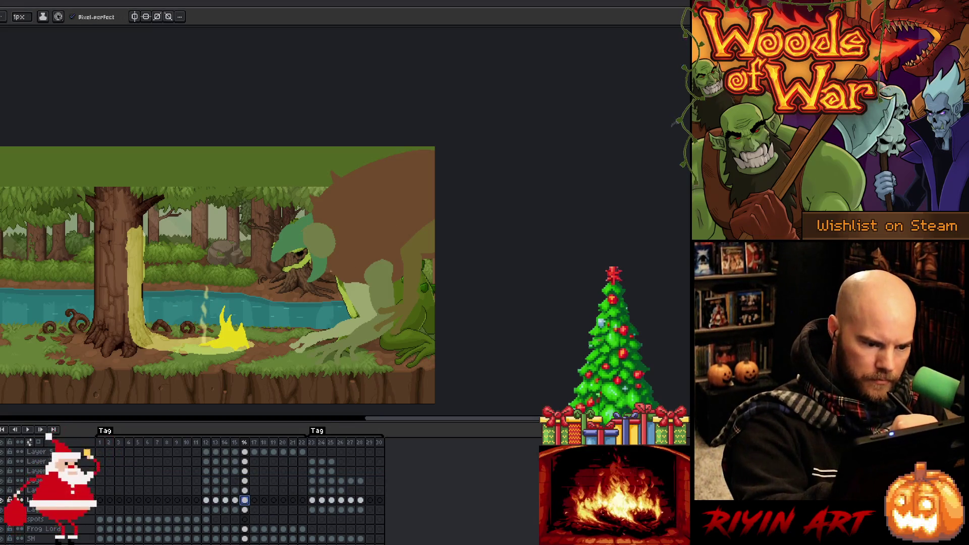
{"action": "key", "text": "Left"}
{"action": "key", "text": "Right"}
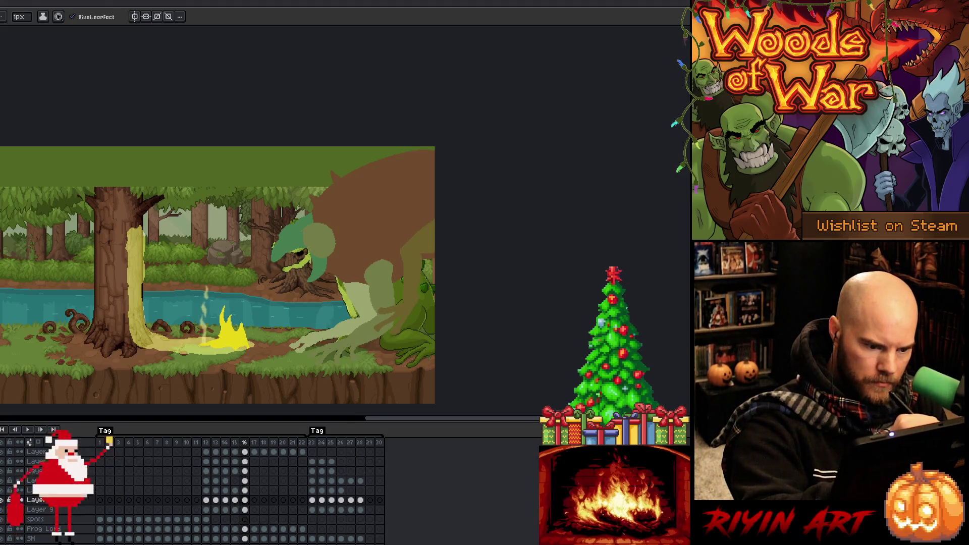
{"action": "key", "text": "m"}
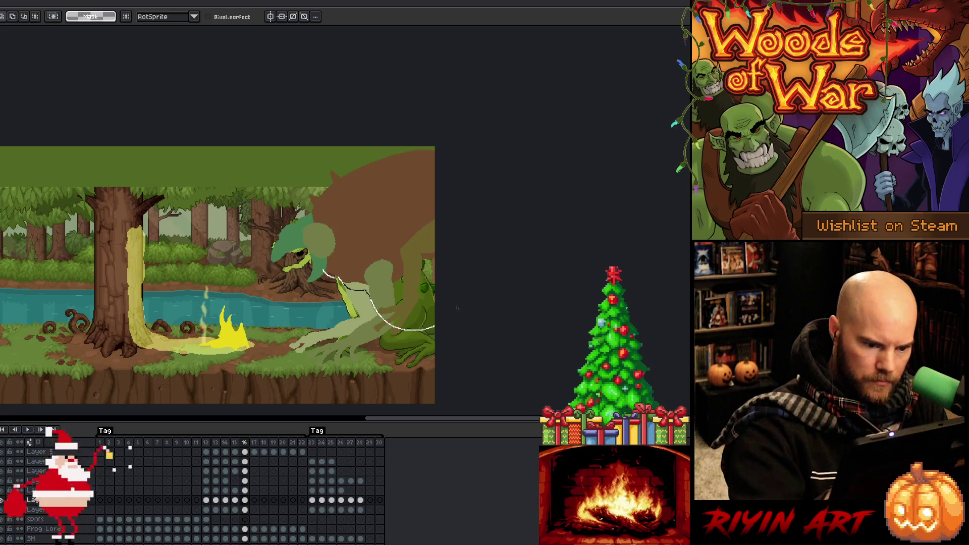
- Lasso the frog's brown body and drag its top edge down to squash it slightly
{"action": "left_click_drag", "start_coordinate": [424, 175], "coordinate": [362, 177]}
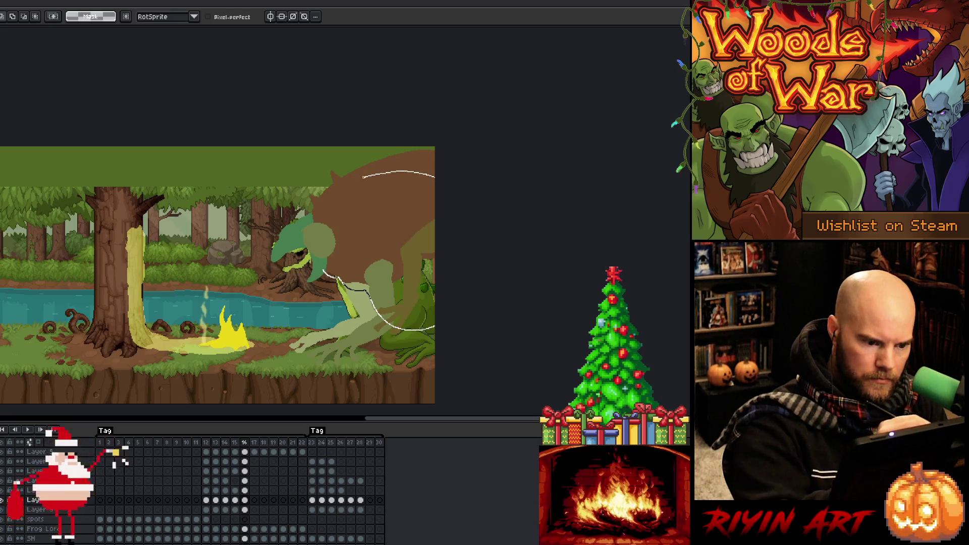
{"action": "left_click_drag", "start_coordinate": [321, 206], "coordinate": [308, 222]}
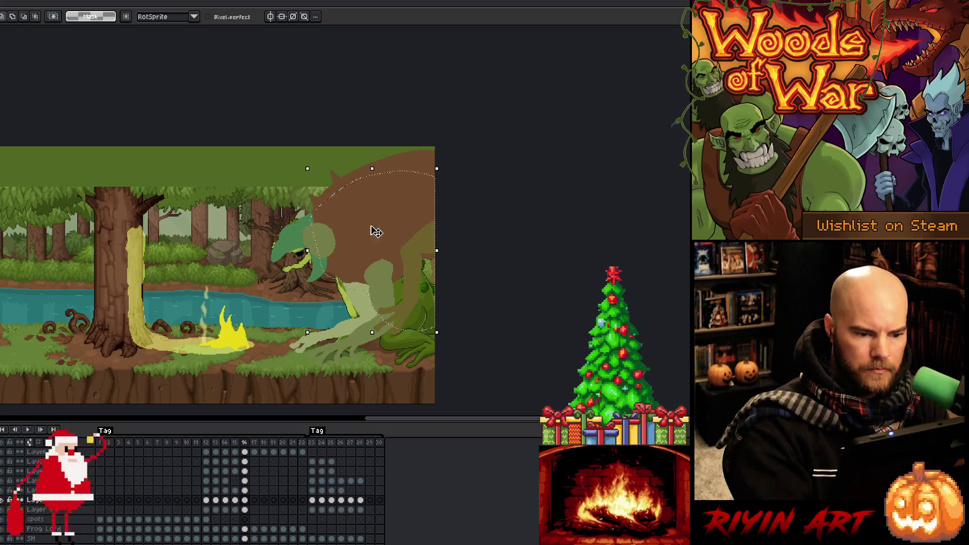
{"action": "left_click_drag", "start_coordinate": [372, 168], "coordinate": [372, 177]}
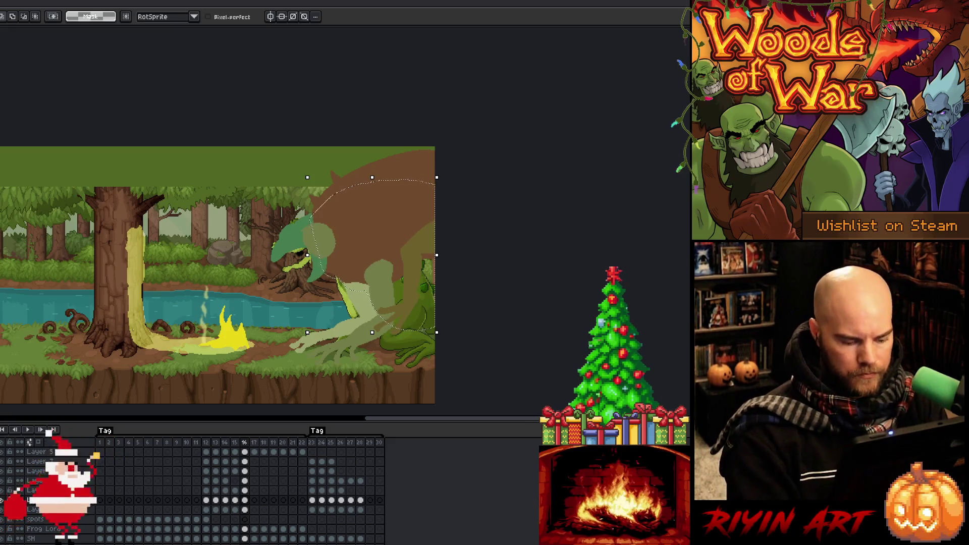
{"action": "key", "text": "Return"}
{"action": "key", "text": "v"}
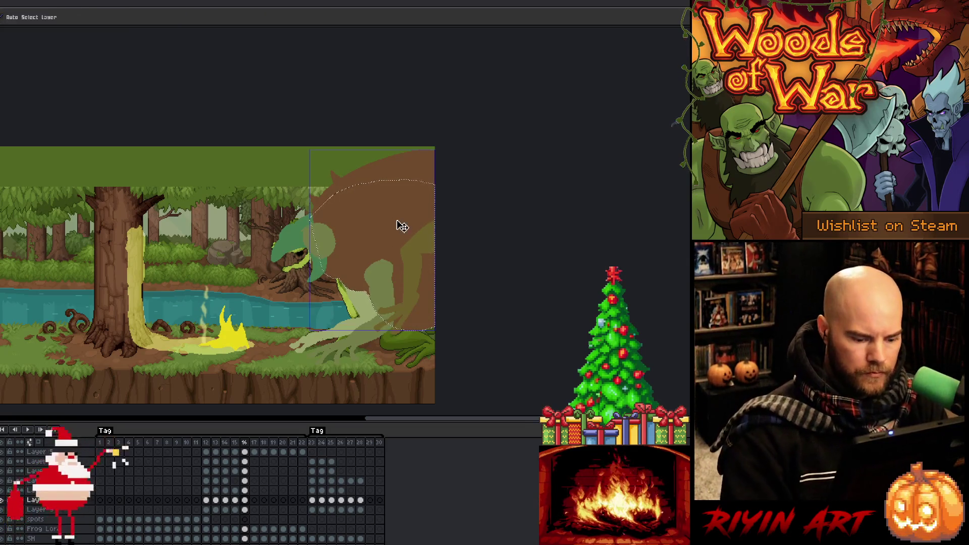
{"action": "key", "text": "b"}
{"action": "key", "text": "m"}
{"action": "key", "text": "ctrl+d"}
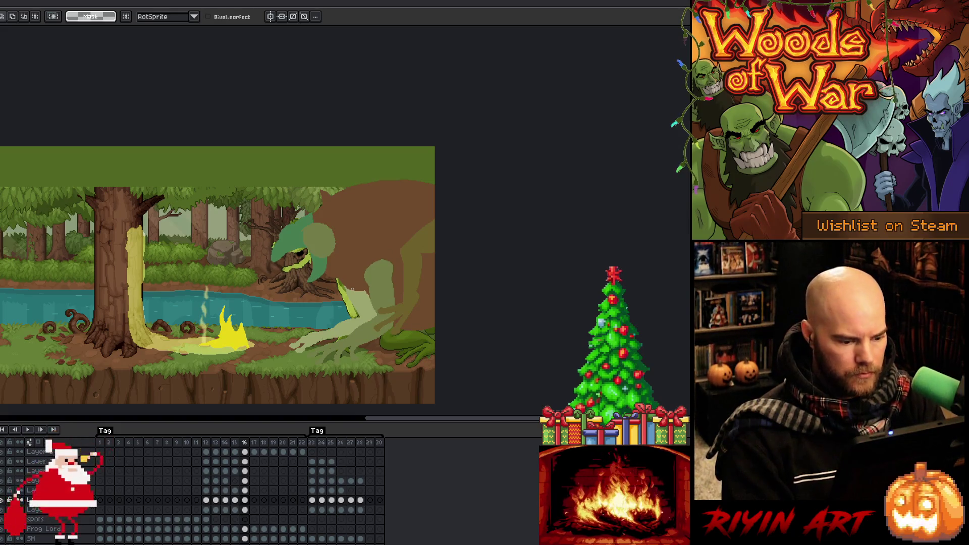
{"action": "left_click", "coordinate": [235, 470]}
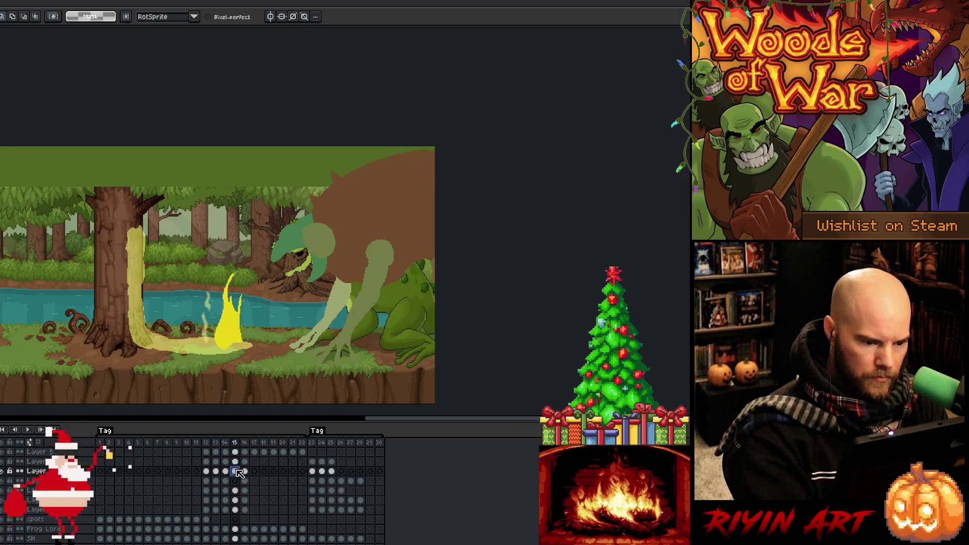
- Ellipse-select the frog's green head on frame 16 and rotate it back about 17–18 degrees
{"action": "left_click", "coordinate": [245, 472]}
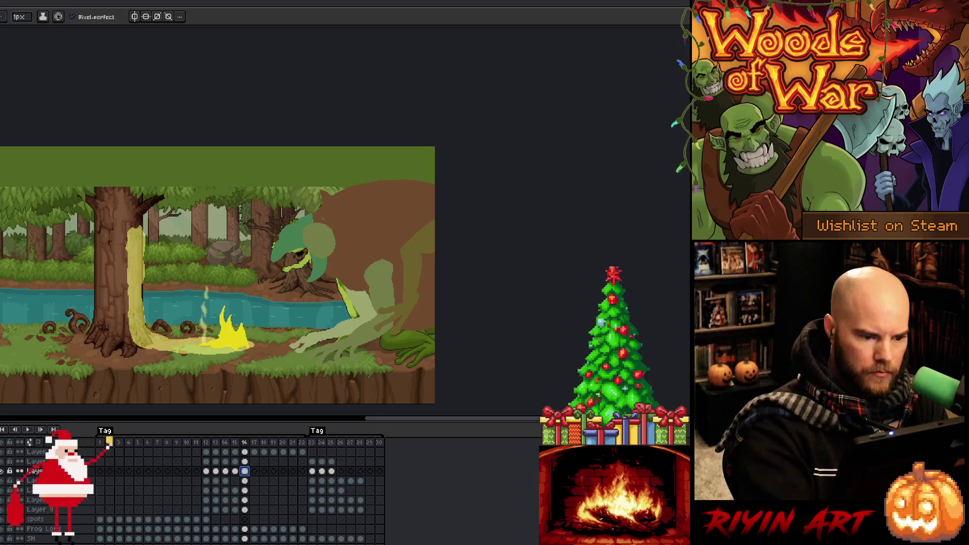
{"action": "left_click_drag", "start_coordinate": [251, 197], "coordinate": [335, 312]}
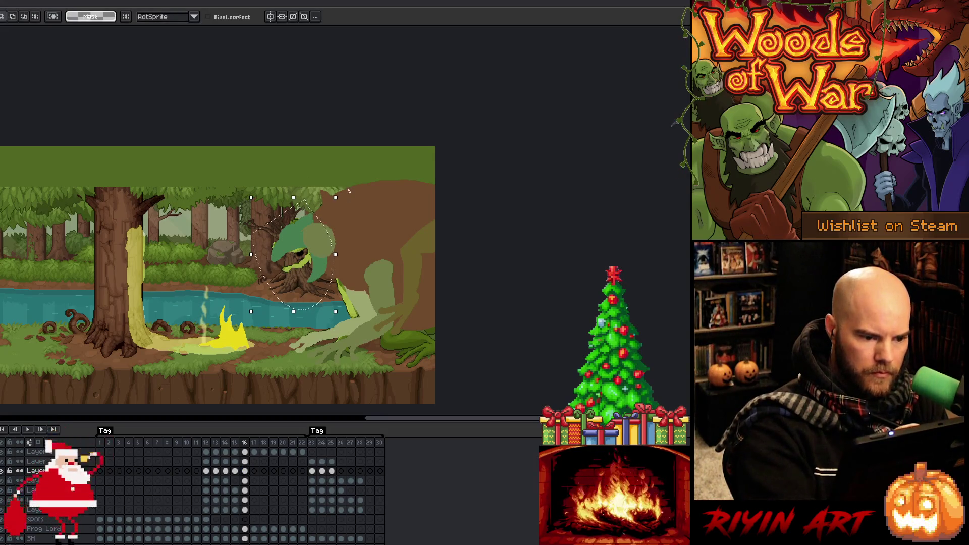
{"action": "left_click_drag", "start_coordinate": [341, 191], "coordinate": [357, 218]}
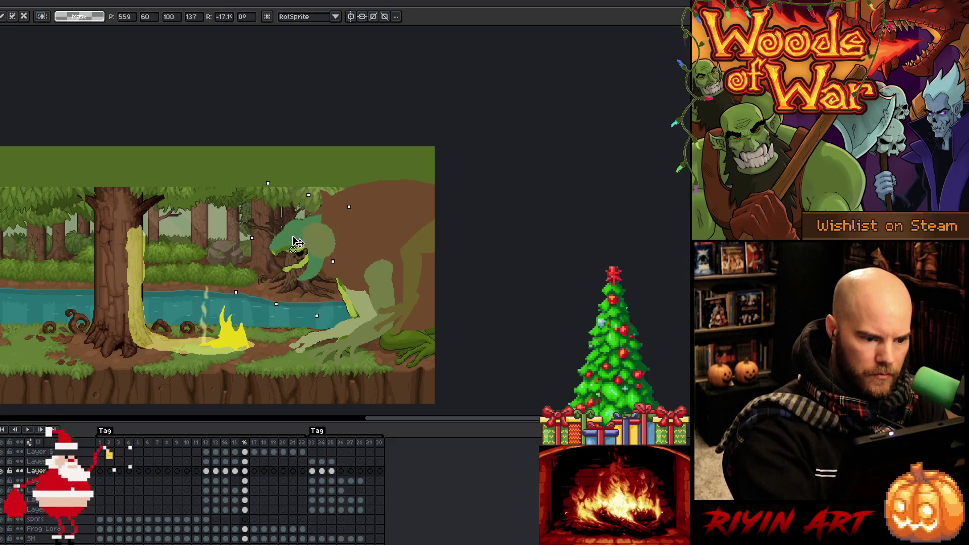
{"action": "left_click_drag", "start_coordinate": [281, 243], "coordinate": [344, 306]}
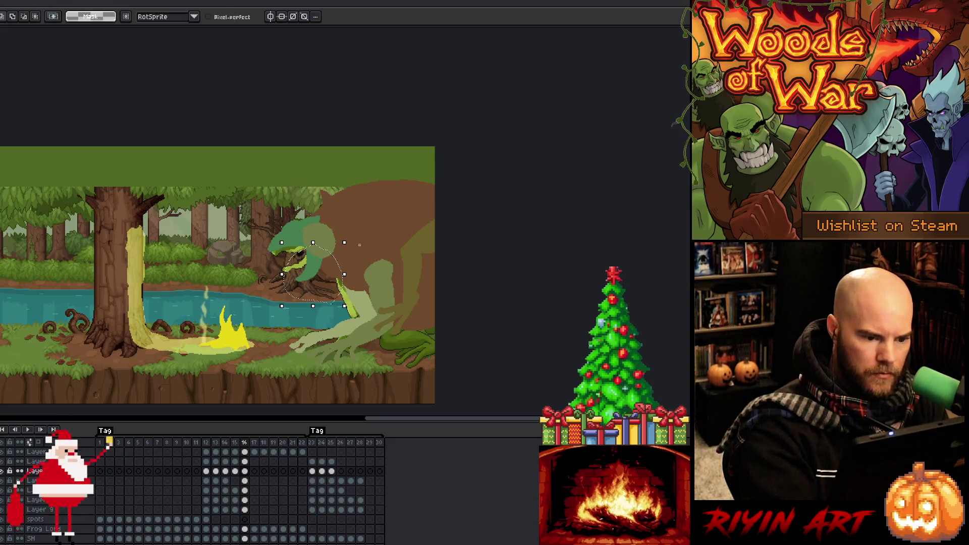
{"action": "left_click_drag", "start_coordinate": [353, 238], "coordinate": [357, 253]}
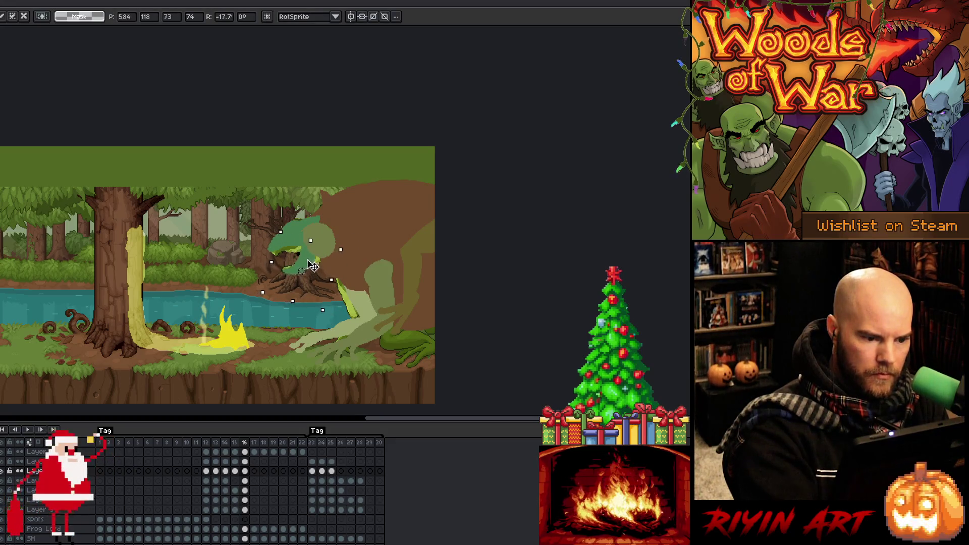
{"action": "left_click", "coordinate": [383, 218]}
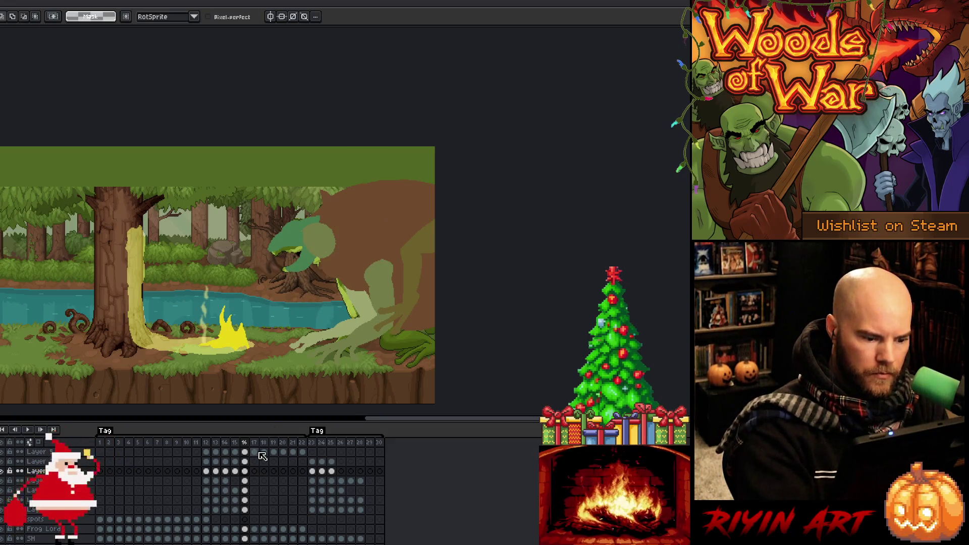
- Reselect the head on the upper layer's cel and rotate that part to -25.5 degrees
{"action": "left_click", "coordinate": [245, 462]}
{"action": "key", "text": "ctrl+shift+d"}
{"action": "left_click_drag", "start_coordinate": [345, 216], "coordinate": [341, 232]}
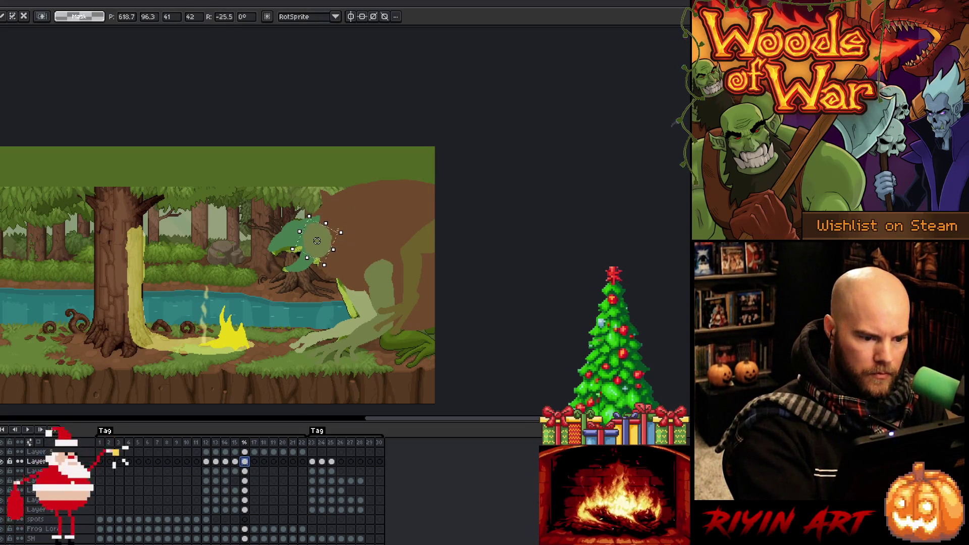
{"action": "left_click", "coordinate": [235, 462]}
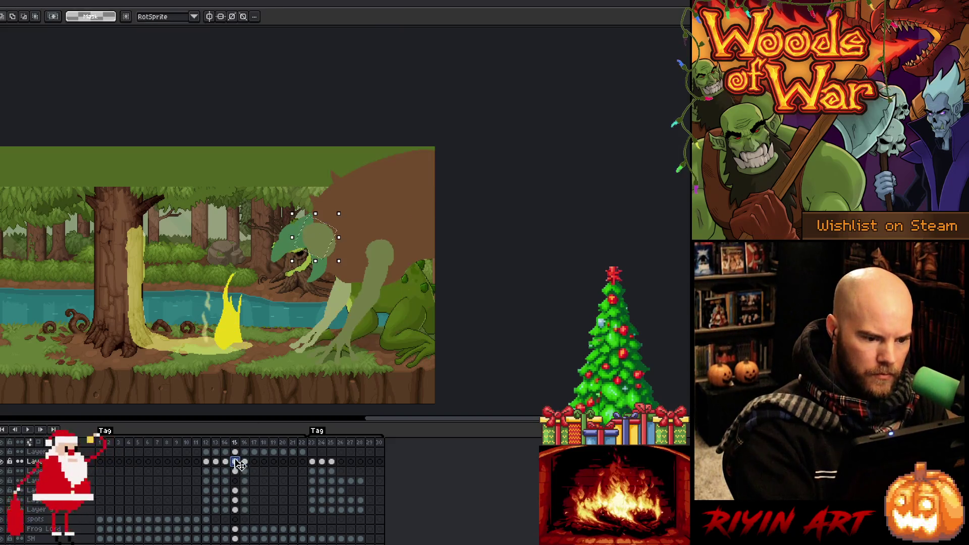
- Reposition the frog head on frame 14 and nudge it up on frame 15
{"action": "left_click", "coordinate": [226, 462]}
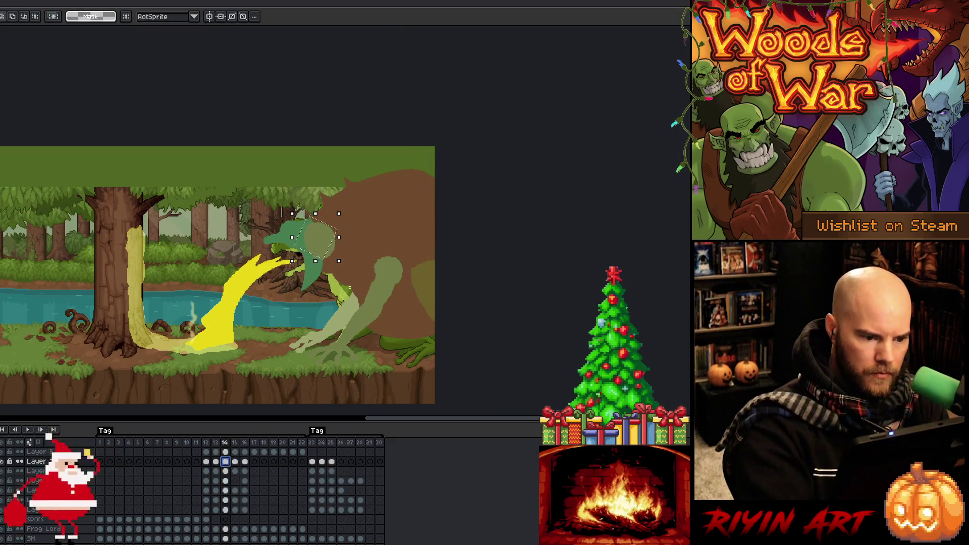
{"action": "left_click_drag", "start_coordinate": [339, 214], "coordinate": [348, 221]}
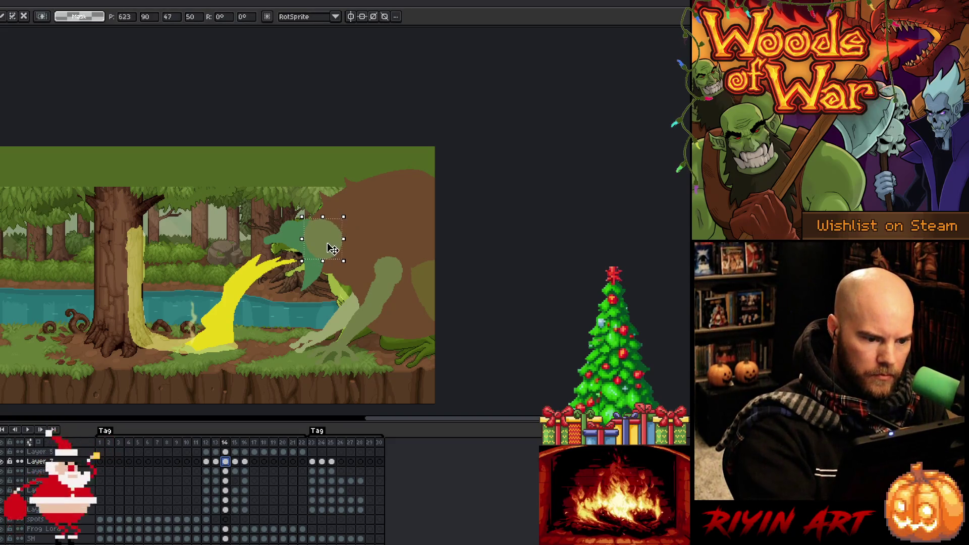
{"action": "key", "text": "Return"}
{"action": "key", "text": "Right"}
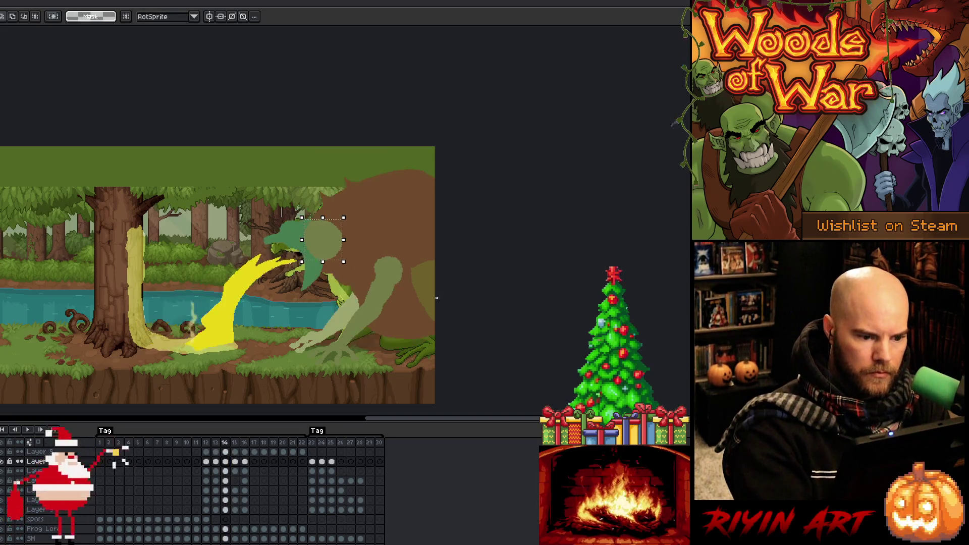
{"action": "key", "text": "Right"}
{"action": "key", "text": "Left"}
{"action": "key", "text": "Left"}
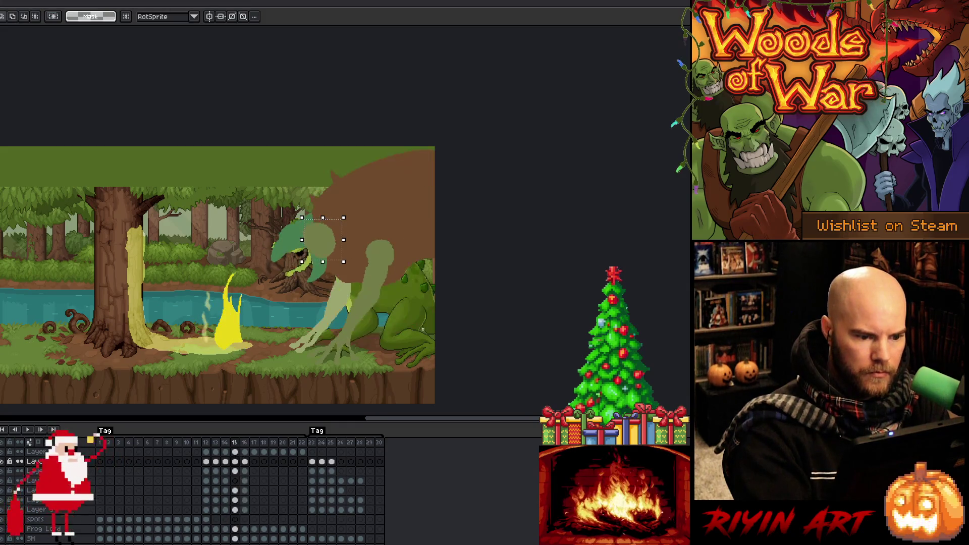
{"action": "key", "text": "Right"}
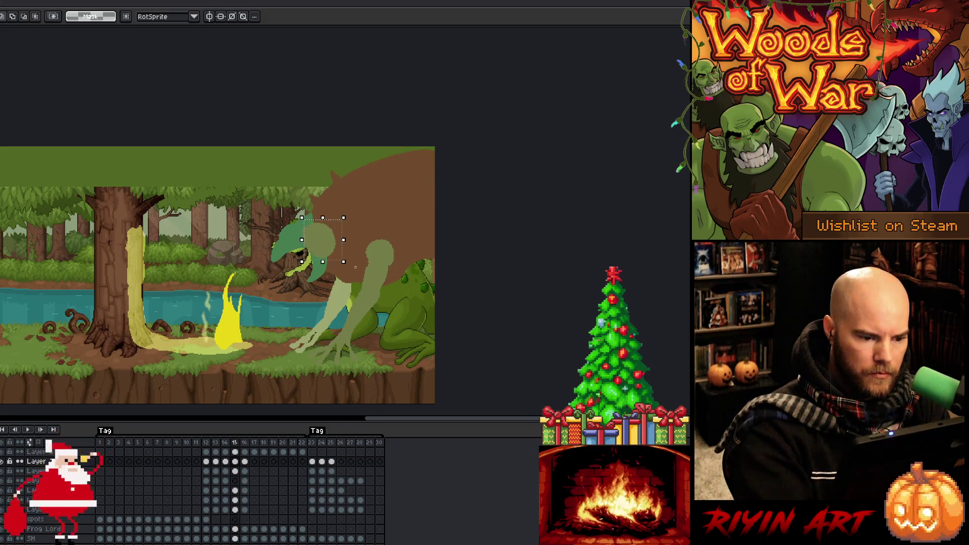
{"action": "left_click_drag", "start_coordinate": [328, 246], "coordinate": [329, 243]}
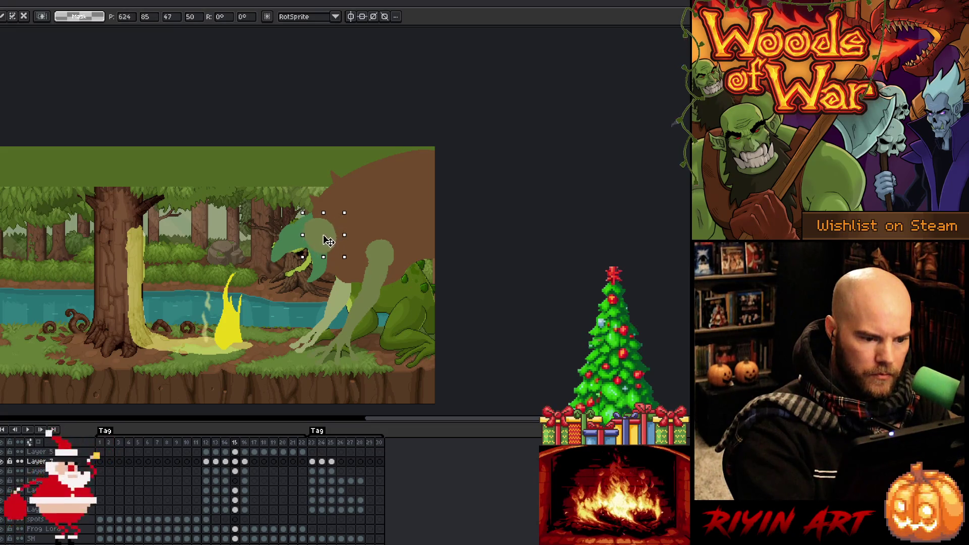
{"action": "key", "text": "Left"}
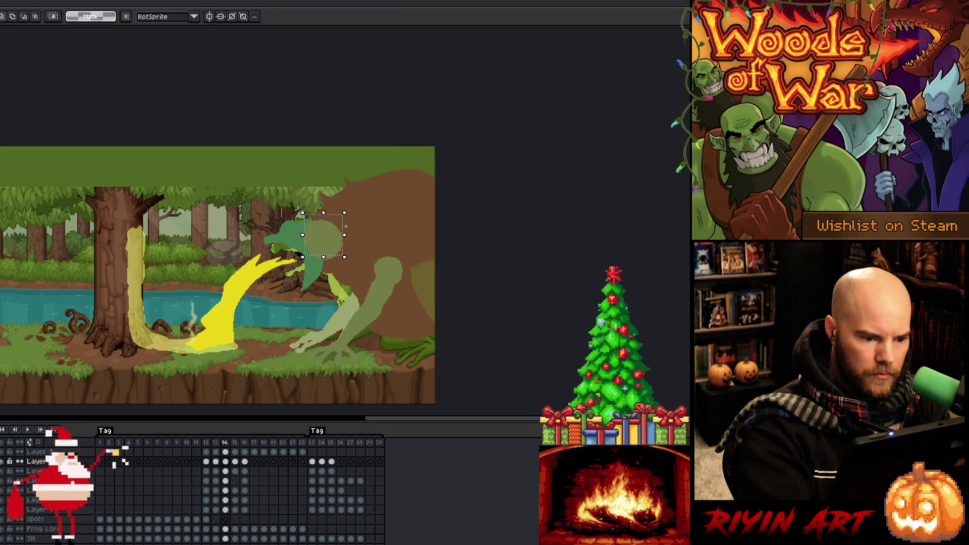
- Shift the frog head slightly left and down on frame 14 after comparing frames 13–15
{"action": "key", "text": "Right"}
{"action": "key", "text": "Right"}
{"action": "key", "text": "Left"}
{"action": "key", "text": "Left"}
{"action": "key", "text": "Left"}
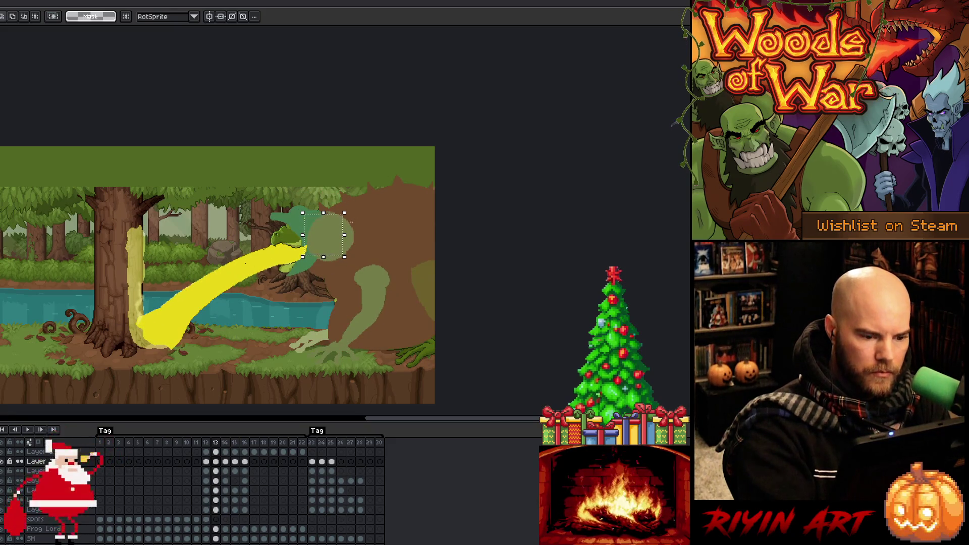
{"action": "key", "text": "Right"}
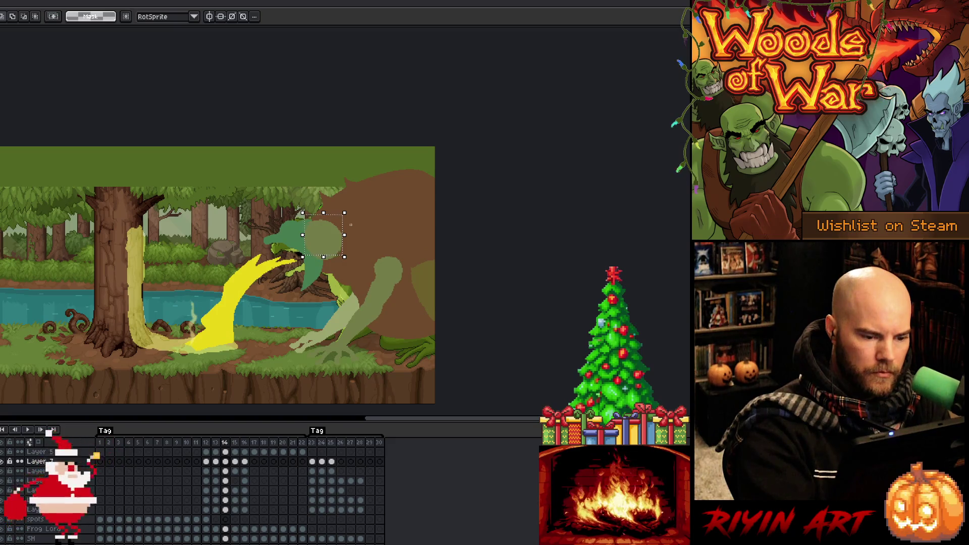
{"action": "key", "text": "Left"}
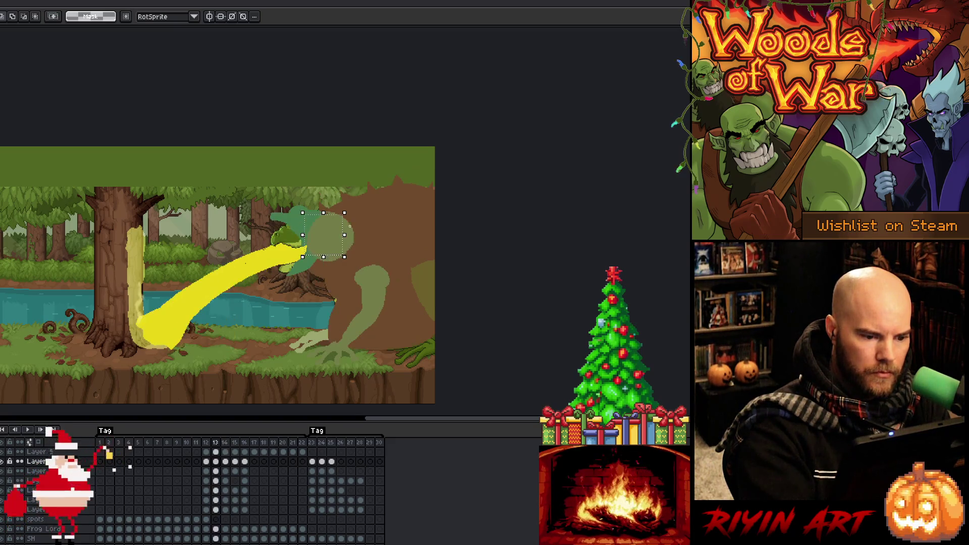
{"action": "key", "text": "Right"}
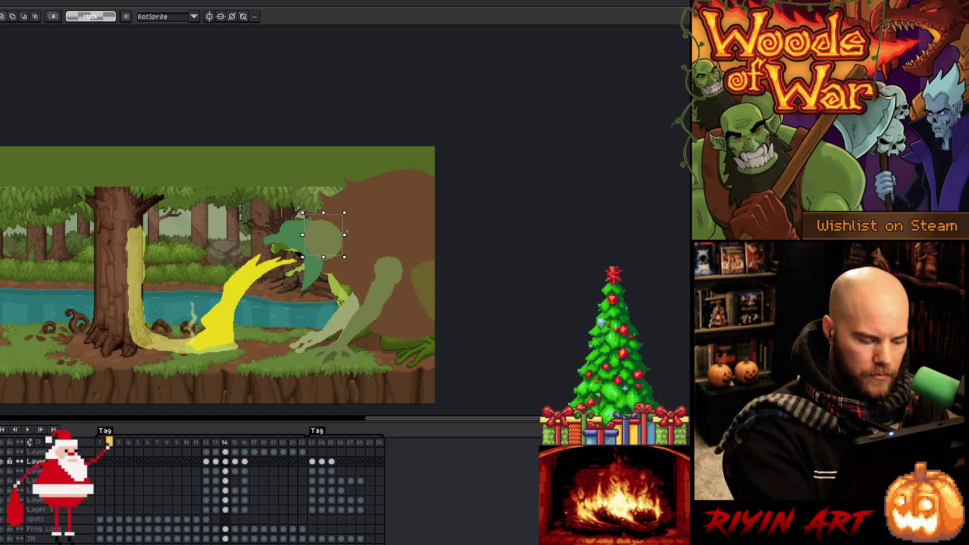
{"action": "left_click_drag", "start_coordinate": [331, 240], "coordinate": [329, 245]}
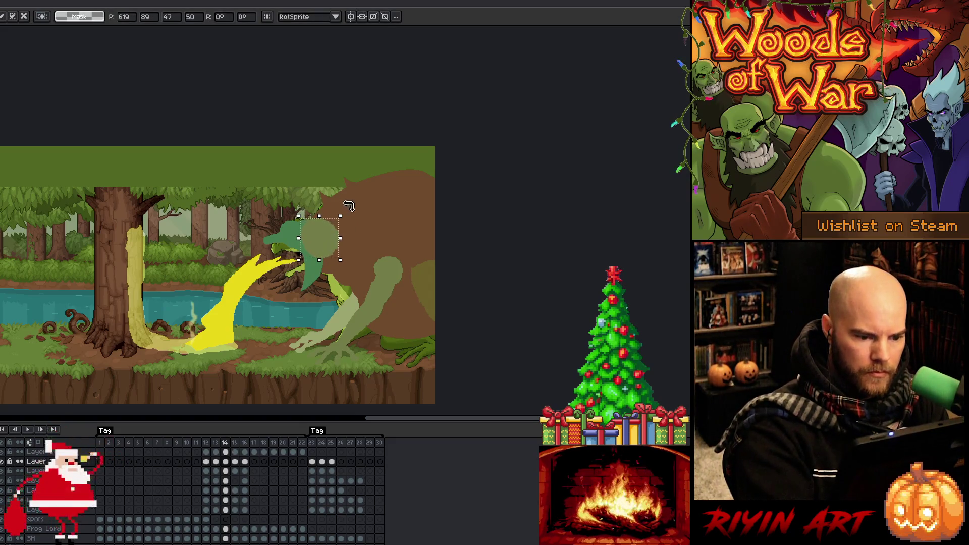
{"action": "key", "text": "Return"}
- Move the head up and left on frame 13 and enlarge it on frame 12
{"action": "key", "text": "Left"}
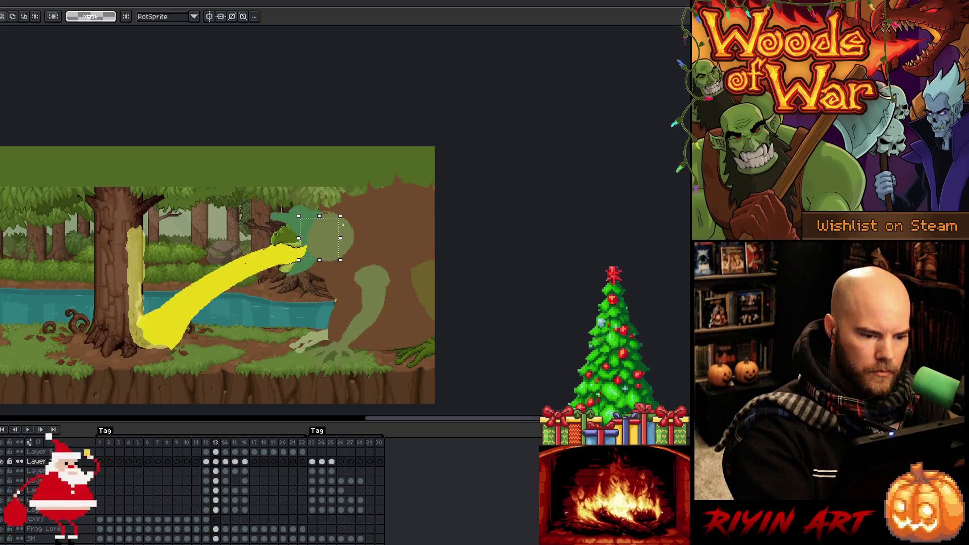
{"action": "left_click_drag", "start_coordinate": [348, 238], "coordinate": [345, 234]}
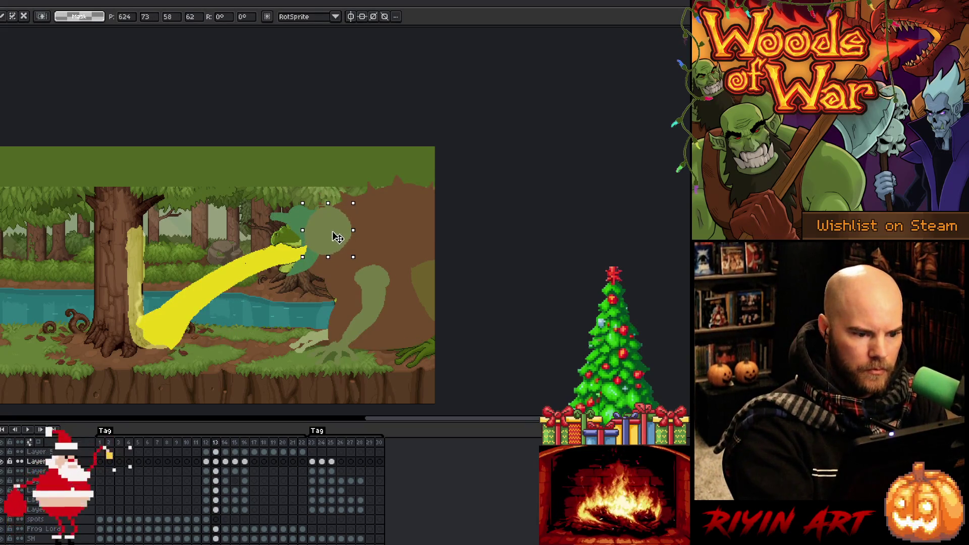
{"action": "key", "text": "Return"}
{"action": "key", "text": "Left"}
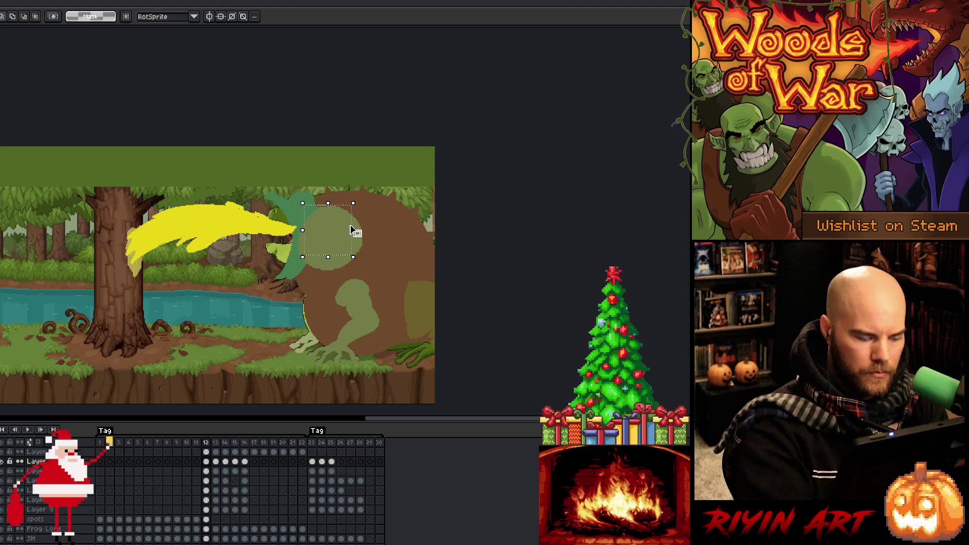
{"action": "left_click_drag", "start_coordinate": [352, 233], "coordinate": [345, 237]}
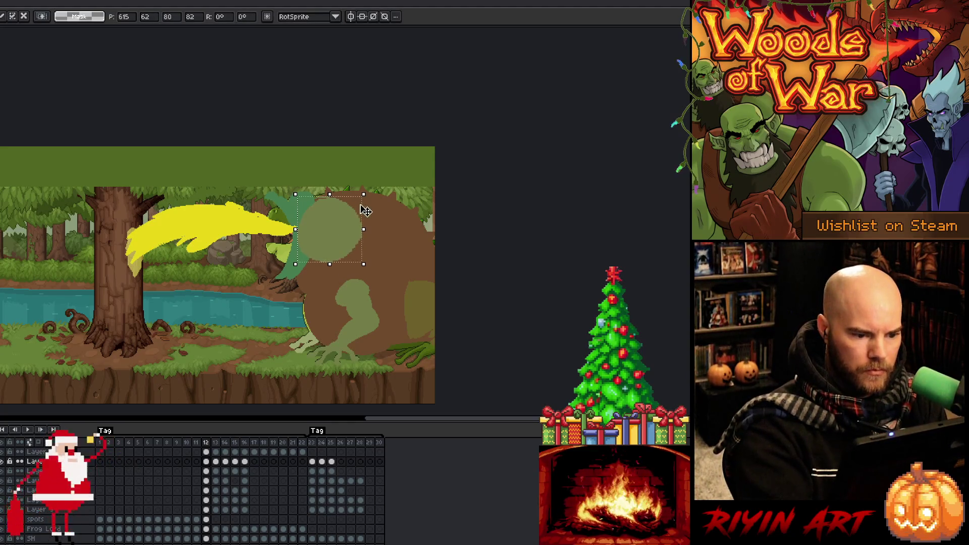
{"action": "key", "text": "Return"}
- Adjust the frame 14 head position once more and review frames 14–16
{"action": "key", "text": "Right"}
{"action": "key", "text": "Right"}
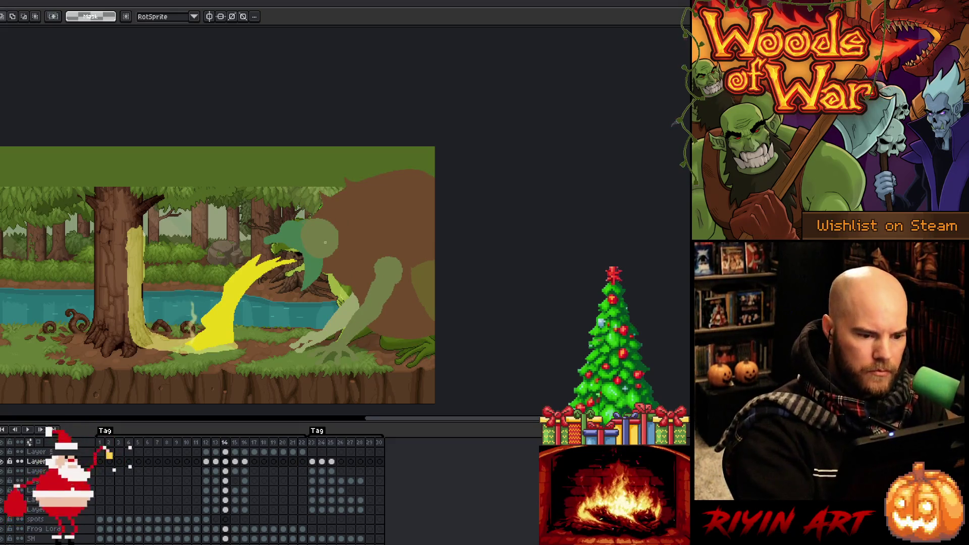
{"action": "left_click_drag", "start_coordinate": [329, 247], "coordinate": [329, 240]}
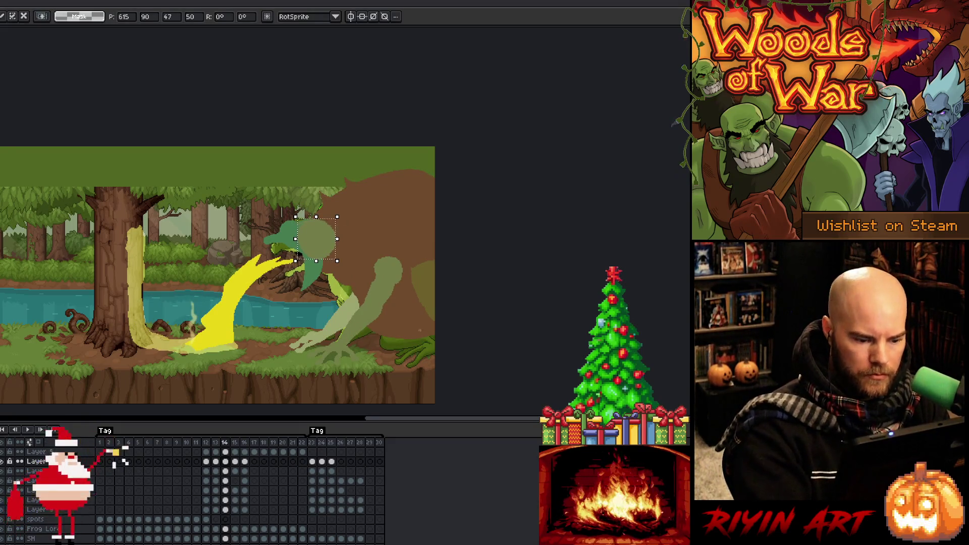
{"action": "key", "text": "Return"}
{"action": "key", "text": "Right"}
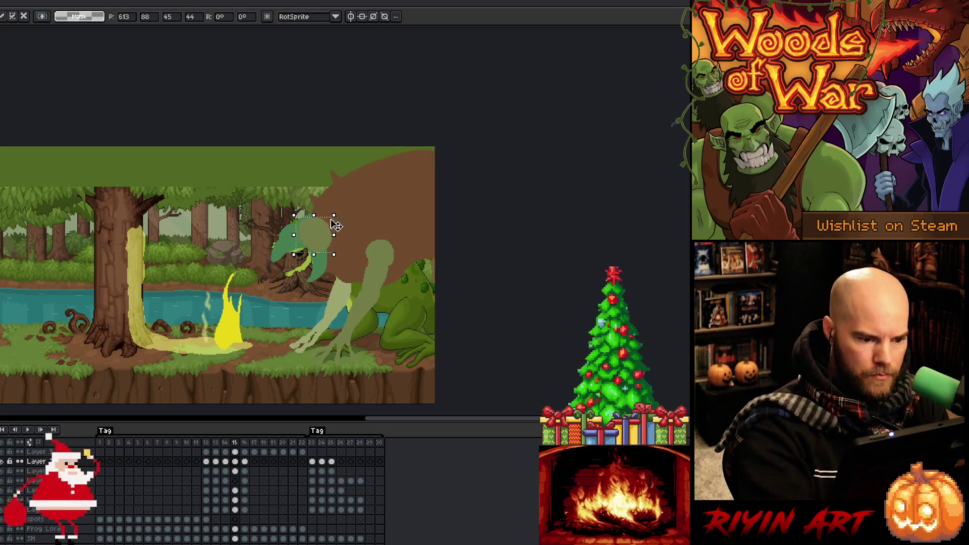
{"action": "key", "text": "Left"}
{"action": "key", "text": "Right"}
{"action": "key", "text": "Right"}
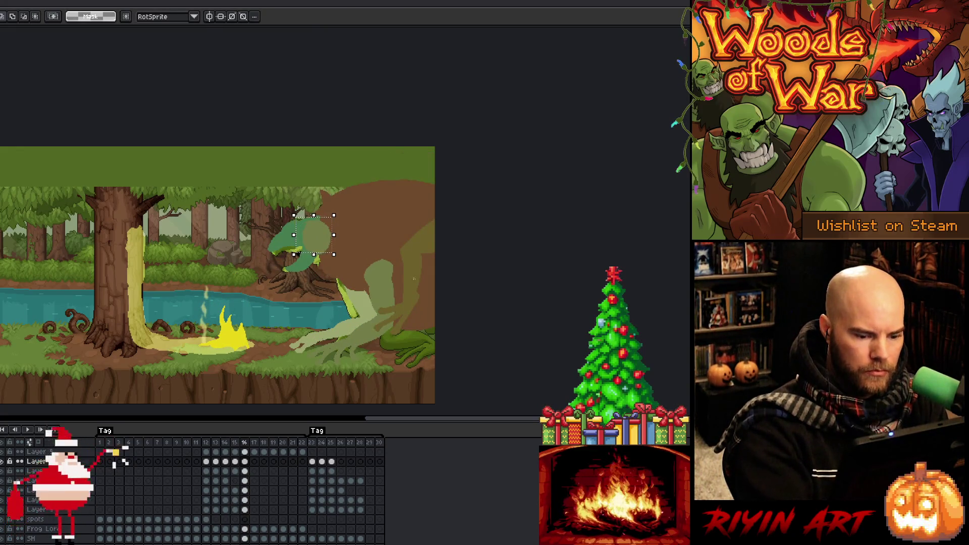
{"action": "key", "text": "Left"}
{"action": "key", "text": "Right"}
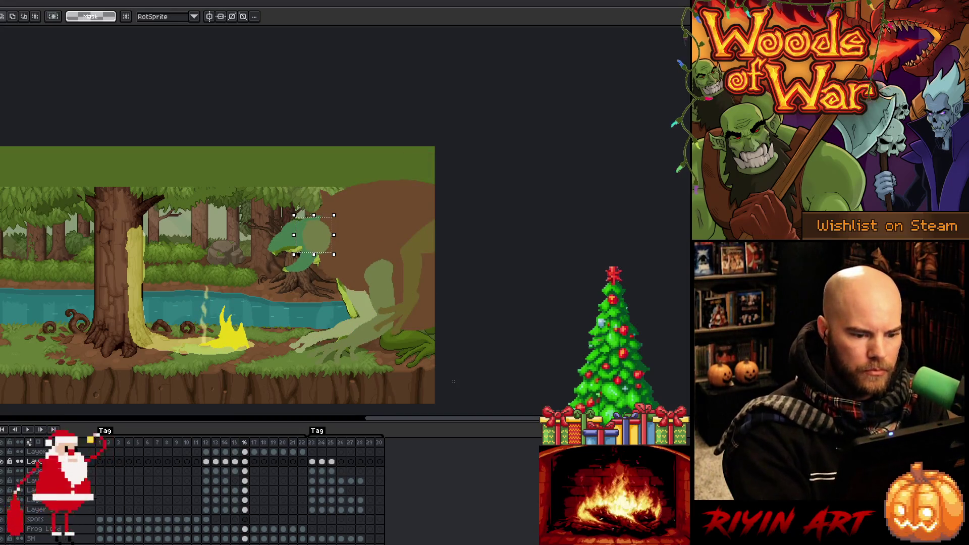
- Copy frame 16's cels across all layers and paste them into frame 17
{"action": "left_click_drag", "start_coordinate": [244, 462], "coordinate": [244, 509]}
{"action": "key", "text": "ctrl+c"}
{"action": "left_click", "coordinate": [255, 462]}
{"action": "key", "text": "ctrl+v"}
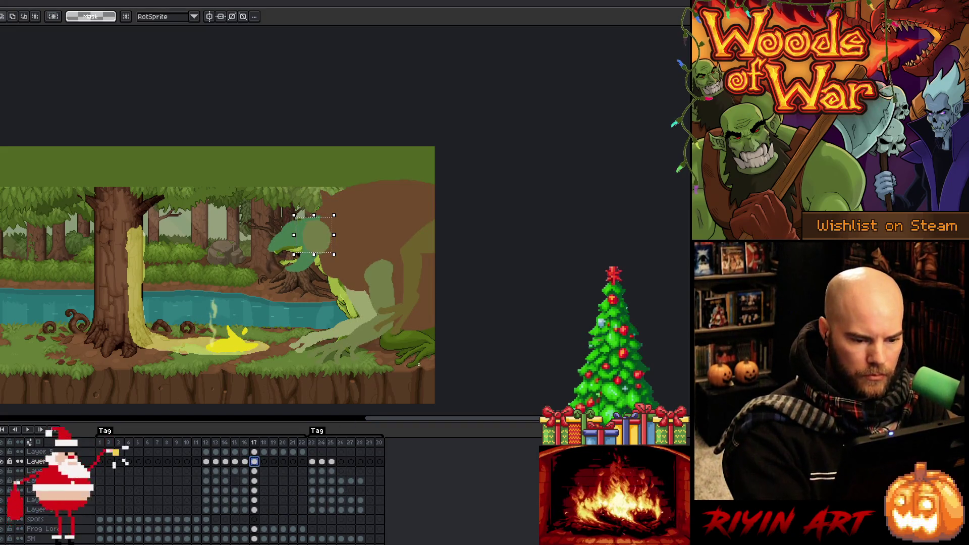
- Review frames 17 and 23–25 to check the continuing pose
{"action": "left_click", "coordinate": [322, 442]}
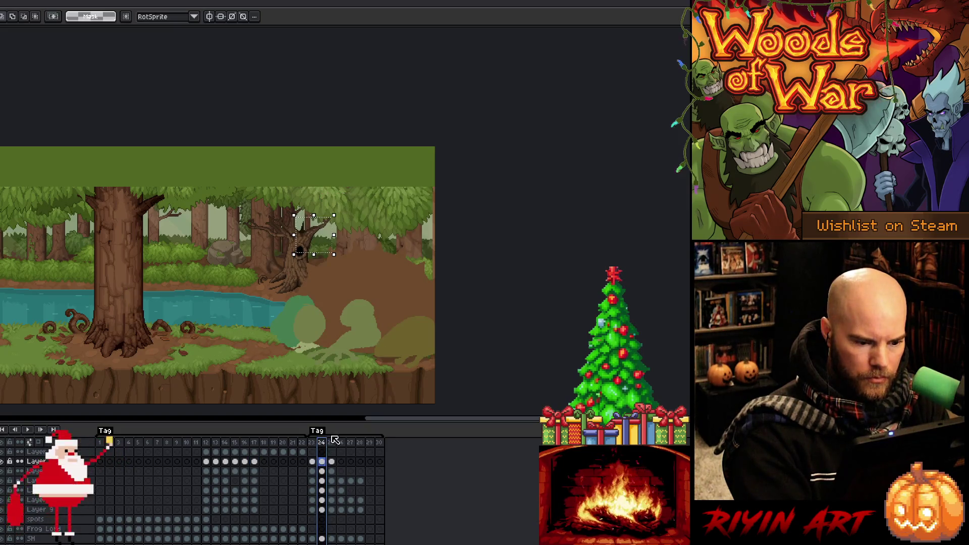
{"action": "key", "text": "Left"}
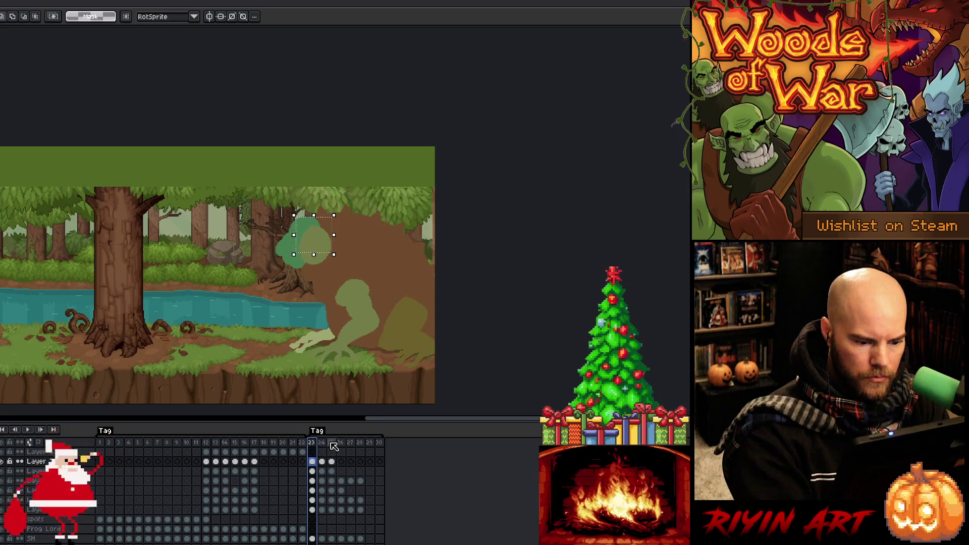
{"action": "key", "text": "Right"}
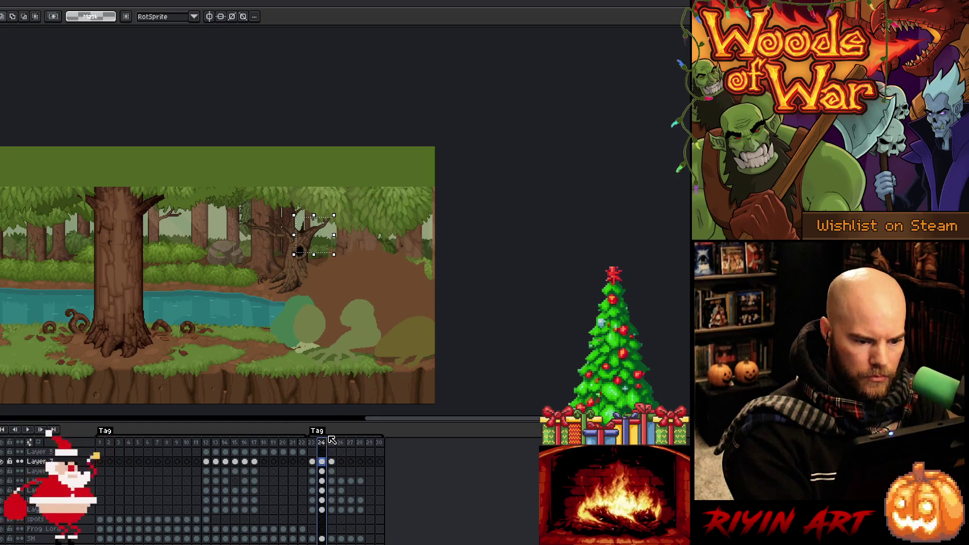
{"action": "left_click", "coordinate": [254, 444]}
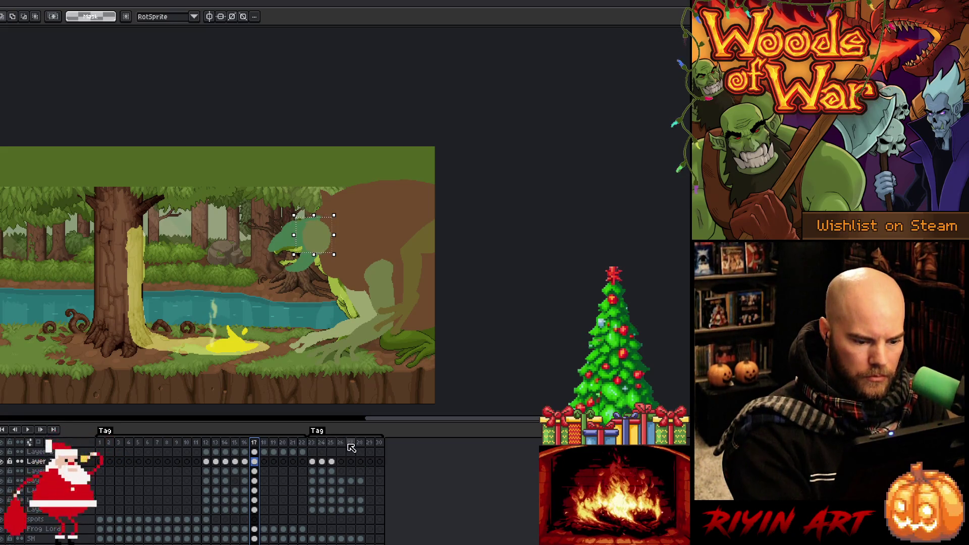
{"action": "left_click", "coordinate": [331, 443]}
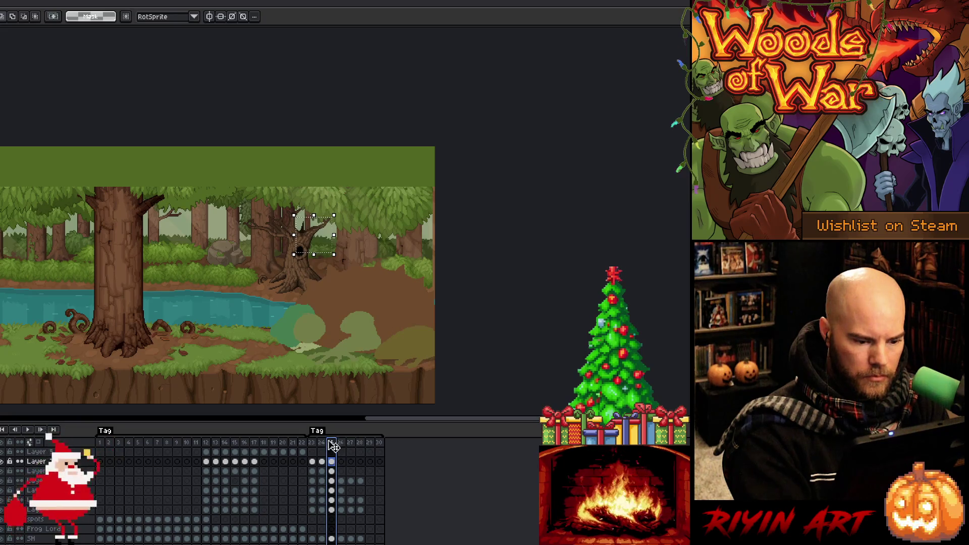
{"action": "left_click", "coordinate": [313, 443]}
{"action": "left_click_drag", "start_coordinate": [317, 471], "coordinate": [312, 510]}
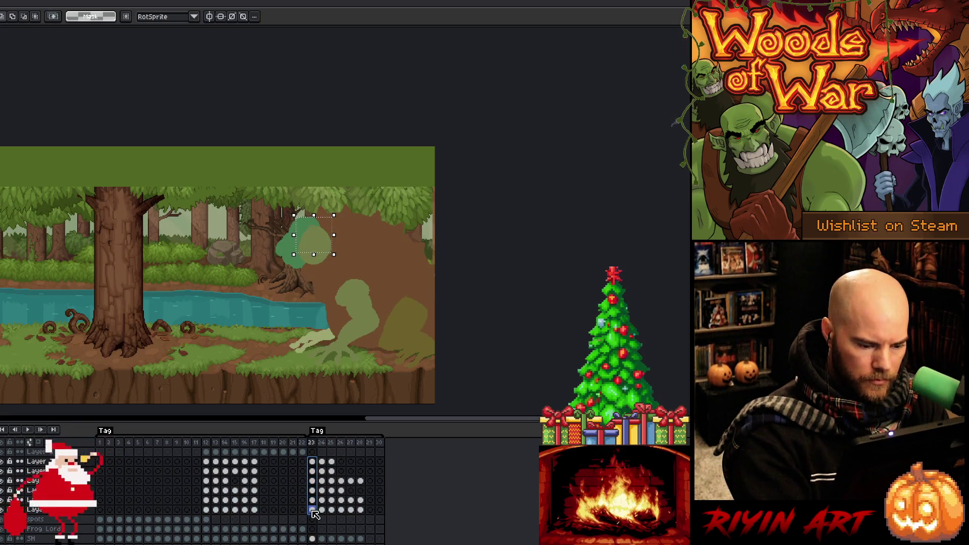
{"action": "left_click", "coordinate": [264, 462]}
{"action": "left_click_drag", "start_coordinate": [322, 462], "coordinate": [321, 509]}
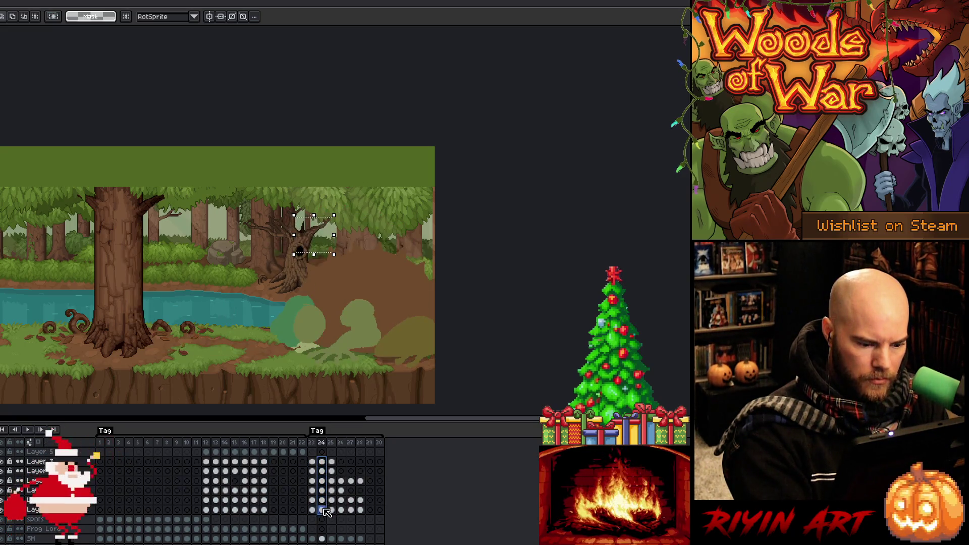
{"action": "left_click", "coordinate": [341, 490]}
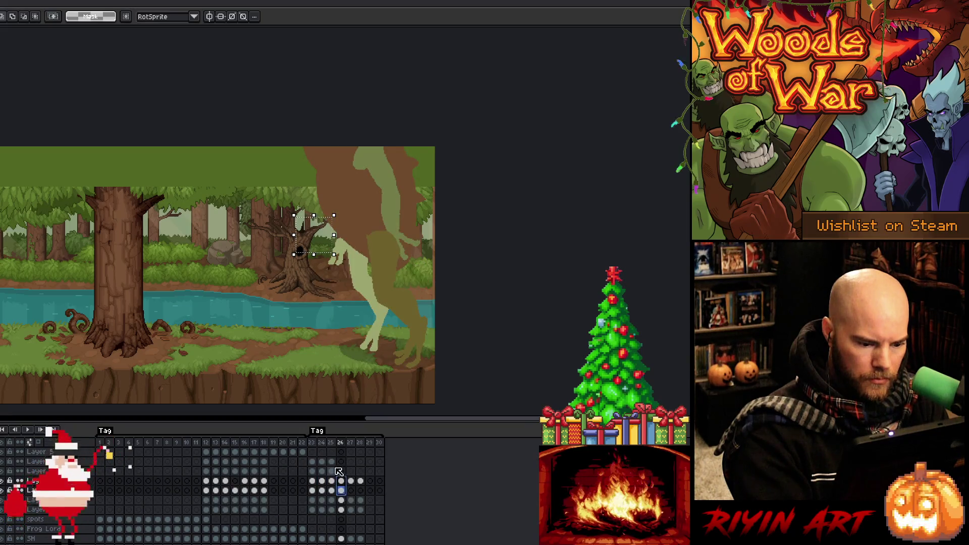
{"action": "left_click", "coordinate": [331, 462]}
{"action": "left_click", "coordinate": [321, 461]}
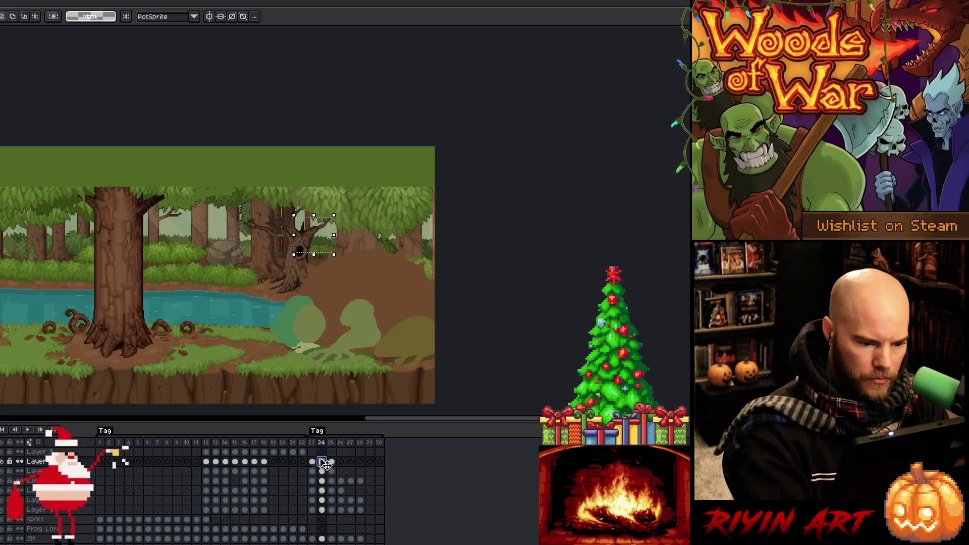
{"action": "left_click", "coordinate": [265, 442]}
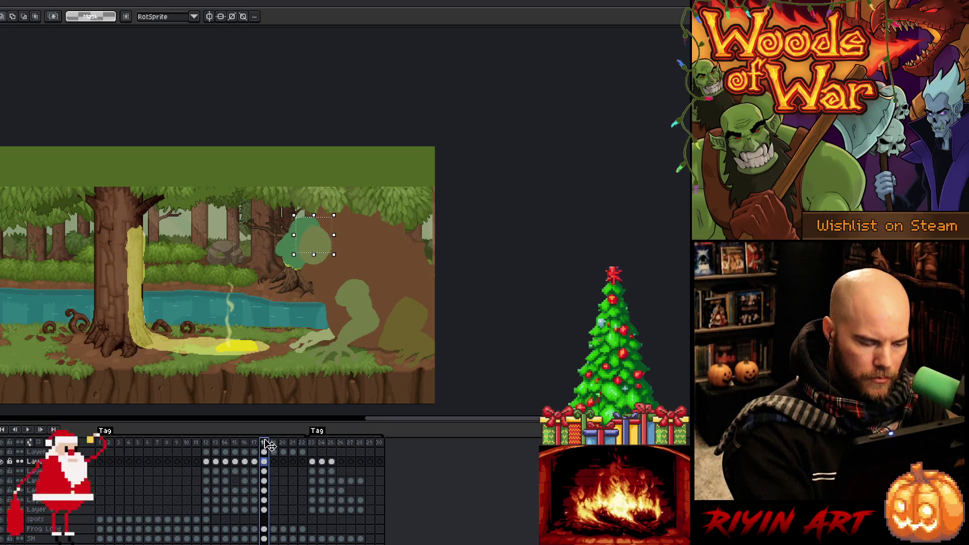
{"action": "left_click", "coordinate": [206, 442]}
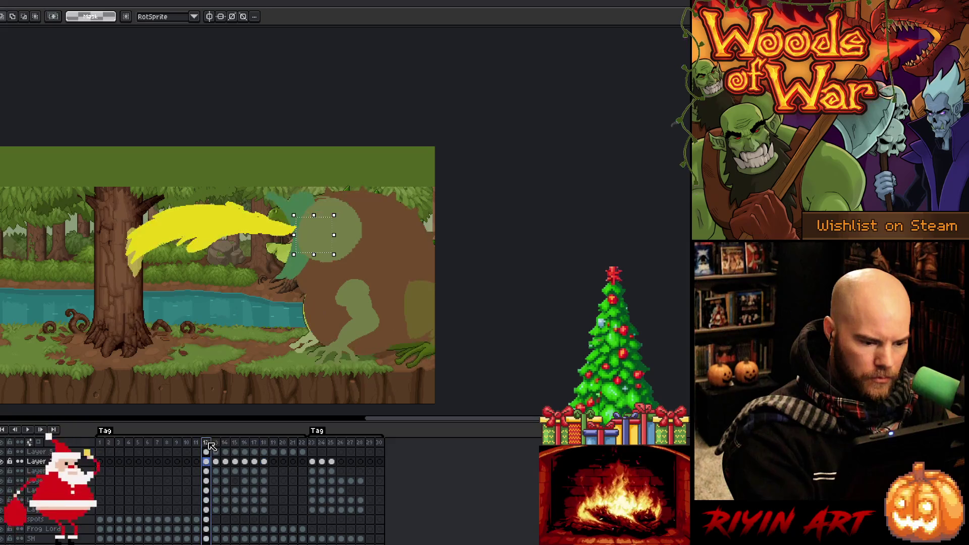
{"action": "key", "text": "Return"}
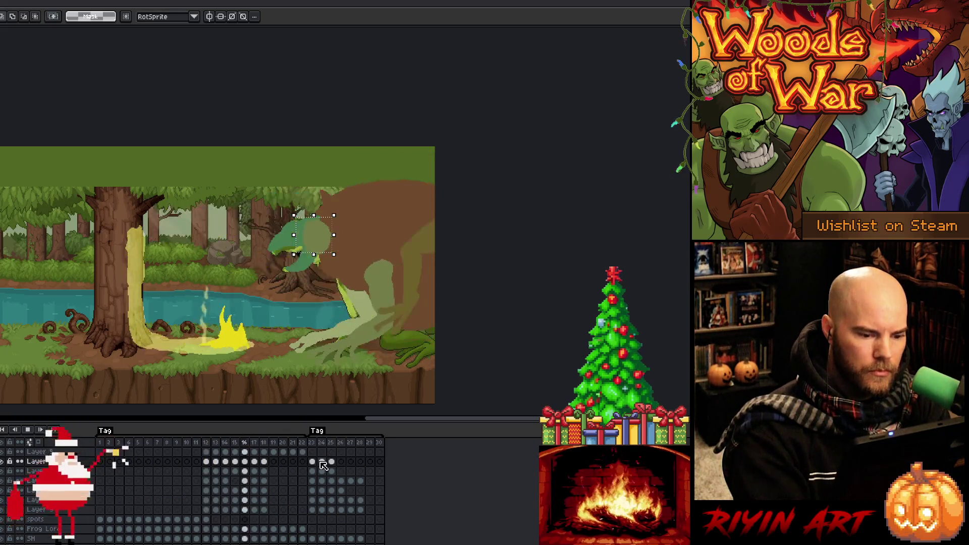
{"action": "key", "text": "Return"}
{"action": "left_click", "coordinate": [268, 443]}
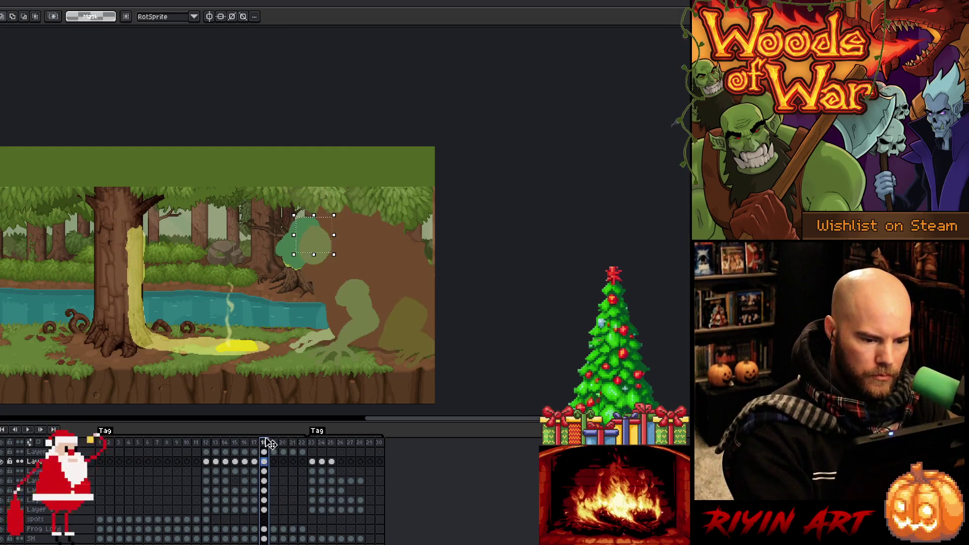
{"action": "left_click", "coordinate": [258, 443]}
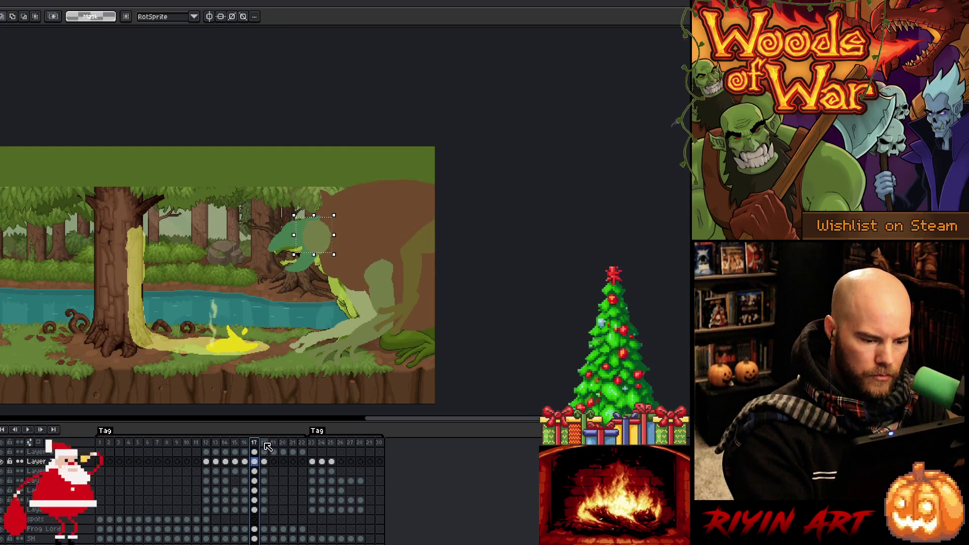
{"action": "left_click", "coordinate": [264, 443]}
{"action": "left_click_drag", "start_coordinate": [264, 461], "coordinate": [265, 510]}
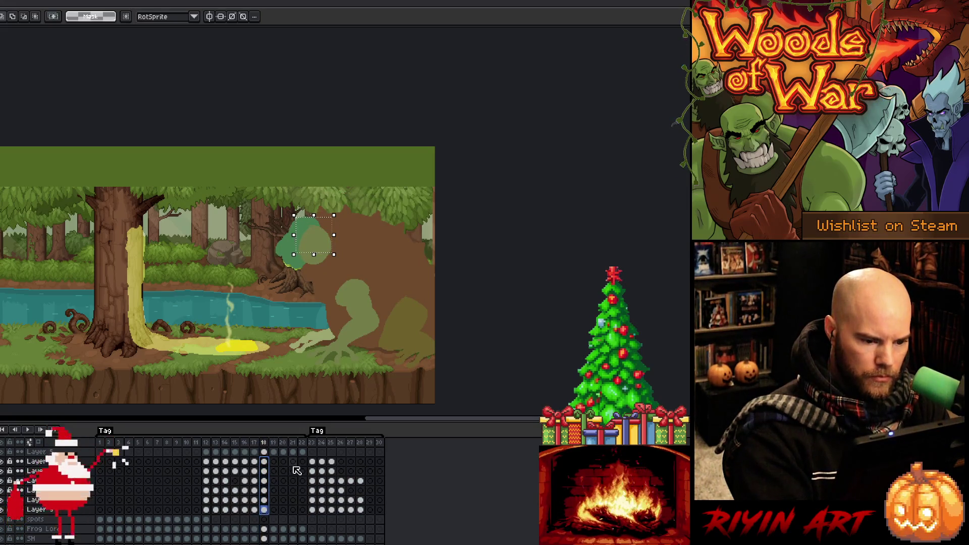
{"action": "key", "text": "Escape"}
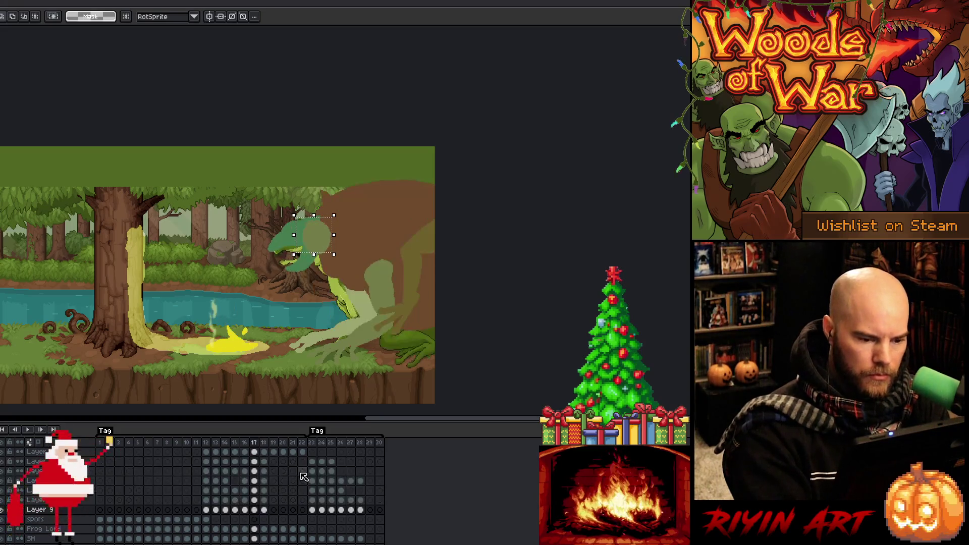
{"action": "key", "text": "Left"}
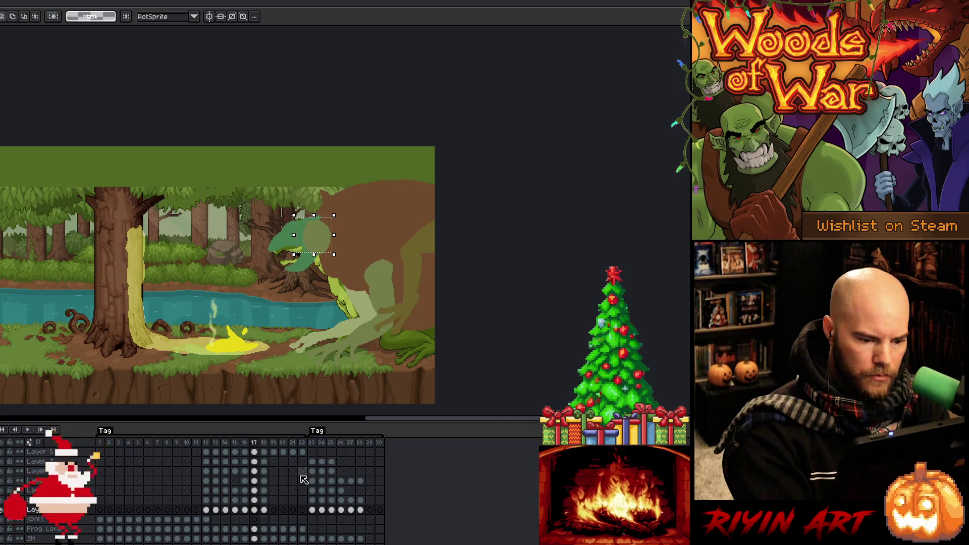
{"action": "key", "text": "Right"}
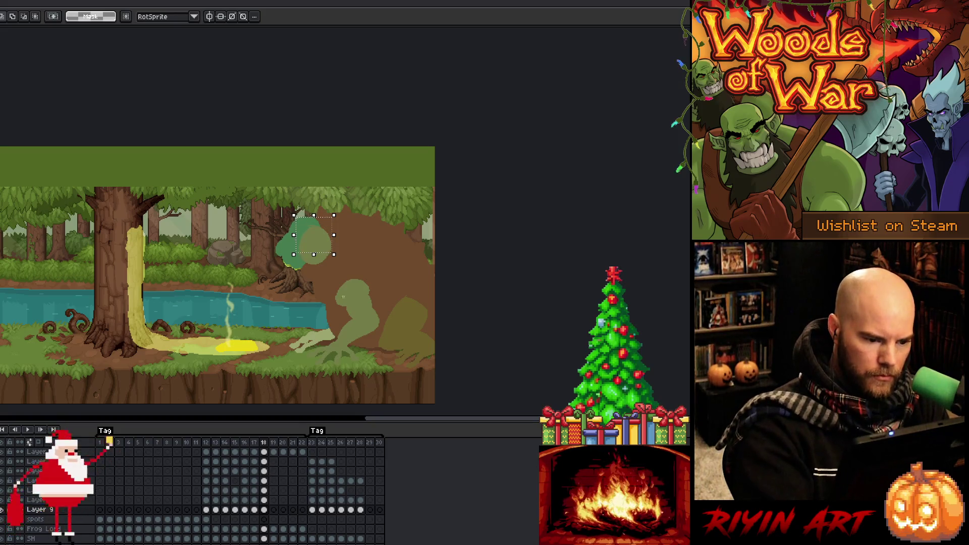
{"action": "key", "text": "Left"}
{"action": "key", "text": "Left"}
{"action": "key", "text": "Left"}
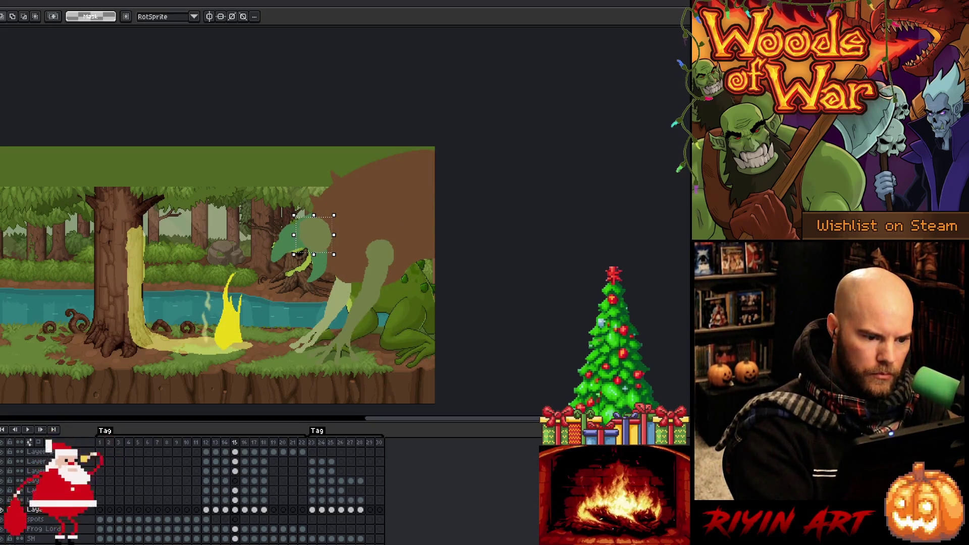
{"action": "key", "text": "Right"}
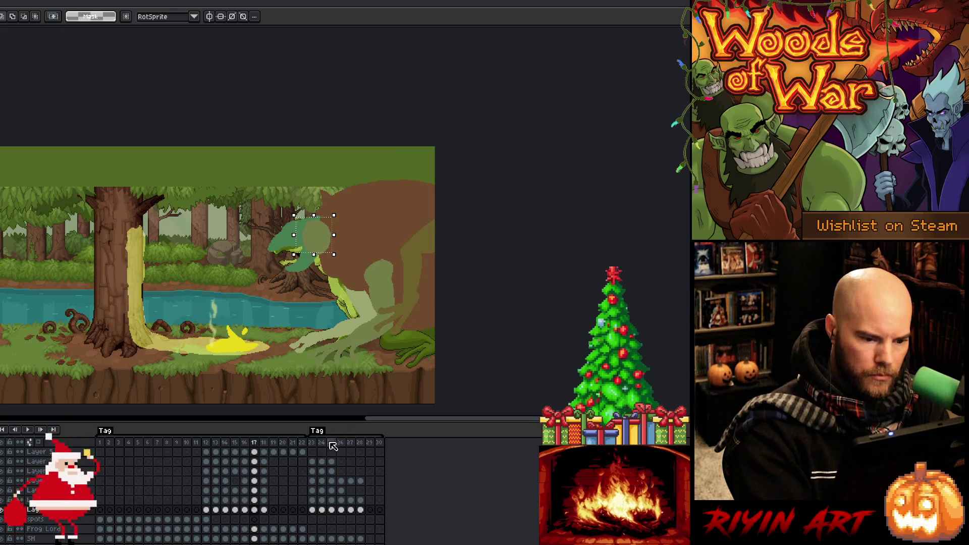
{"action": "mouse_move", "coordinate": [264, 461]}
{"action": "left_mouse_down"}
{"action": "mouse_move", "coordinate": [265, 517]}
{"action": "mouse_move", "coordinate": [254, 514]}
{"action": "left_mouse_up"}
{"action": "key", "text": "Return"}
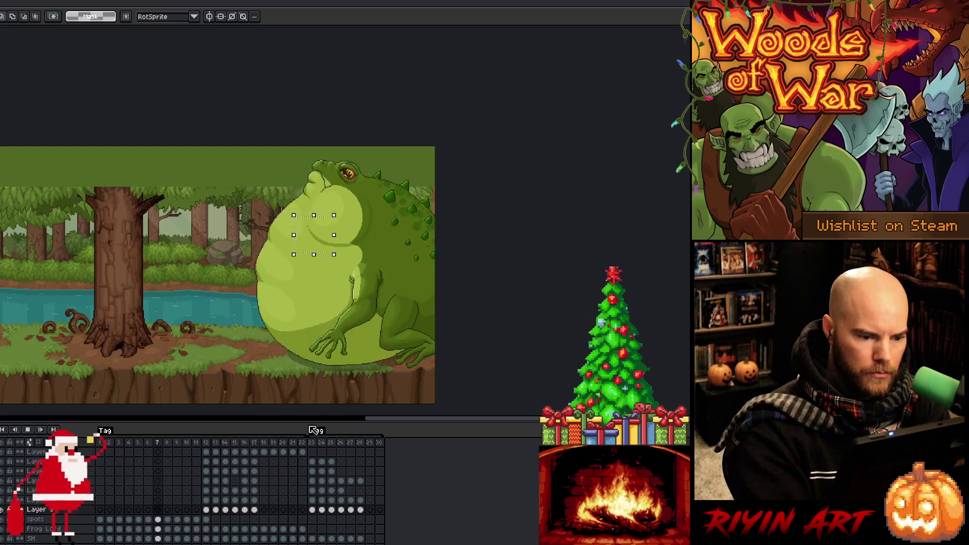
- Stop playback, step to frame 13, and draw a freehand outline around the frog's back
{"action": "key", "text": "Return"}
{"action": "key", "text": "Return"}
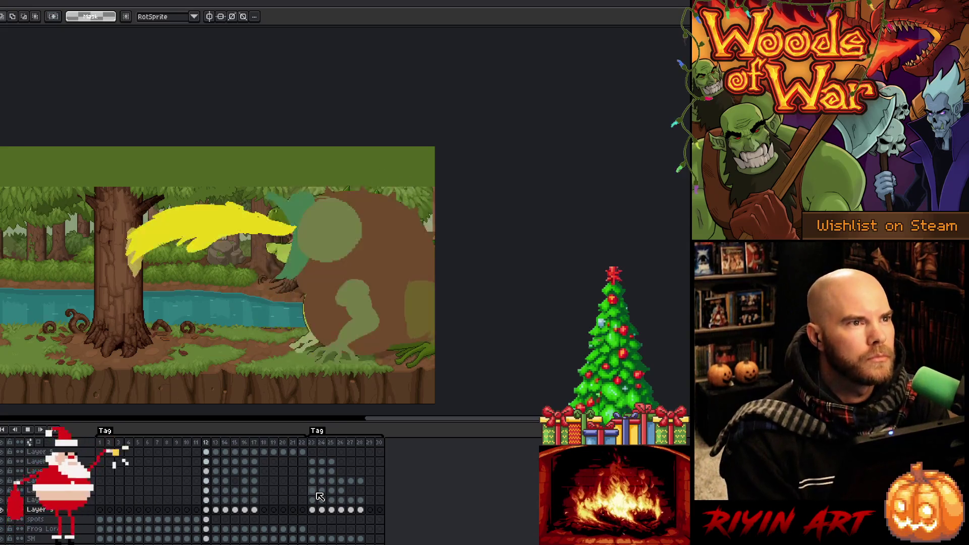
{"action": "key", "text": "Return"}
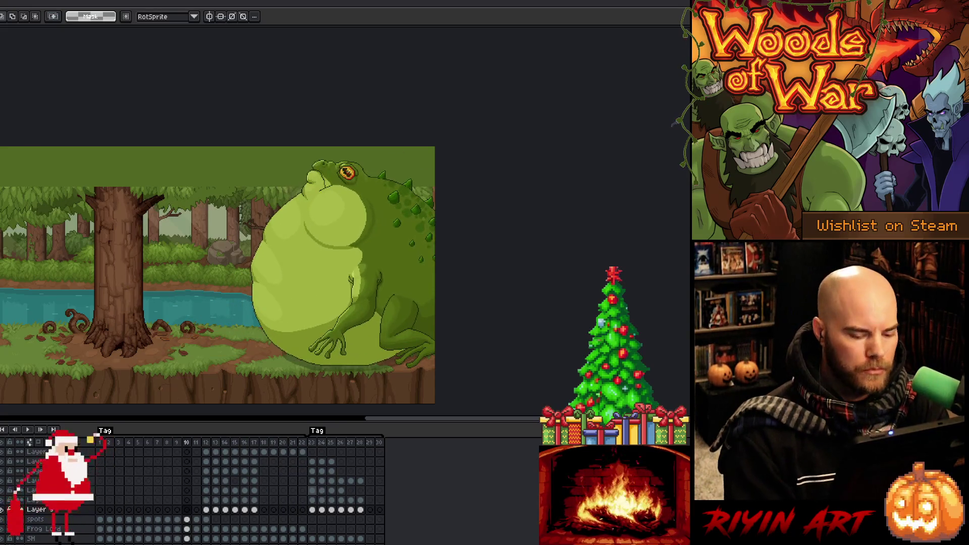
{"action": "key", "text": "Right"}
{"action": "key", "text": "Right"}
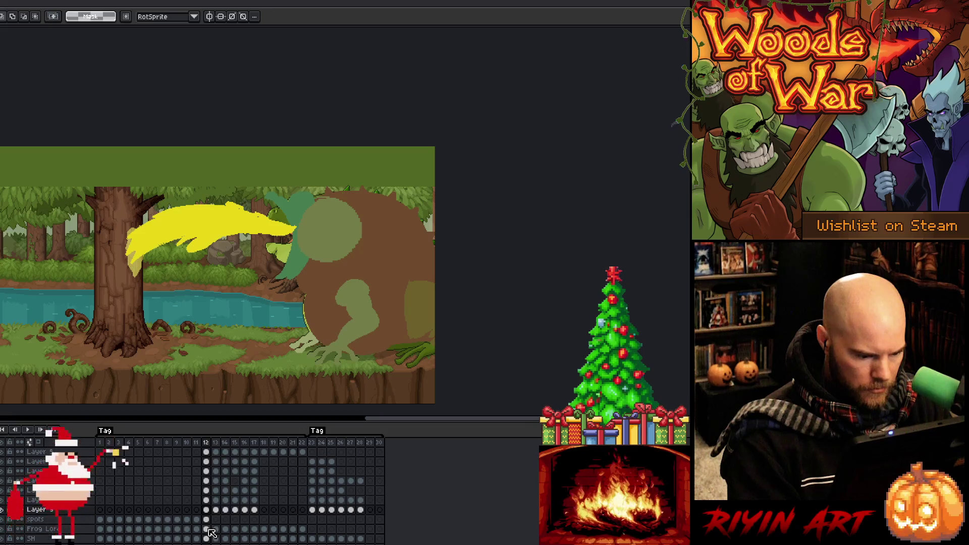
{"action": "key", "text": "Right"}
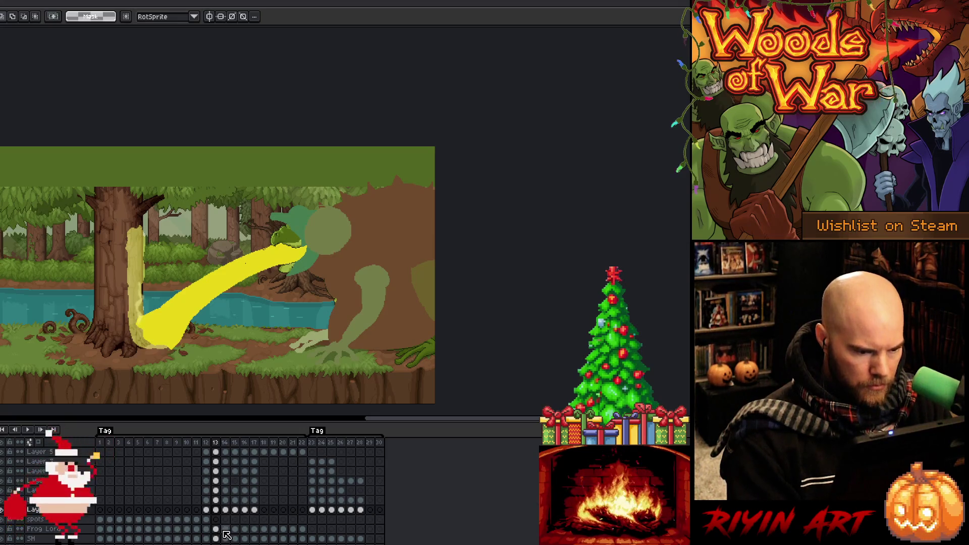
{"action": "key", "text": "b"}
{"action": "mouse_move", "coordinate": [386, 147]}
{"action": "left_mouse_down"}
{"action": "mouse_move", "coordinate": [345, 202]}
{"action": "mouse_move", "coordinate": [331, 266]}
{"action": "left_mouse_up"}
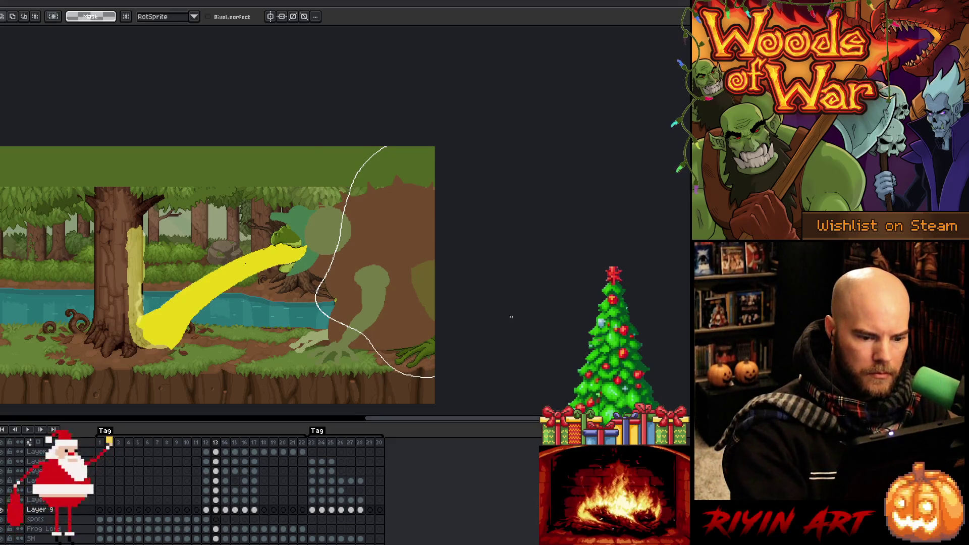
{"action": "left_click", "coordinate": [218, 530]}
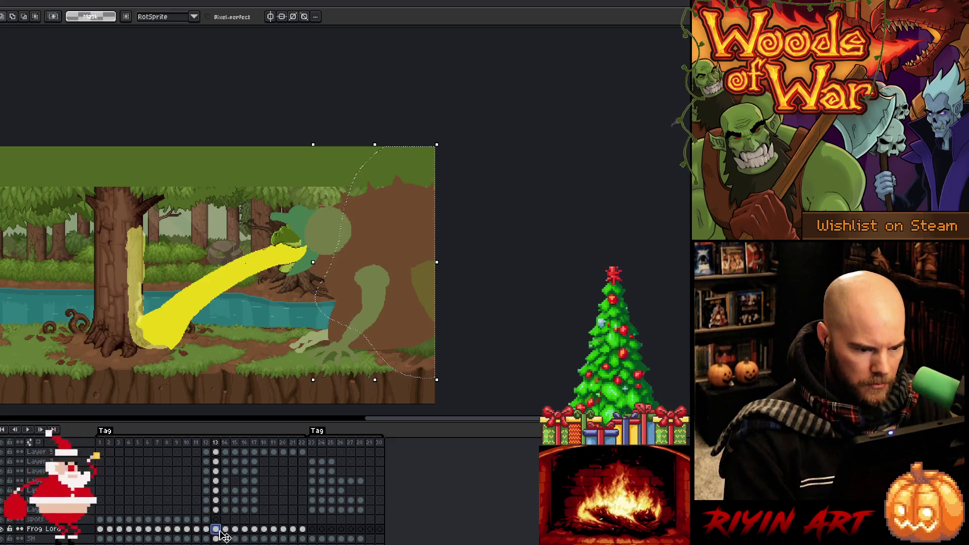
{"action": "left_click", "coordinate": [227, 533]}
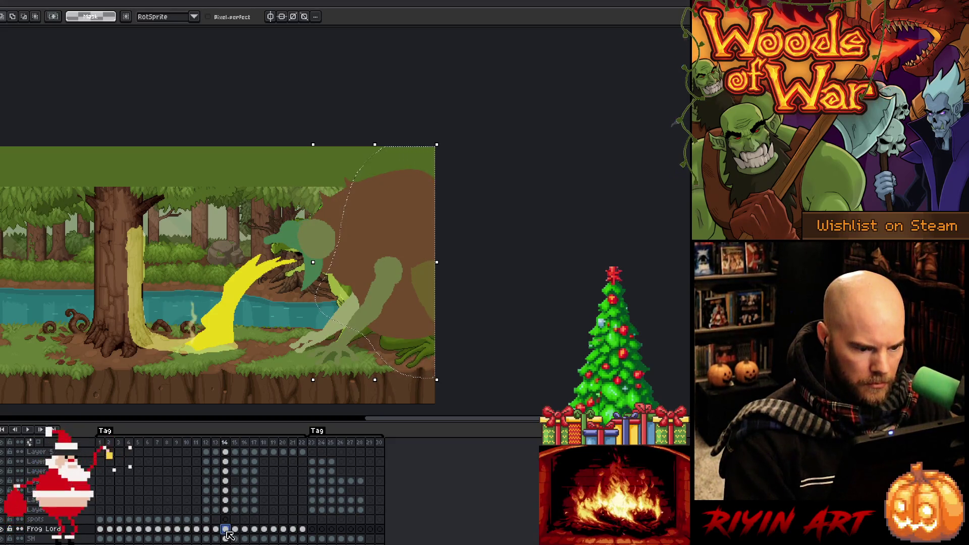
{"action": "left_click", "coordinate": [237, 530]}
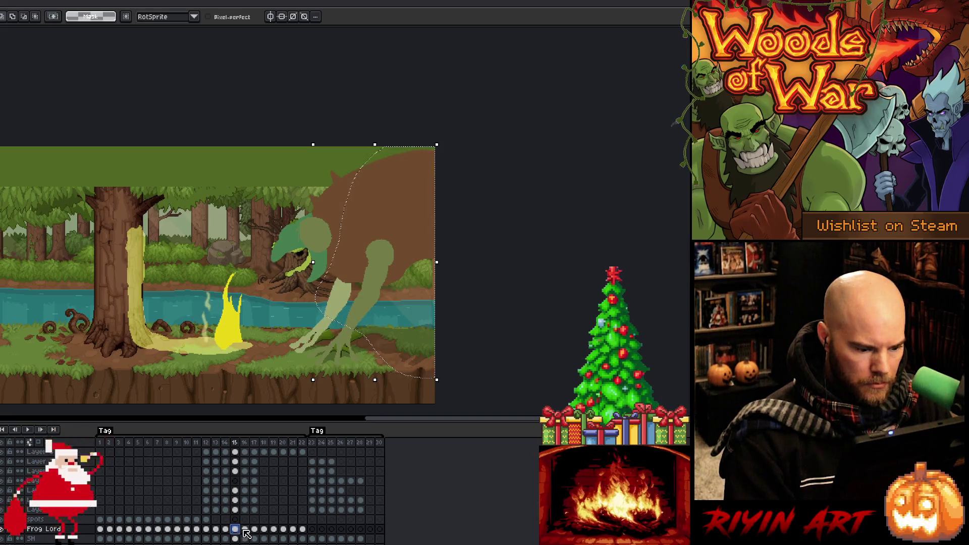
{"action": "left_click", "coordinate": [247, 531]}
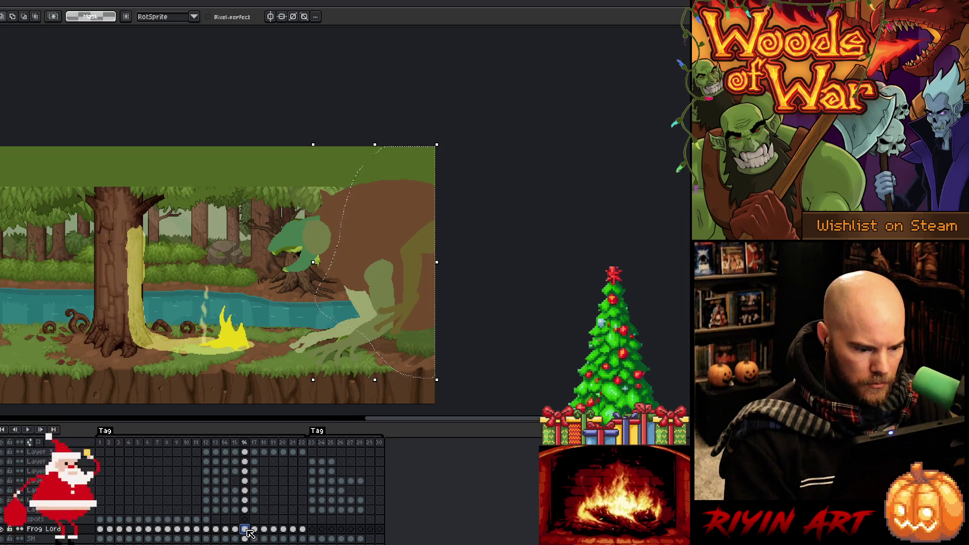
{"action": "left_click", "coordinate": [256, 531]}
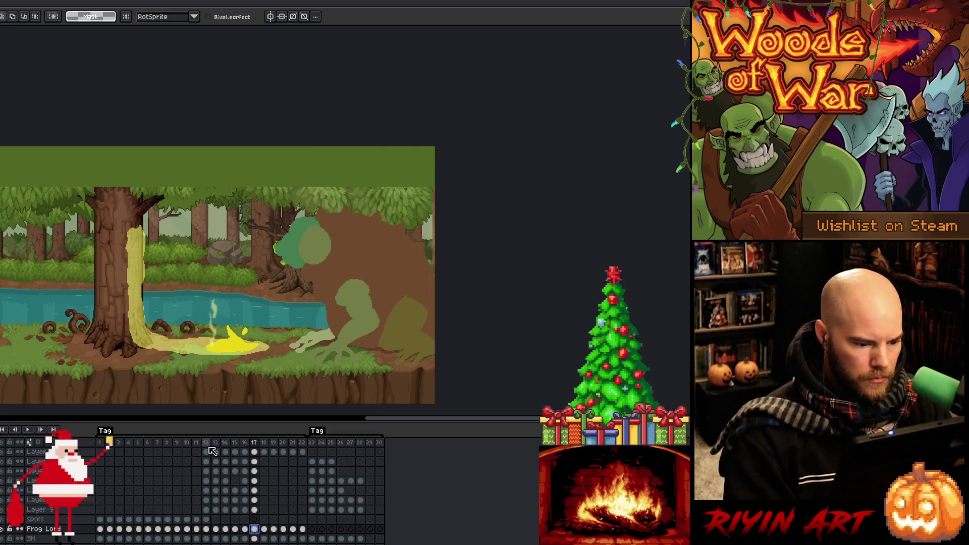
{"action": "key", "text": "Return"}
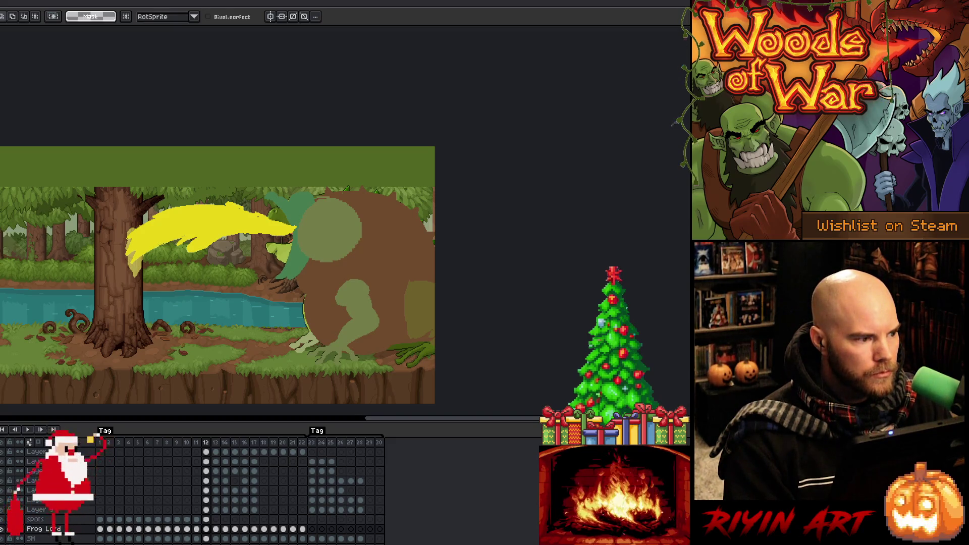
{"action": "key", "text": "ctrl+shift+s"}
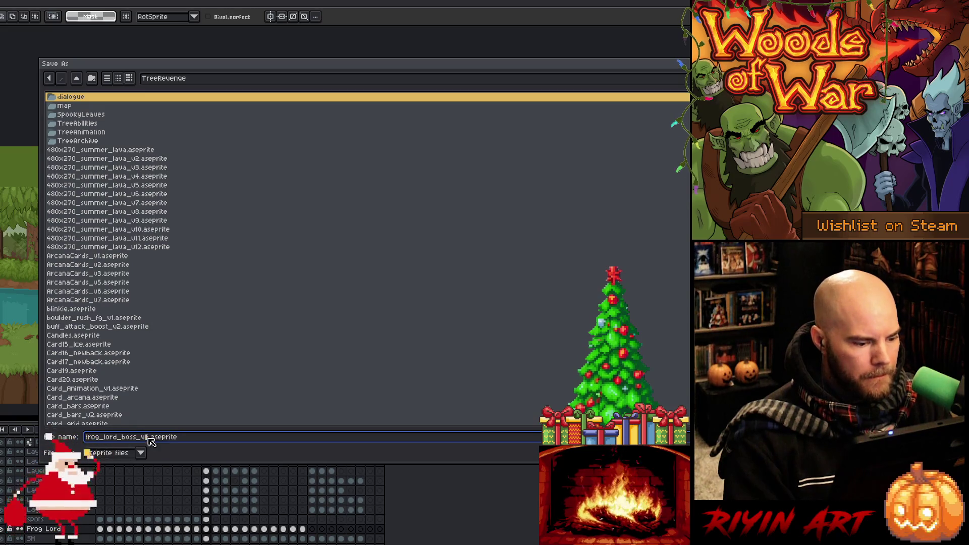
- Save the file as frog_lord_boss_v5.aseprite and go to frame 30
{"action": "key", "text": "Return"}
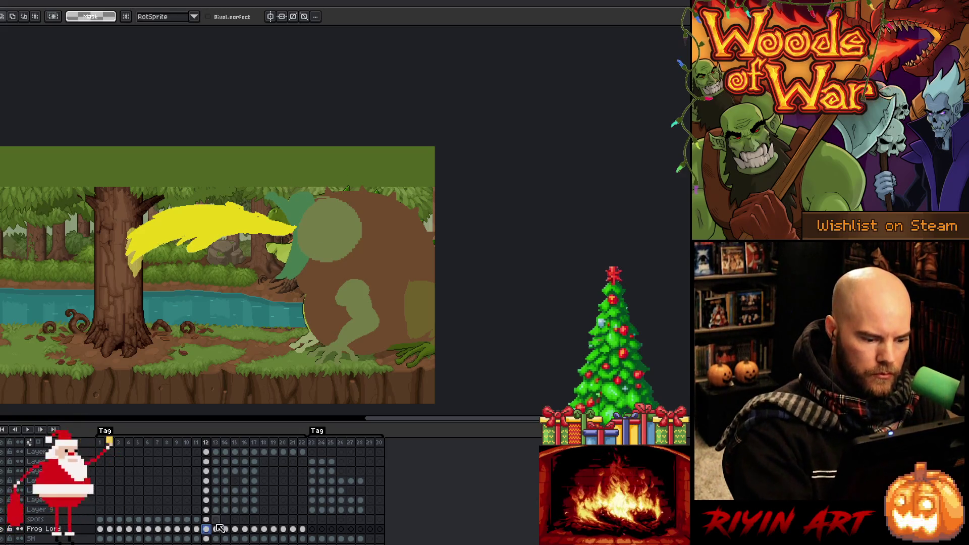
{"action": "left_click", "coordinate": [379, 442]}
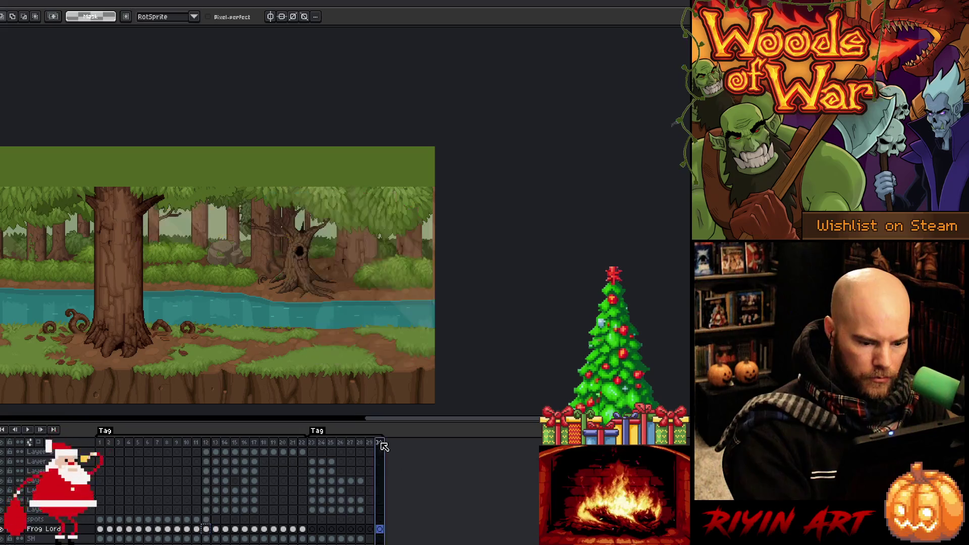
- Add a new empty frame 31 after frame 30
{"action": "right_click", "coordinate": [381, 443]}
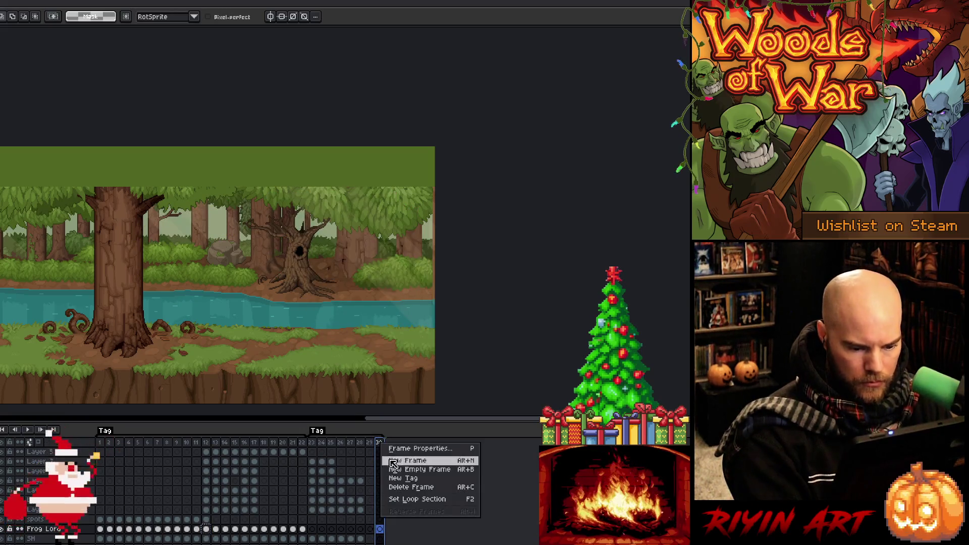
{"action": "left_click", "coordinate": [398, 468]}
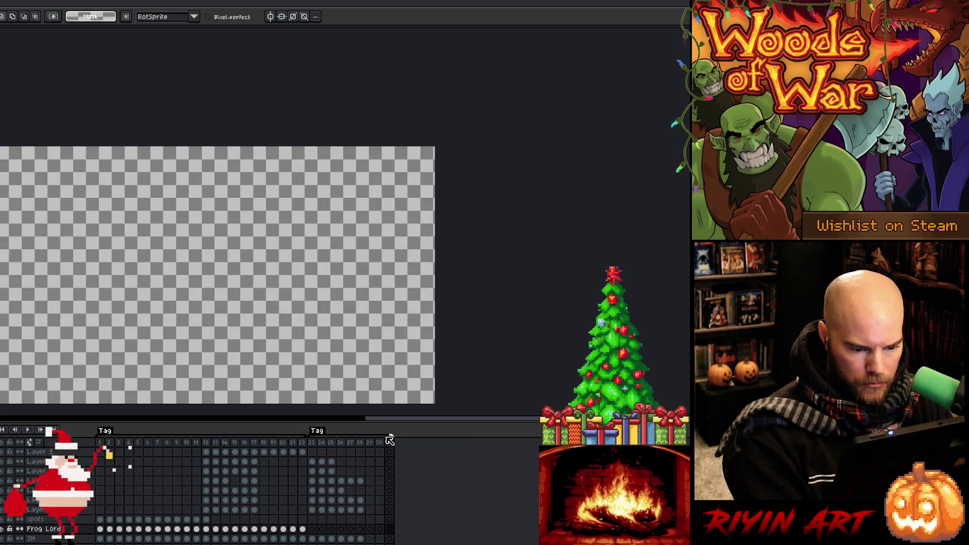
{"action": "left_click", "coordinate": [206, 529]}
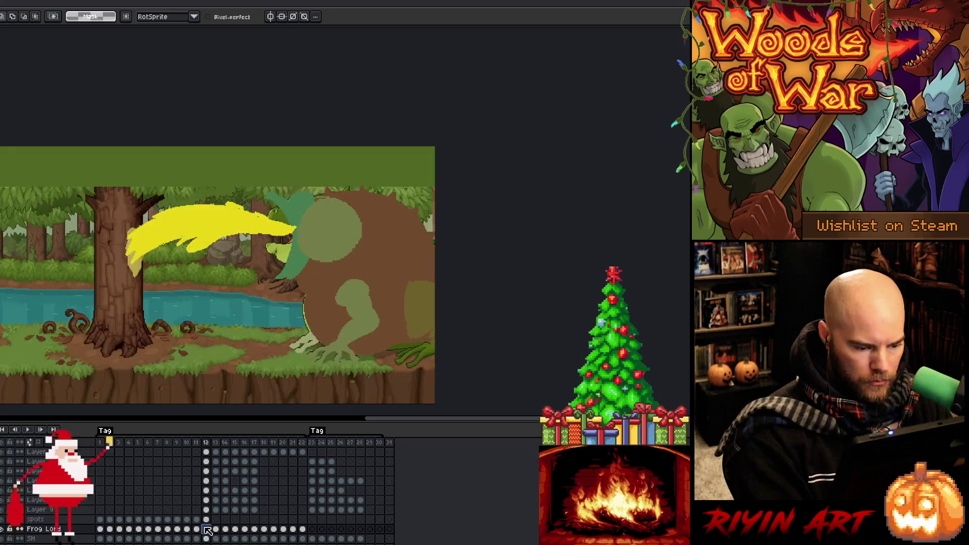
{"action": "left_click", "coordinate": [390, 529]}
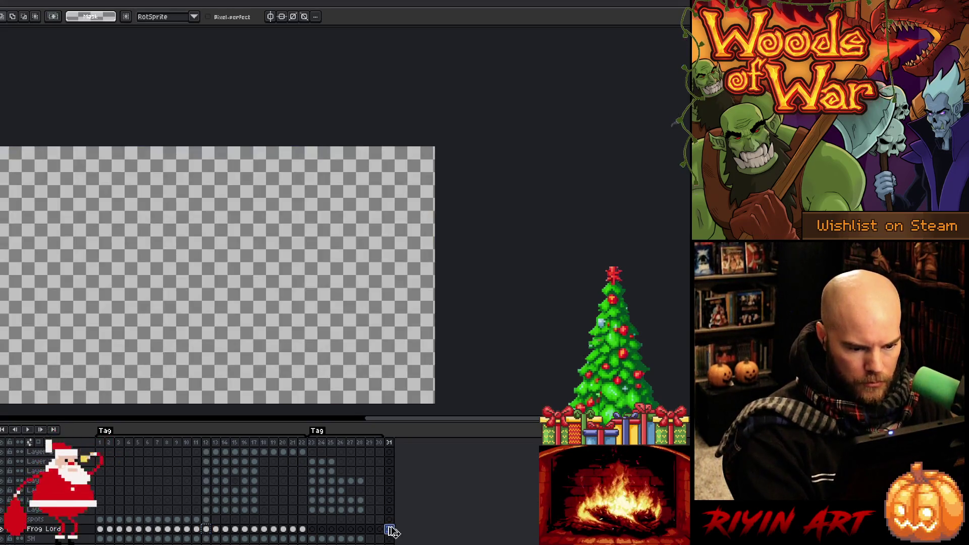
{"action": "left_click", "coordinate": [207, 529]}
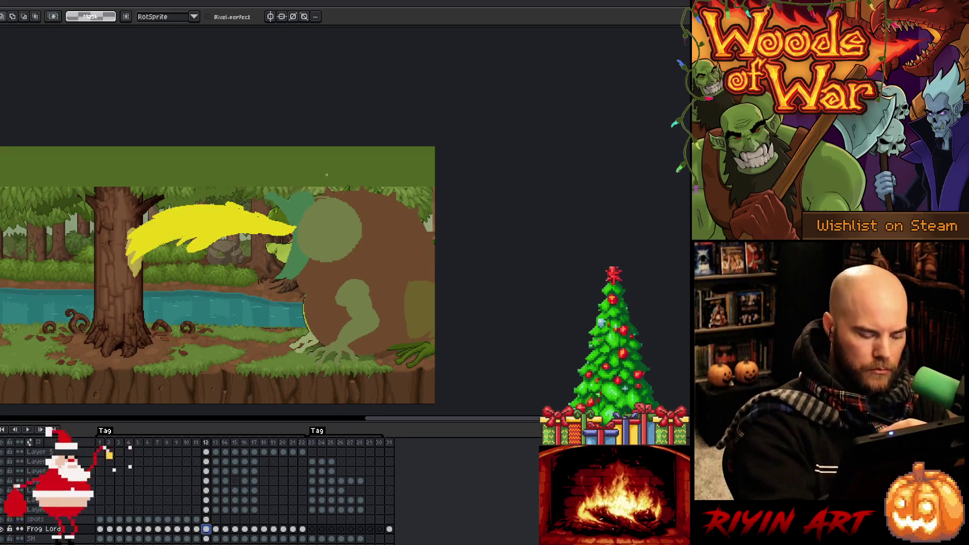
- Cut the frog's head out of frame 12 and compare it against frame 11
{"action": "left_click_drag", "start_coordinate": [297, 167], "coordinate": [303, 169]}
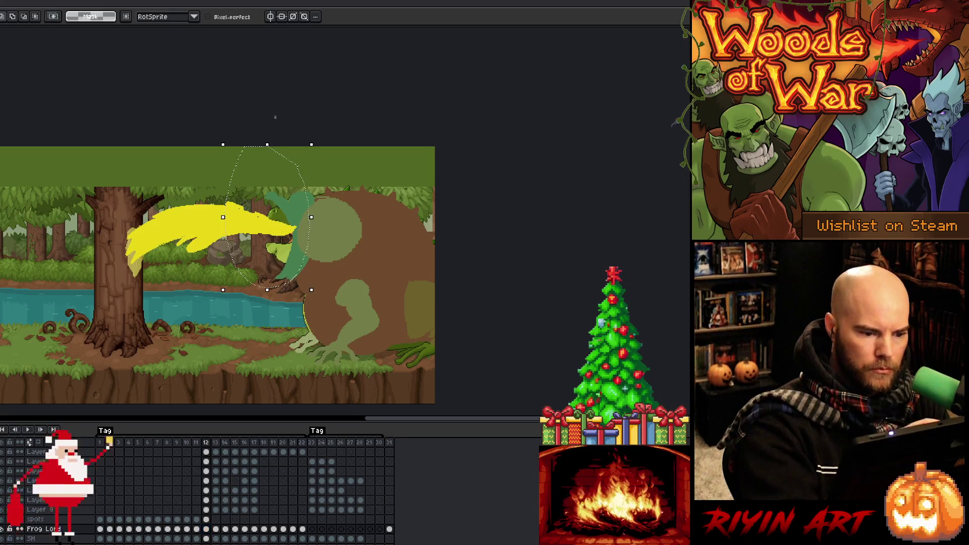
{"action": "left_click_drag", "start_coordinate": [285, 278], "coordinate": [243, 148]}
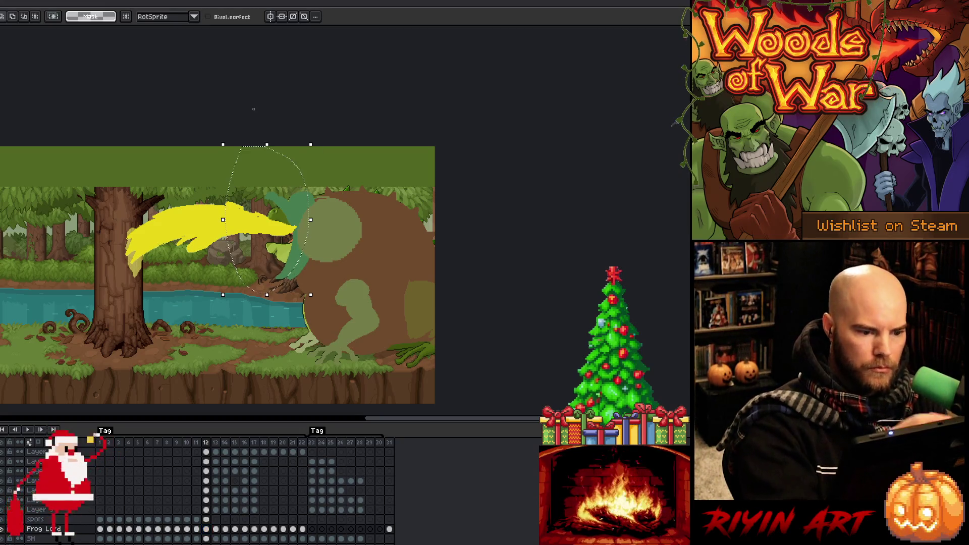
{"action": "key", "text": "Delete"}
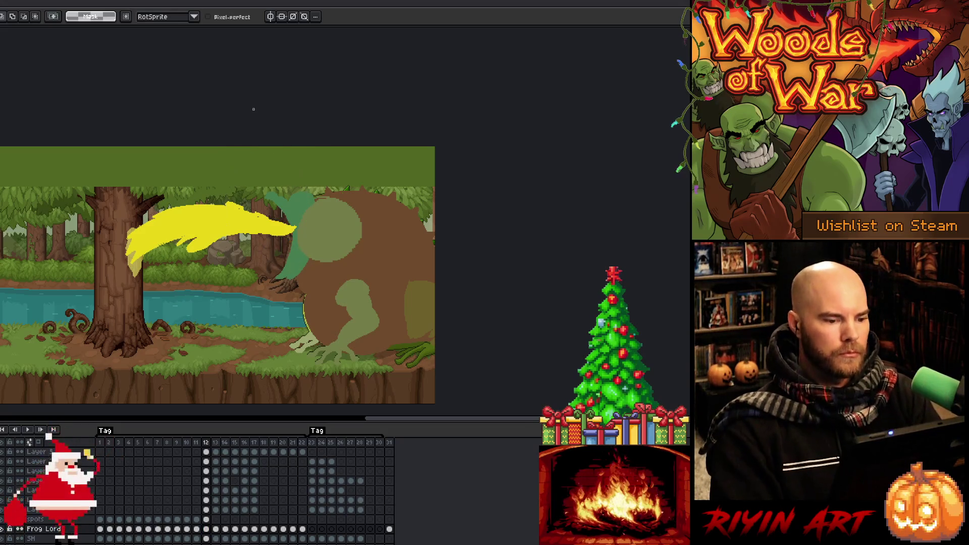
{"action": "key", "text": "Left"}
{"action": "key", "text": "Right"}
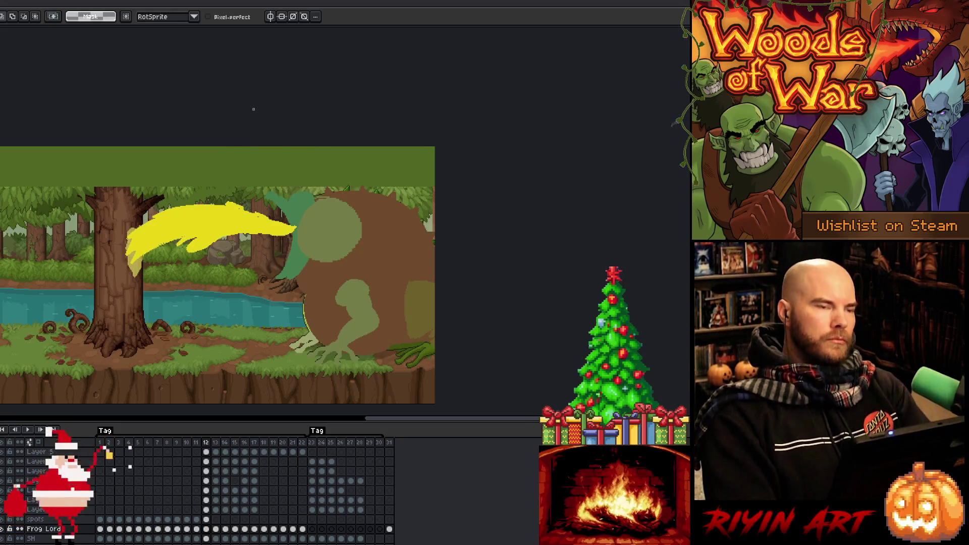
{"action": "key", "text": "Left"}
{"action": "key", "text": "Right"}
{"action": "key", "text": "Left"}
{"action": "key", "text": "Right"}
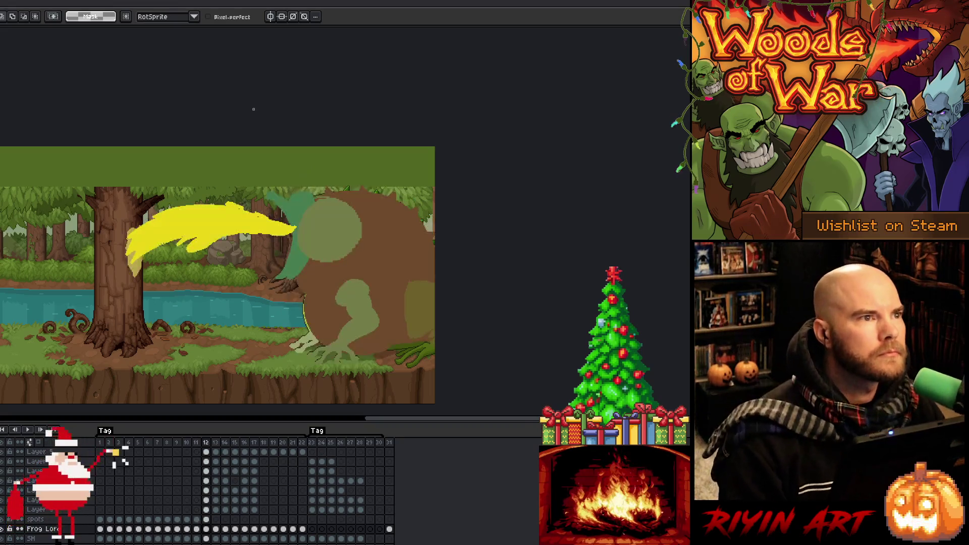
{"action": "key", "text": "Right"}
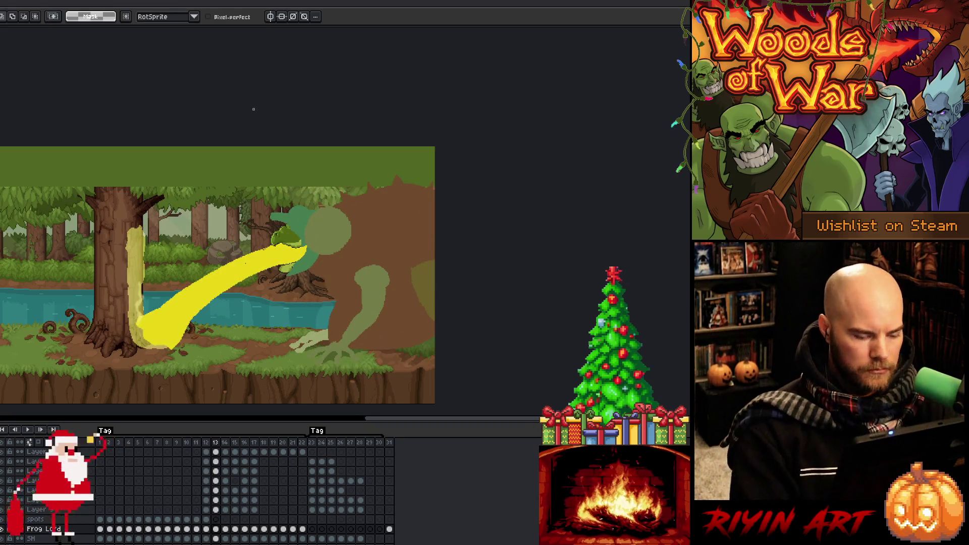
- Add frame 32, paste the frog parts into it, and cut the head from frame 13
{"action": "left_click", "coordinate": [390, 442]}
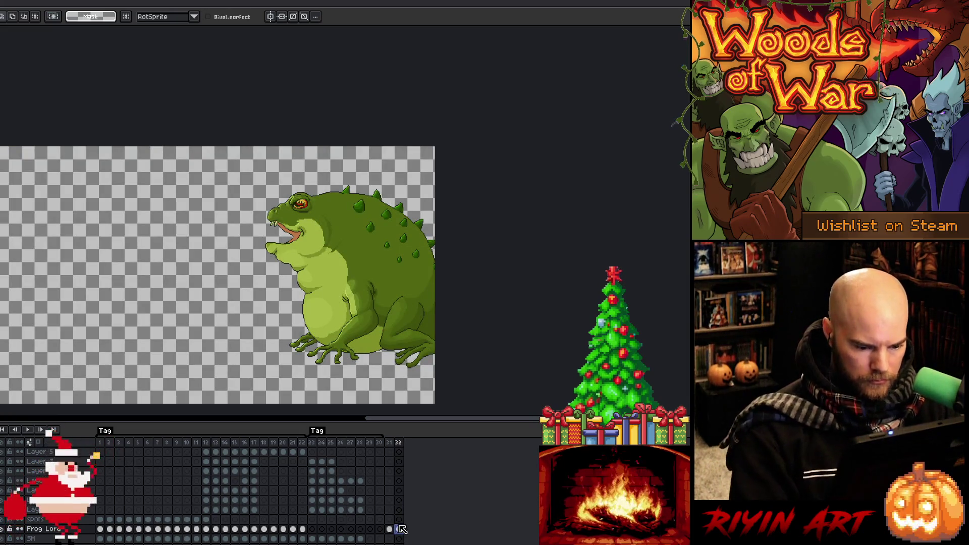
{"action": "key", "text": "alt+b"}
{"action": "left_click", "coordinate": [219, 532]}
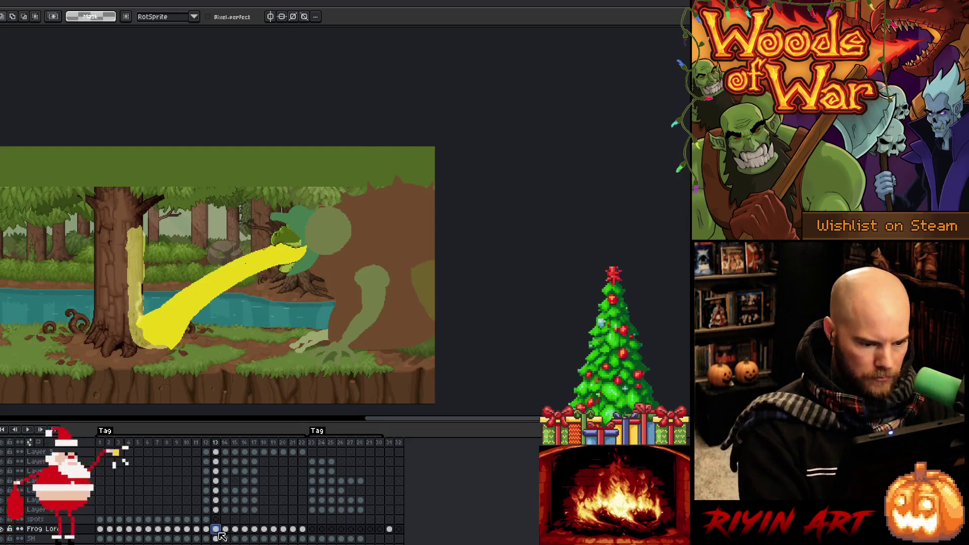
{"action": "left_click", "coordinate": [403, 530]}
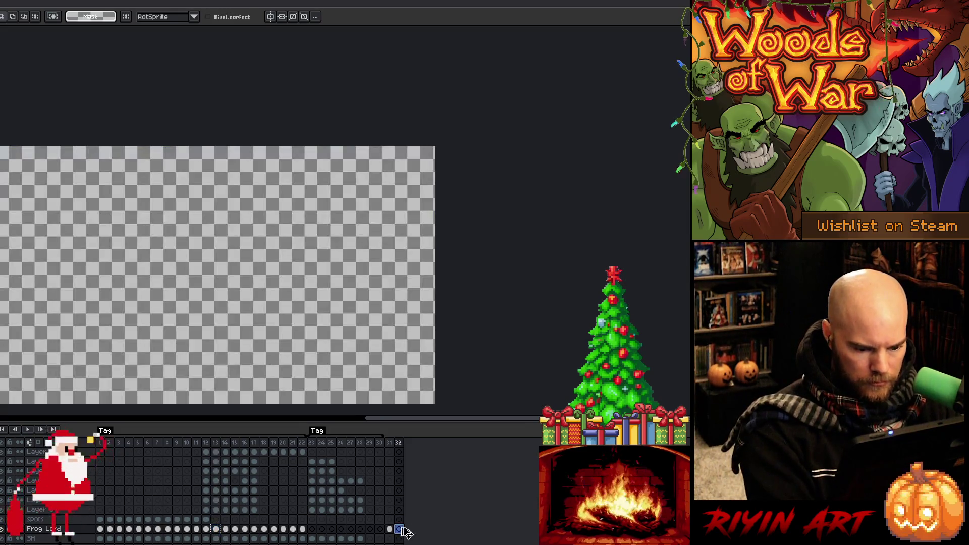
{"action": "key", "text": "ctrl+v"}
{"action": "left_click", "coordinate": [218, 530]}
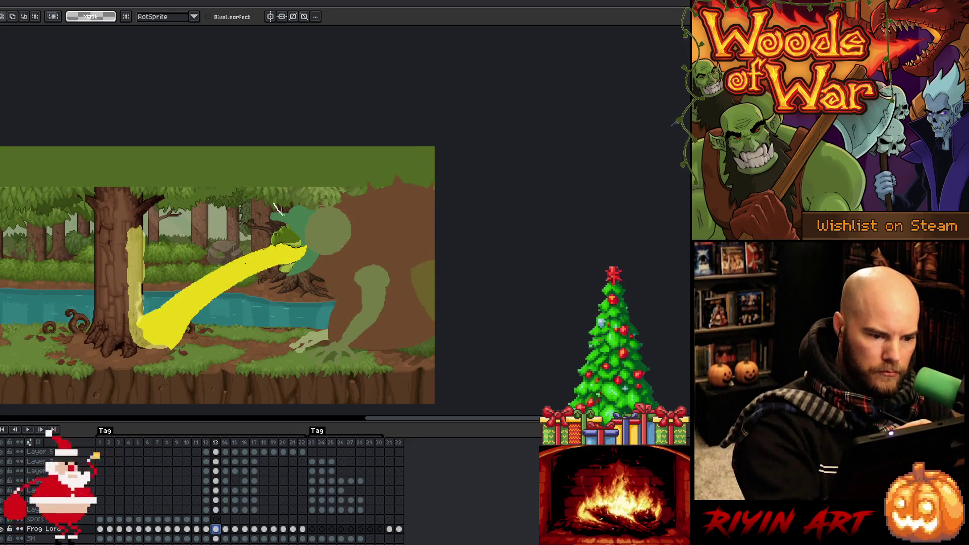
{"action": "left_click_drag", "start_coordinate": [304, 266], "coordinate": [237, 210]}
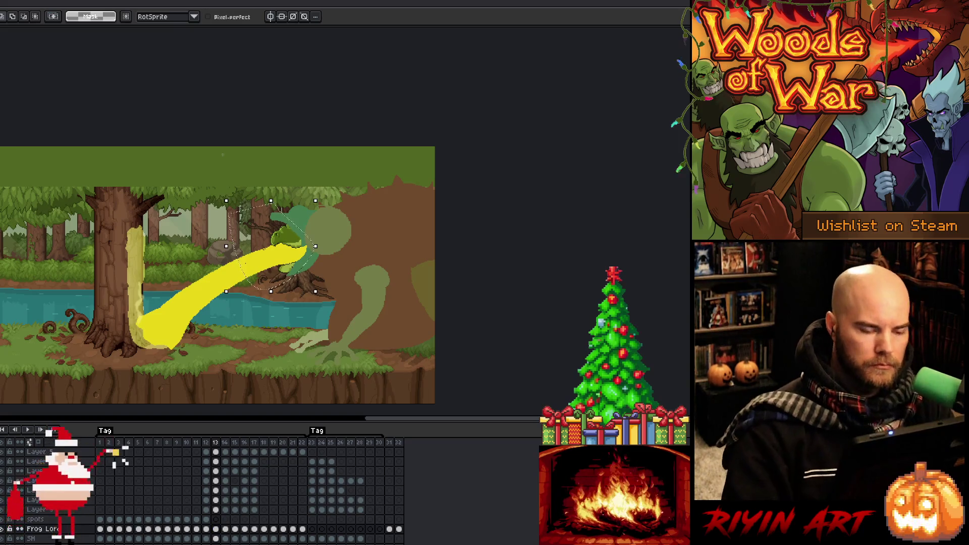
{"action": "key", "text": "Delete"}
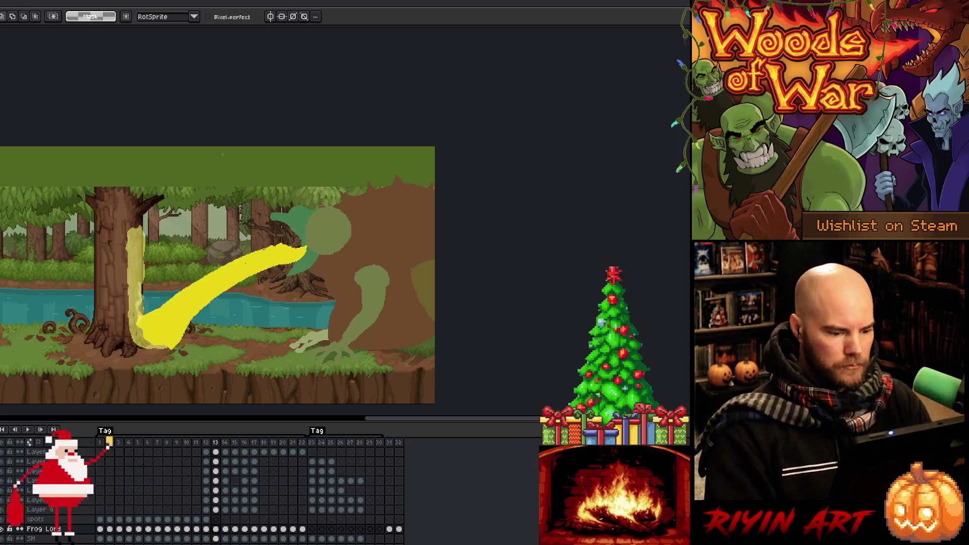
- Move the Layer, acid and Layer rows down to sit above Frog Head ref
{"action": "scroll", "coordinate": [282, 454], "scroll_direction": "up", "scroll_amount": 3}
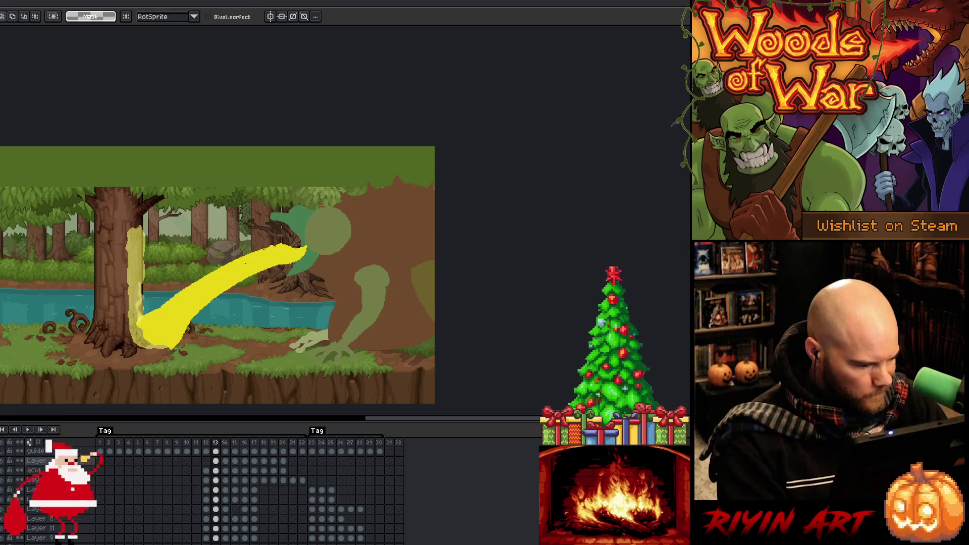
{"action": "left_click_drag", "start_coordinate": [35, 461], "coordinate": [36, 480]}
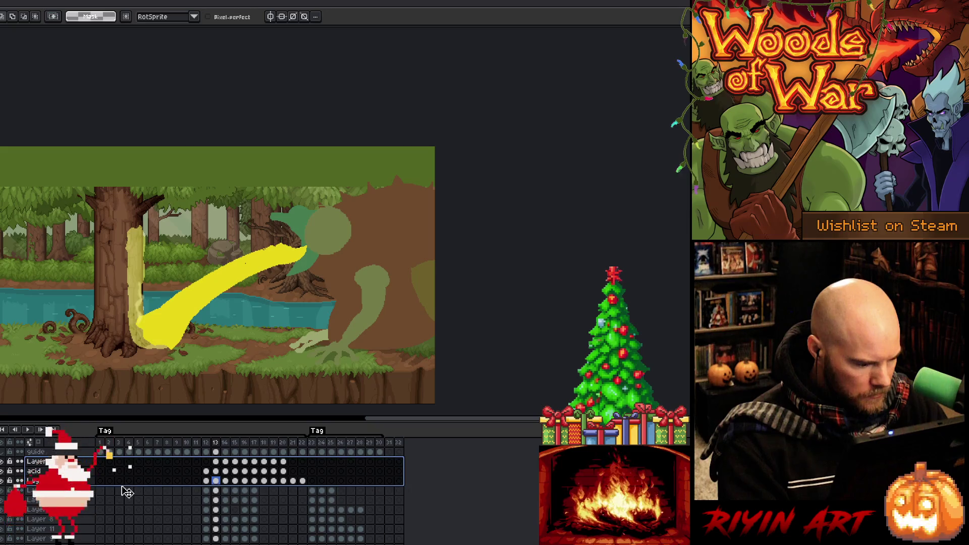
{"action": "scroll", "coordinate": [125, 540], "scroll_direction": "down", "scroll_amount": 3}
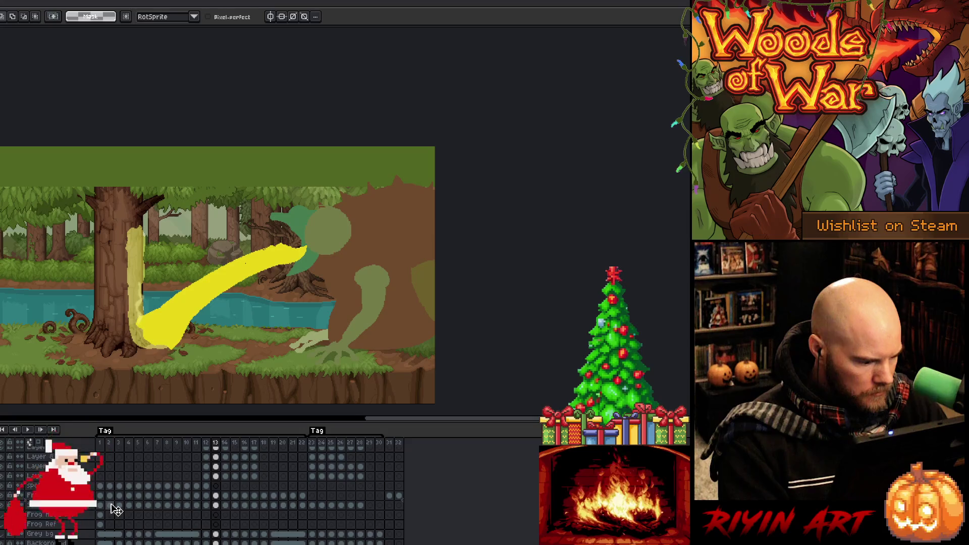
{"action": "left_click_drag", "start_coordinate": [115, 513], "coordinate": [116, 513]}
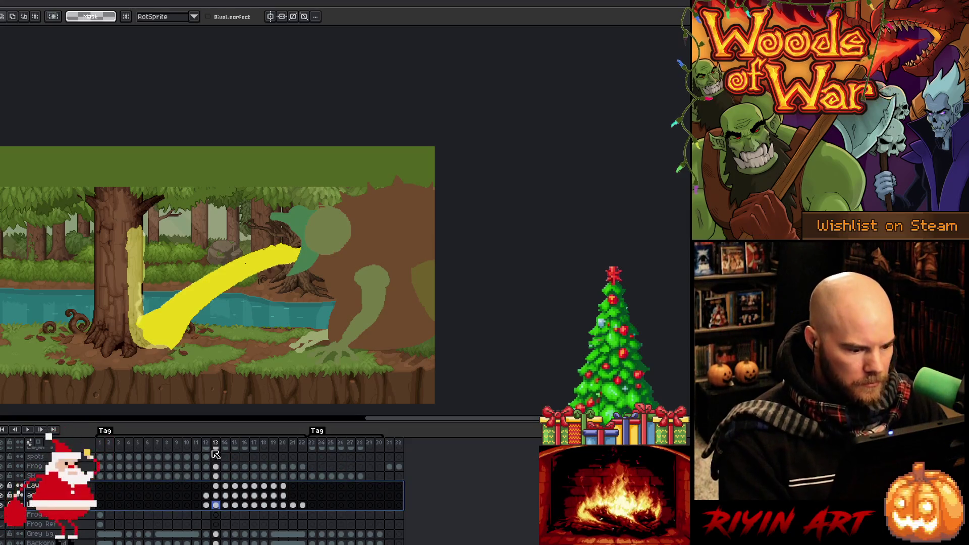
{"action": "left_click", "coordinate": [102, 442]}
{"action": "right_click", "coordinate": [353, 238]}
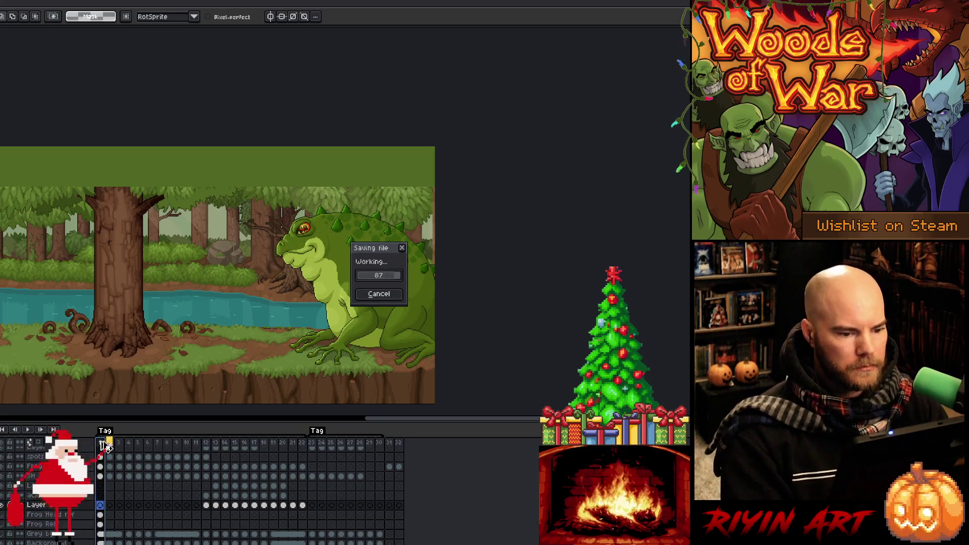
- Play the animation and review frames 16–24, ending on frame 17
{"action": "key", "text": "Escape"}
{"action": "key", "text": "Return"}
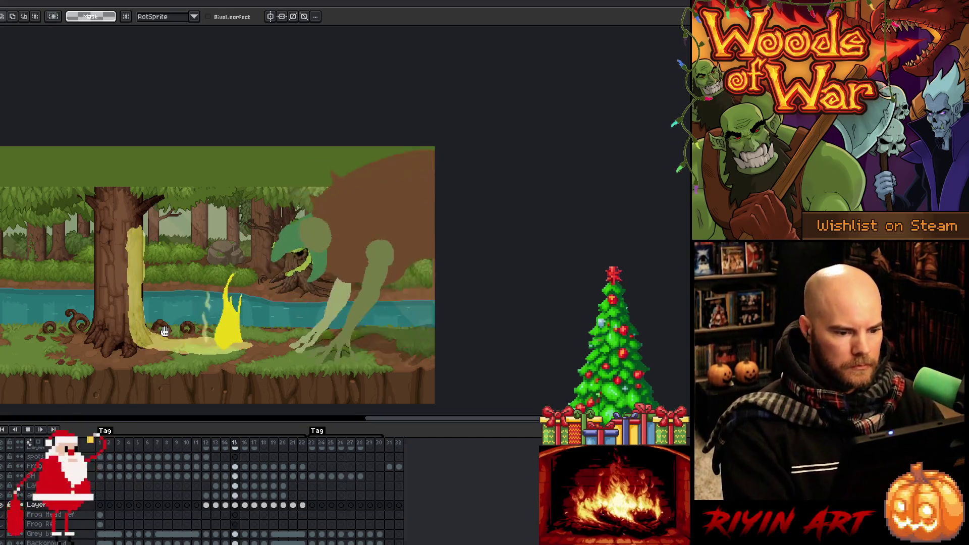
{"action": "left_click_drag", "start_coordinate": [310, 304], "coordinate": [339, 254]}
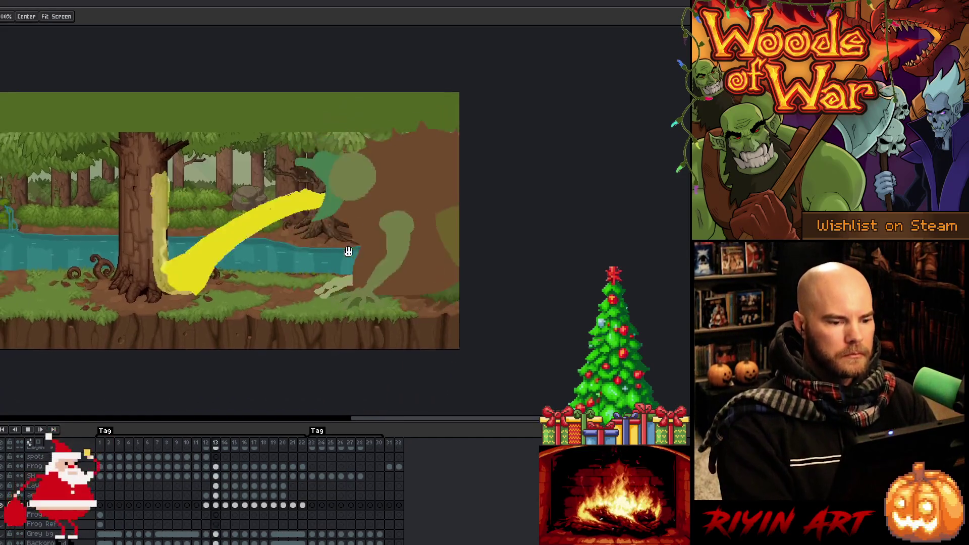
{"action": "left_click_drag", "start_coordinate": [270, 262], "coordinate": [349, 270]}
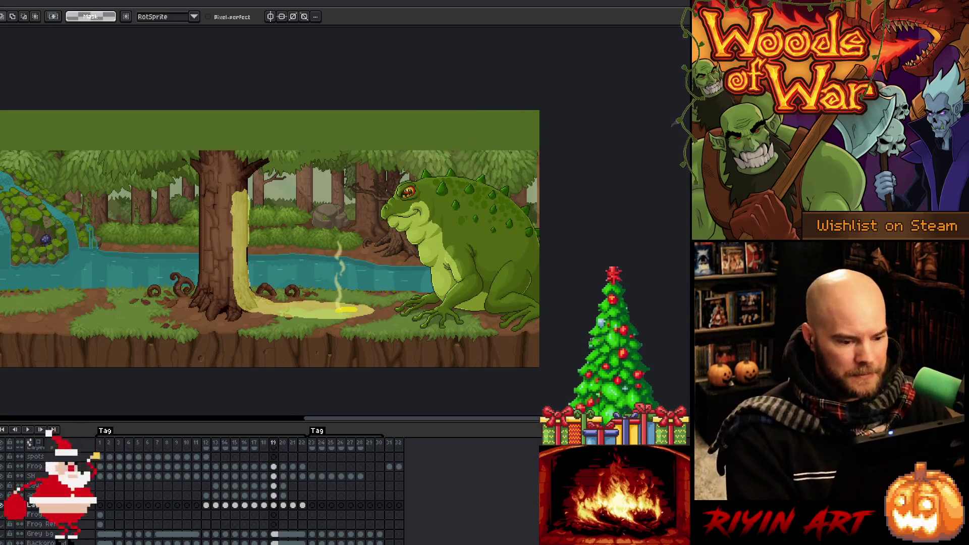
{"action": "left_click", "coordinate": [269, 443]}
{"action": "key", "text": "Left"}
{"action": "key", "text": "Left"}
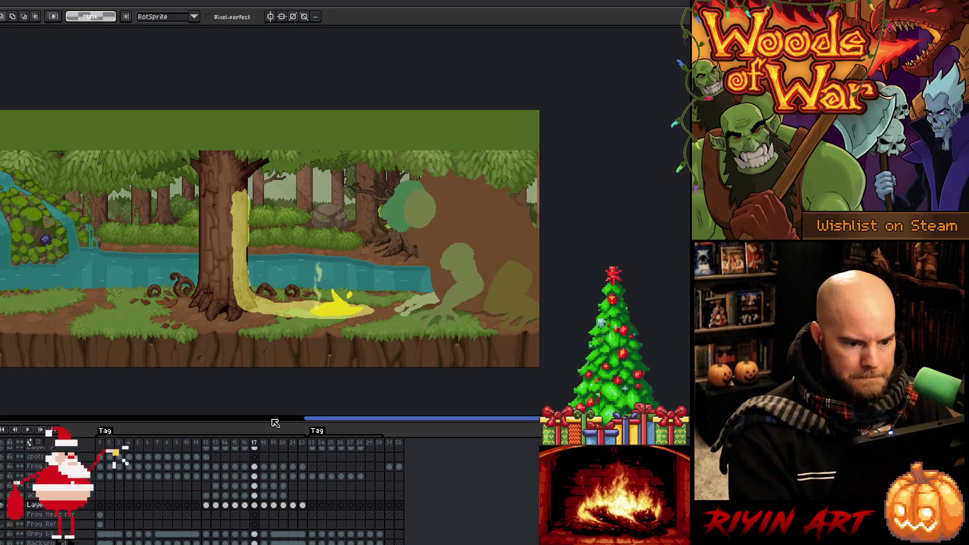
{"action": "key", "text": "Right"}
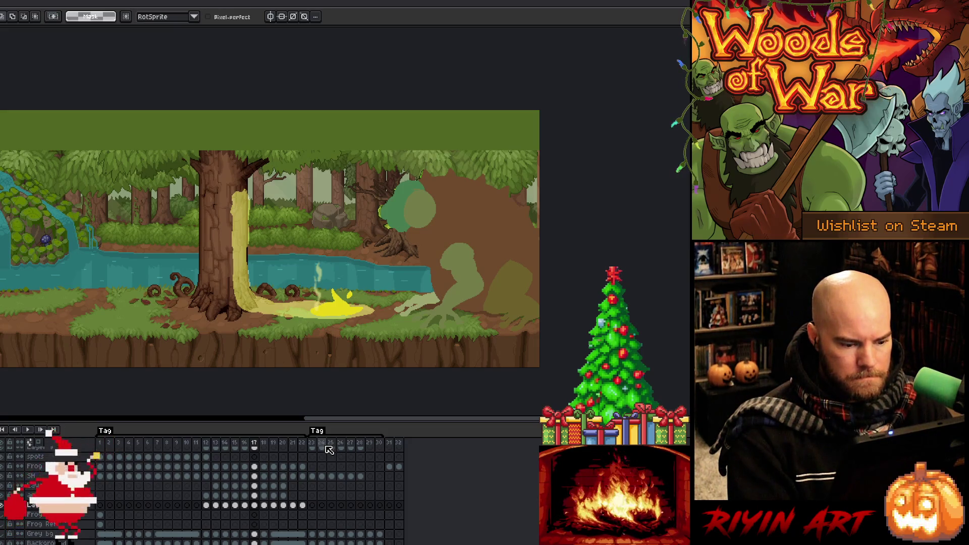
{"action": "left_click", "coordinate": [326, 447]}
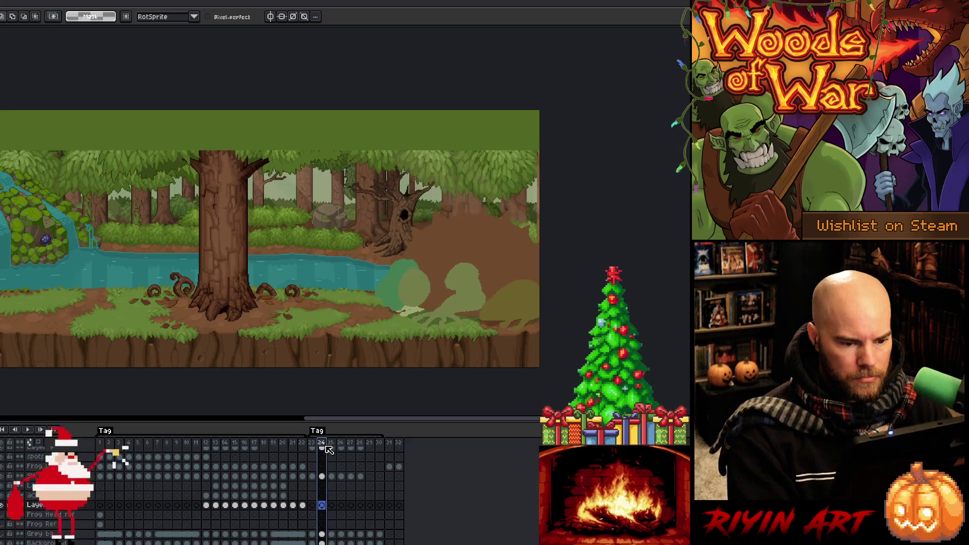
{"action": "left_click", "coordinate": [255, 444]}
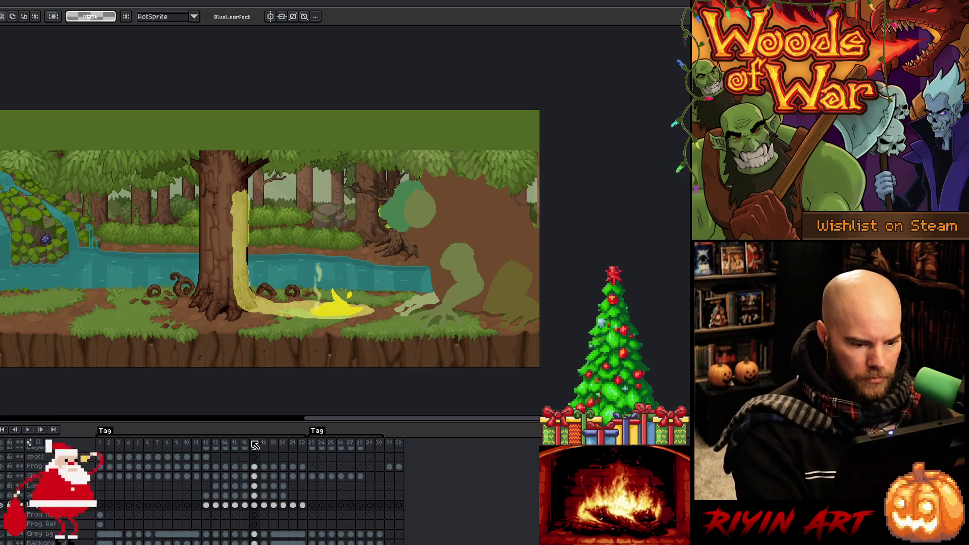
- Insert a new frame after frame 17 and select the splash cels across frames 18–23
{"action": "key", "text": "alt+n"}
{"action": "scroll", "coordinate": [275, 459], "scroll_direction": "up", "scroll_amount": 3}
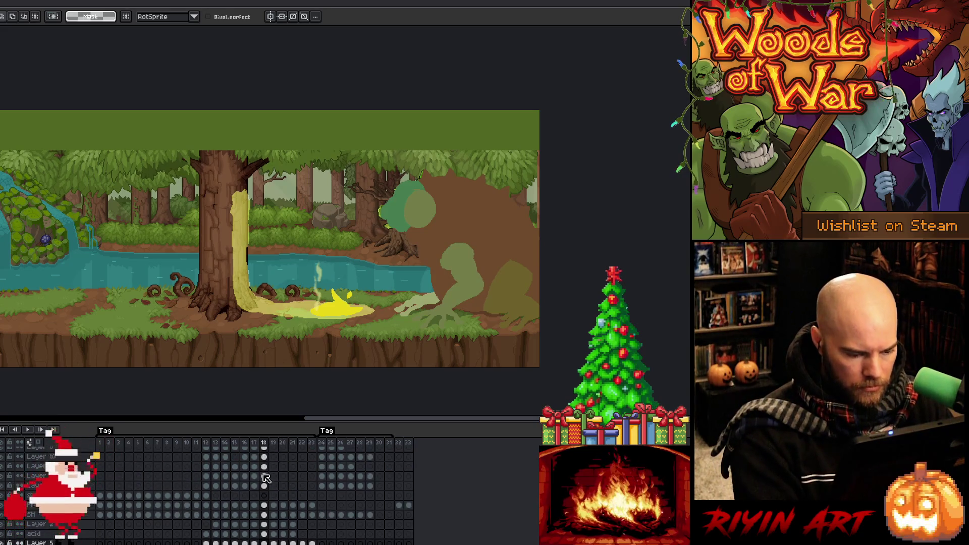
{"action": "mouse_move", "coordinate": [264, 462]}
{"action": "left_mouse_down"}
{"action": "mouse_move", "coordinate": [264, 539]}
{"action": "mouse_move", "coordinate": [264, 478]}
{"action": "left_mouse_up"}
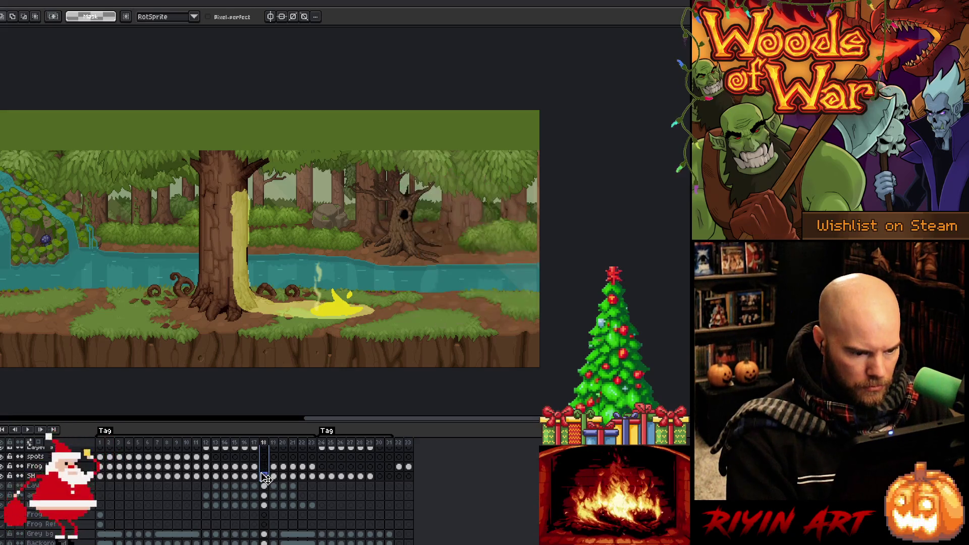
{"action": "mouse_move", "coordinate": [273, 485]}
{"action": "left_mouse_down"}
{"action": "mouse_move", "coordinate": [298, 507]}
{"action": "mouse_move", "coordinate": [323, 499]}
{"action": "left_mouse_up"}
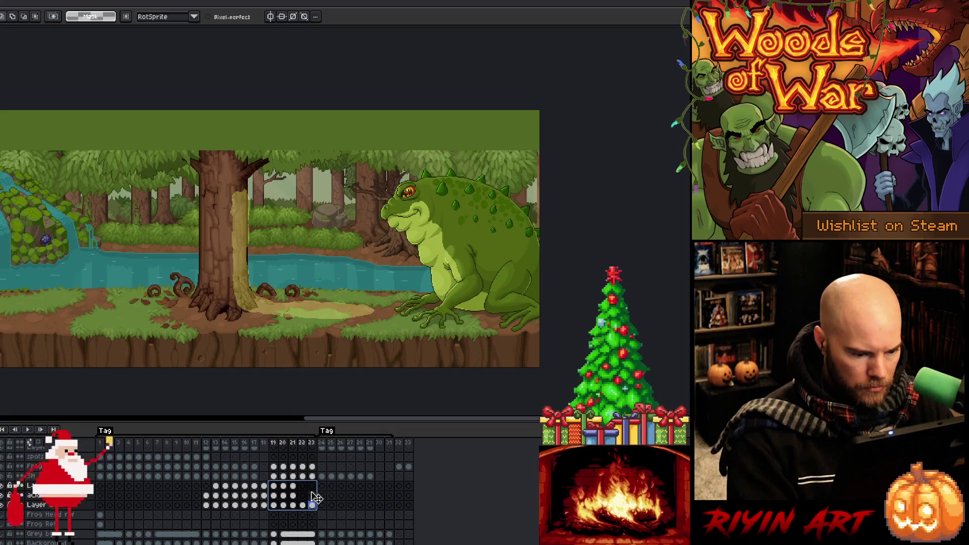
{"action": "left_click", "coordinate": [265, 443]}
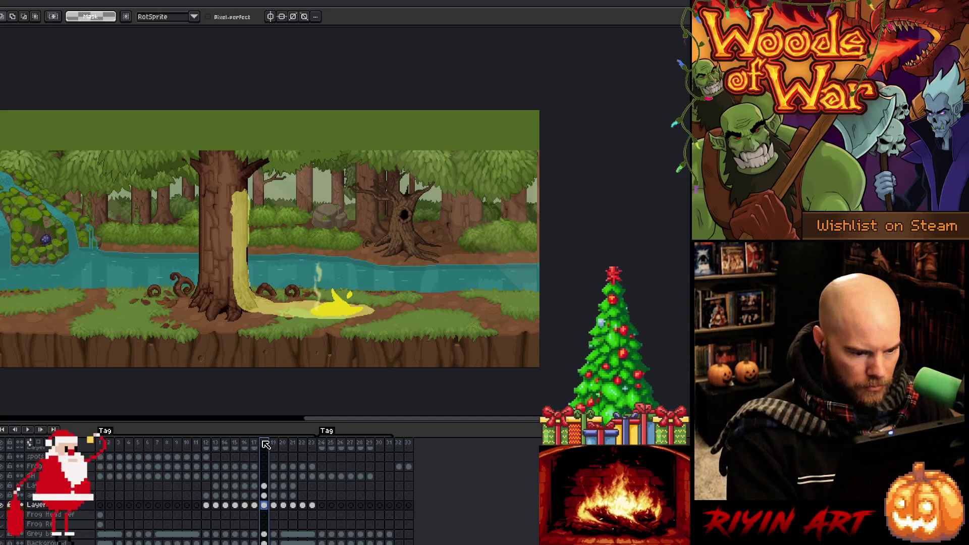
{"action": "left_click", "coordinate": [311, 486]}
{"action": "left_click_drag", "start_coordinate": [308, 491], "coordinate": [268, 499]}
- Preview the animation, then inspect frame 17 and frame 26 without the acid
{"action": "key", "text": "Return"}
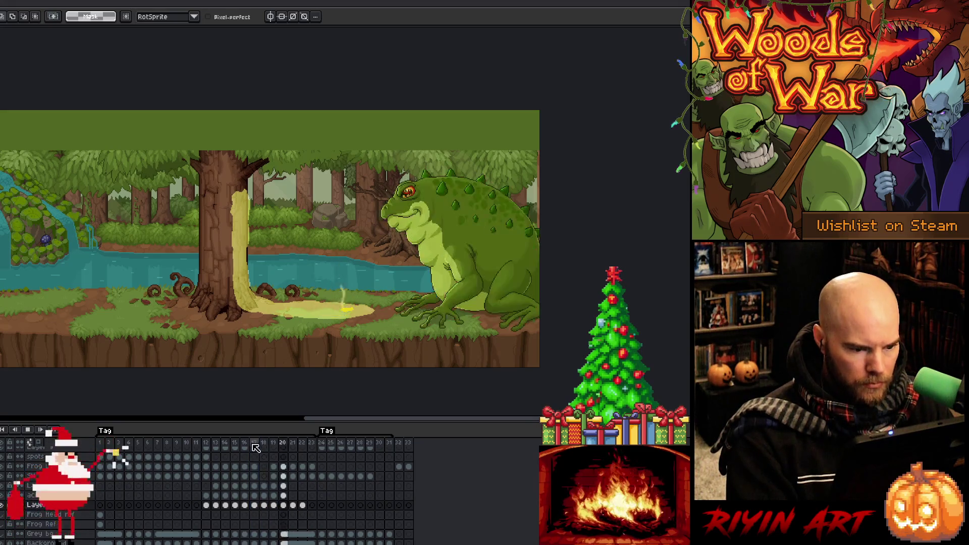
{"action": "key", "text": "Return"}
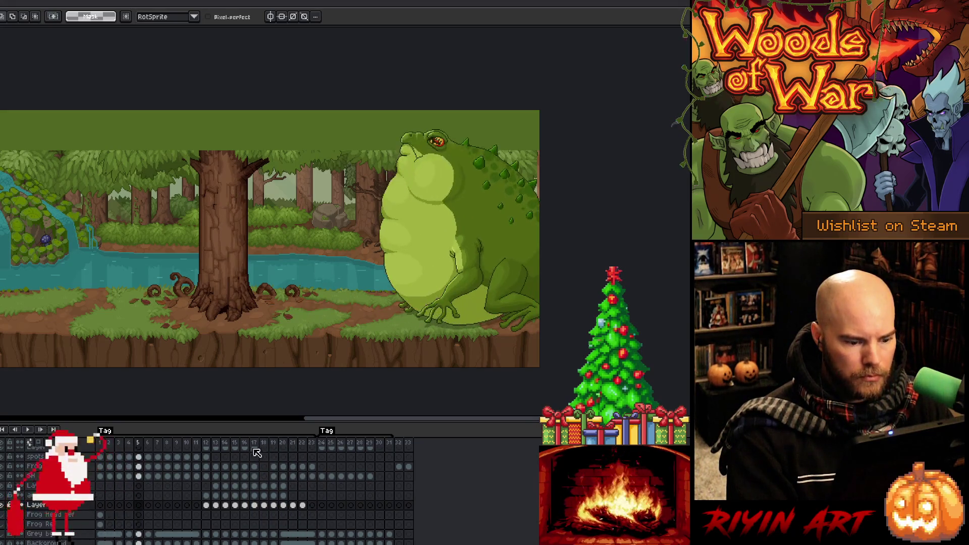
{"action": "scroll", "coordinate": [257, 451], "scroll_direction": "up", "scroll_amount": 3}
{"action": "left_click", "coordinate": [257, 451]}
{"action": "scroll", "coordinate": [257, 451], "scroll_direction": "up", "scroll_amount": 1}
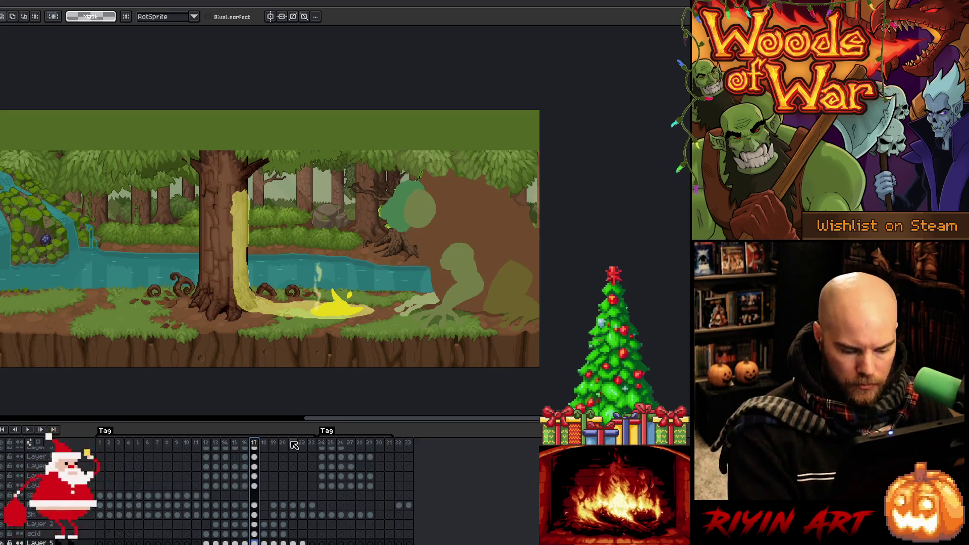
{"action": "left_click", "coordinate": [332, 447]}
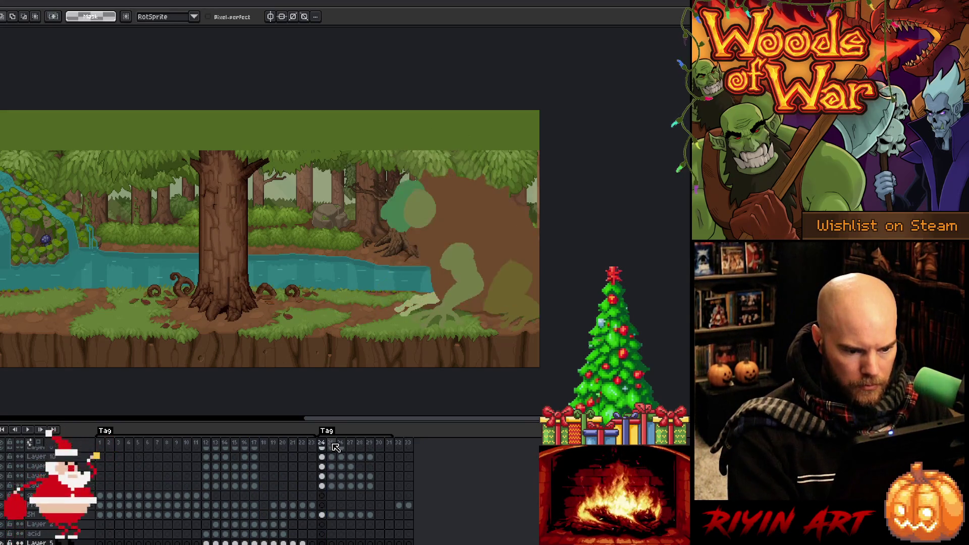
{"action": "scroll", "coordinate": [333, 454], "scroll_direction": "up", "scroll_amount": 2}
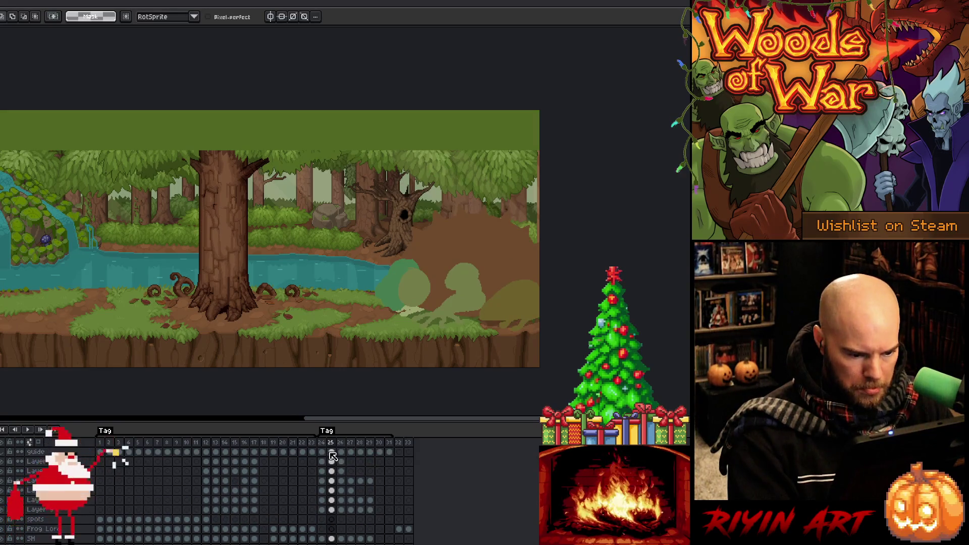
- Paste the frame 25 cels into frame 18 and play the animation to check
{"action": "left_click_drag", "start_coordinate": [334, 456], "coordinate": [340, 511]}
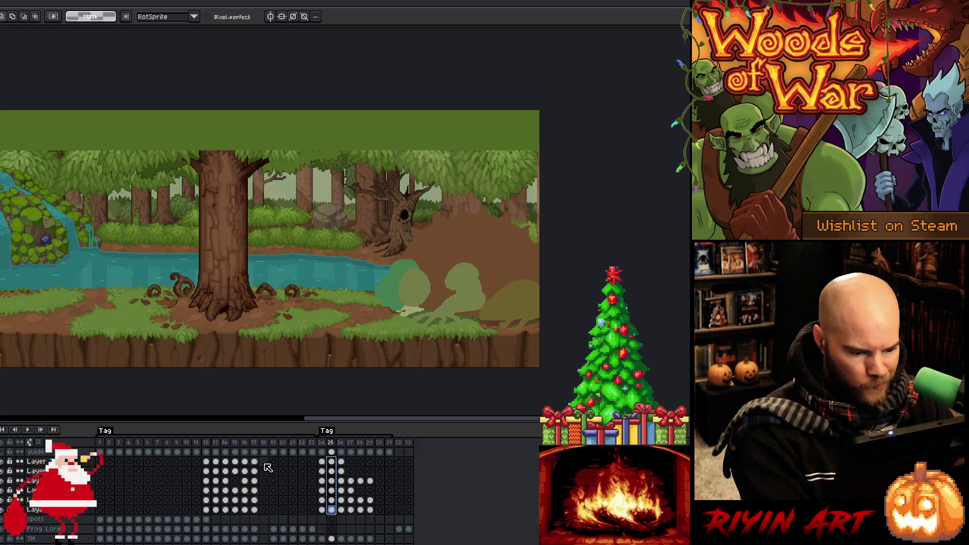
{"action": "scroll", "coordinate": [267, 467], "scroll_direction": "down", "scroll_amount": 2}
{"action": "scroll", "coordinate": [268, 468], "scroll_direction": "up", "scroll_amount": 2}
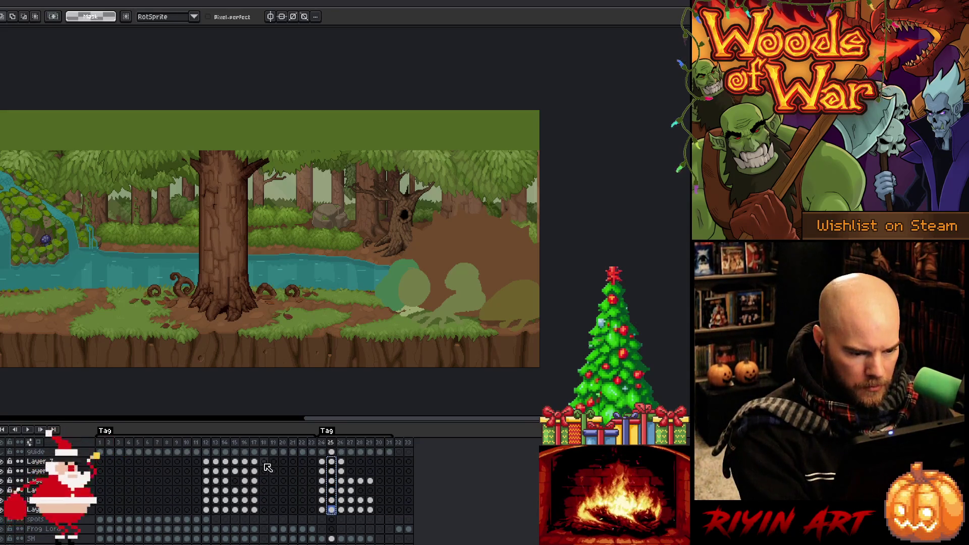
{"action": "left_click", "coordinate": [264, 461]}
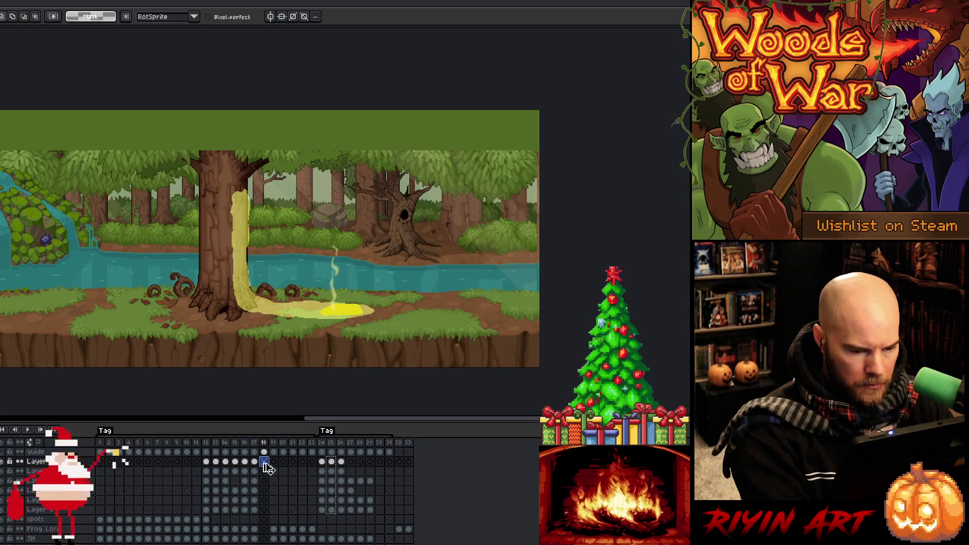
{"action": "key", "text": "ctrl+v"}
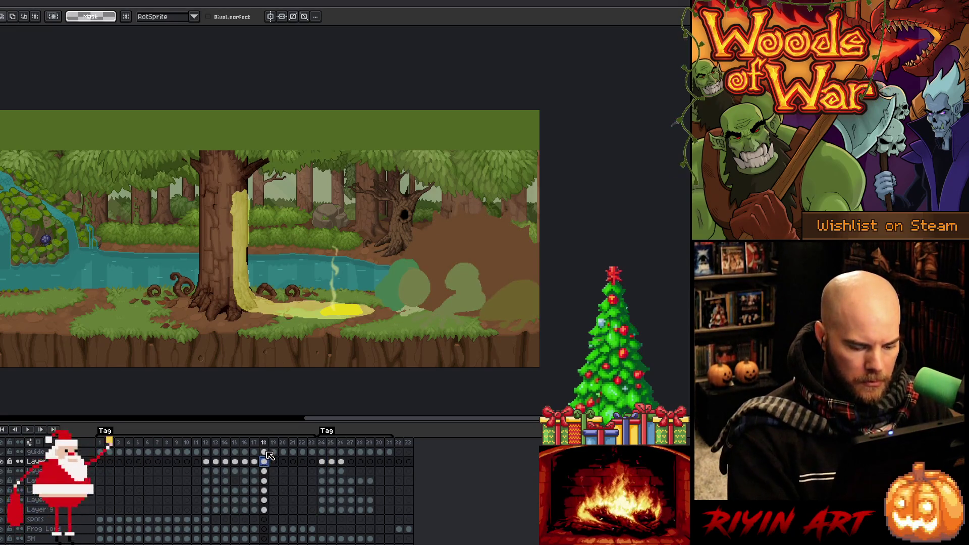
{"action": "key", "text": "Right"}
{"action": "key", "text": "Return"}
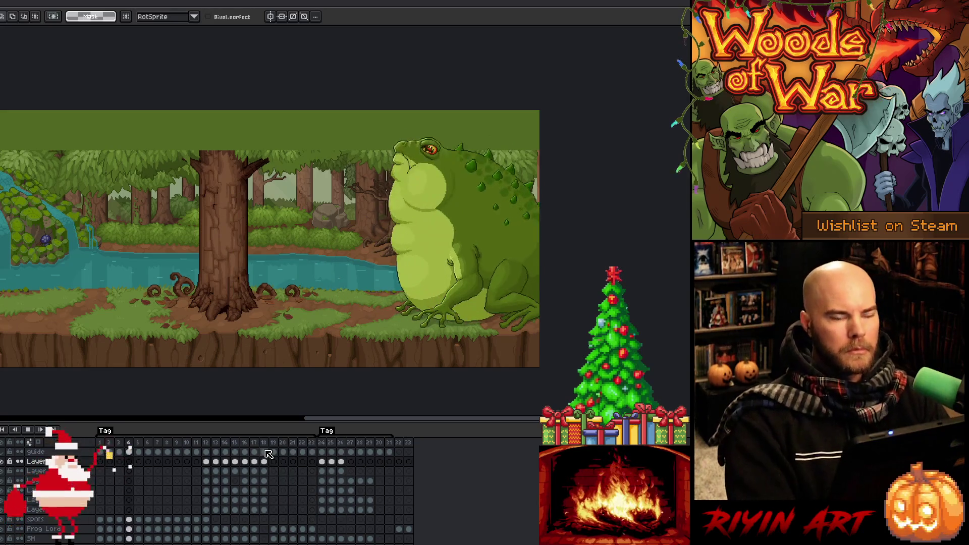
{"action": "key", "text": "Return"}
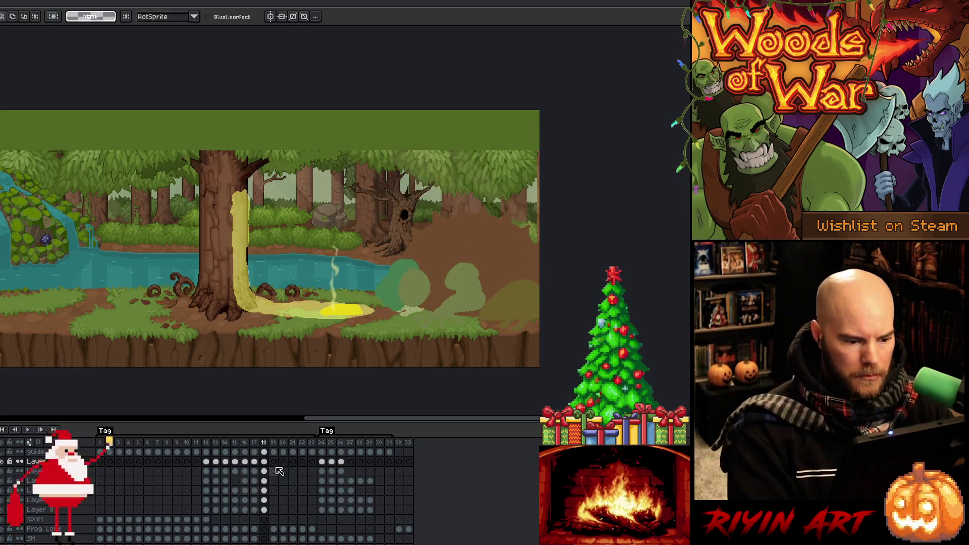
- Review the timing around frames 16–19 with repeated playback
{"action": "left_click_drag", "start_coordinate": [256, 462], "coordinate": [259, 513]}
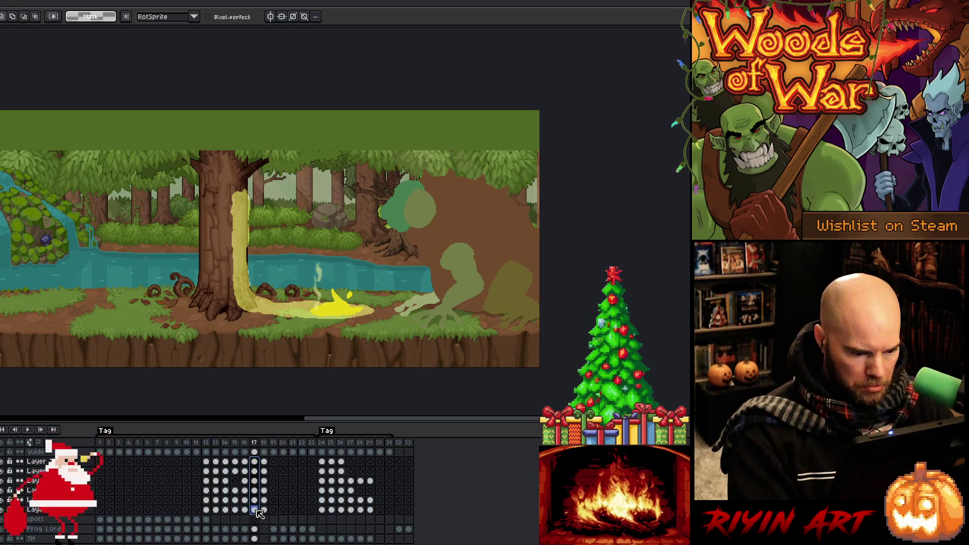
{"action": "left_click", "coordinate": [264, 461]}
{"action": "left_click", "coordinate": [273, 461]}
{"action": "left_click", "coordinate": [244, 443]}
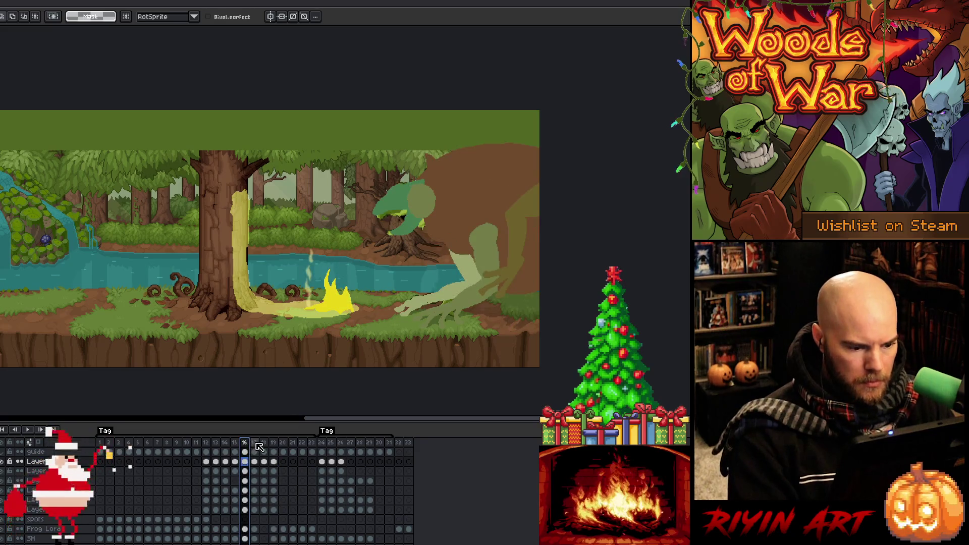
{"action": "left_click", "coordinate": [265, 444]}
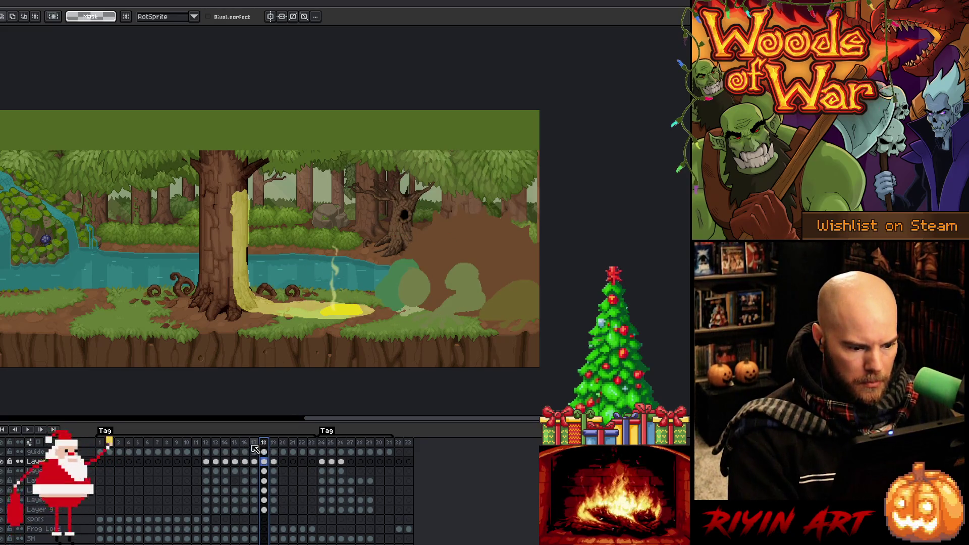
{"action": "key", "text": "Return"}
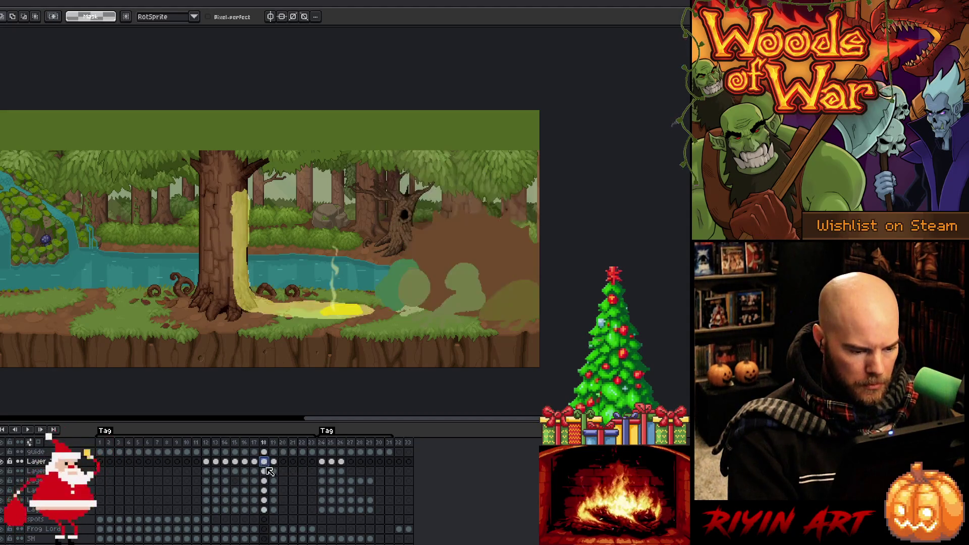
{"action": "left_click_drag", "start_coordinate": [264, 462], "coordinate": [273, 510]}
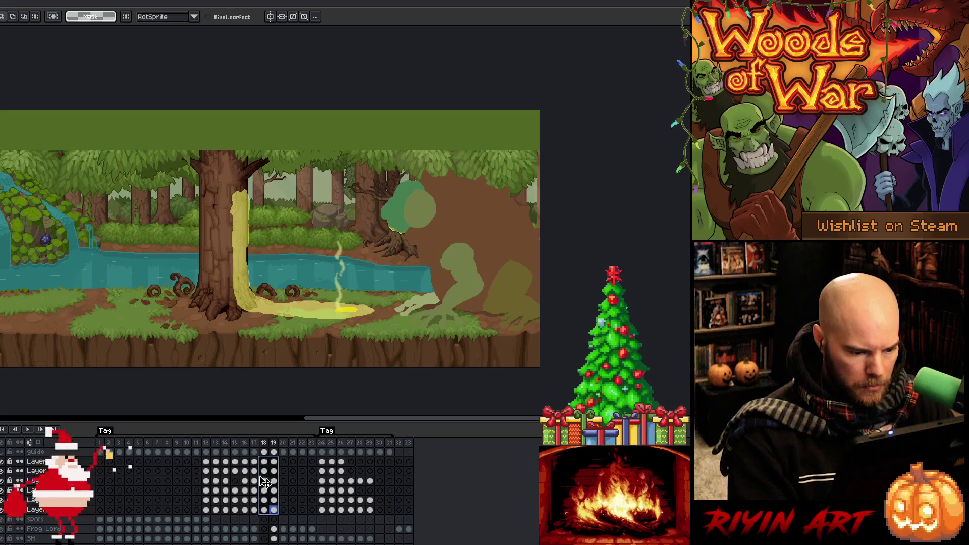
{"action": "left_click", "coordinate": [244, 445]}
{"action": "key", "text": "Return"}
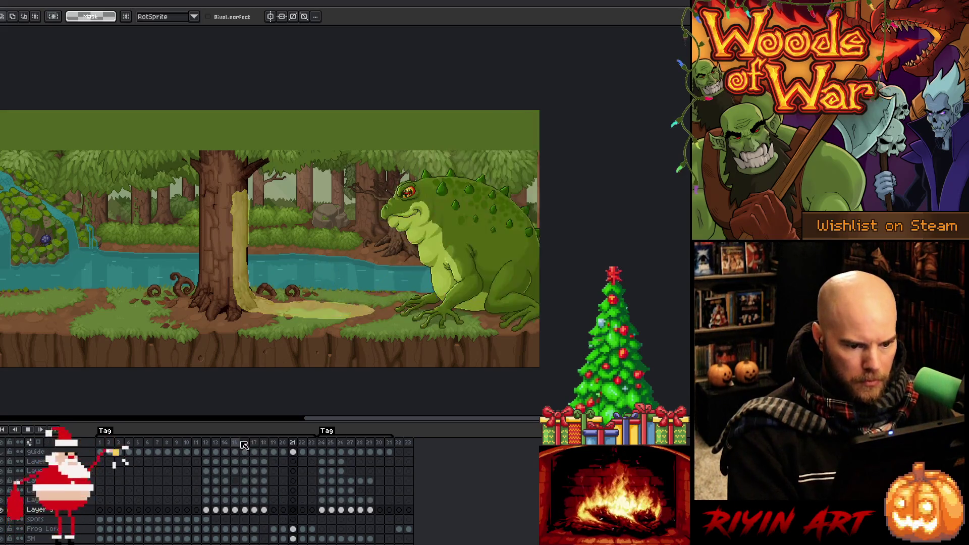
{"action": "key", "text": "Return"}
{"action": "key", "text": "Return"}
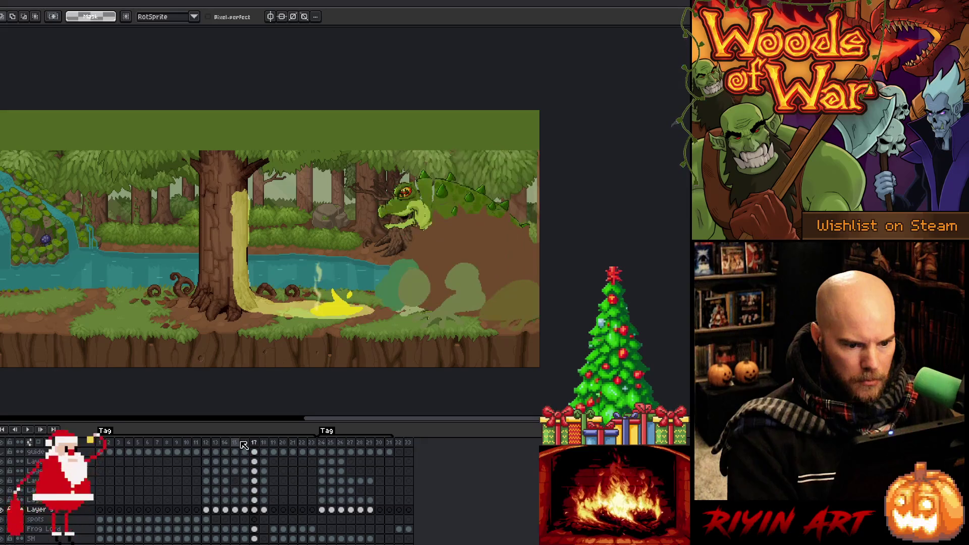
- Delete the open-mouthed frog pose (Frog and SH cels) from frame 17 and replay
{"action": "scroll", "coordinate": [258, 503], "scroll_direction": "down", "scroll_amount": 3}
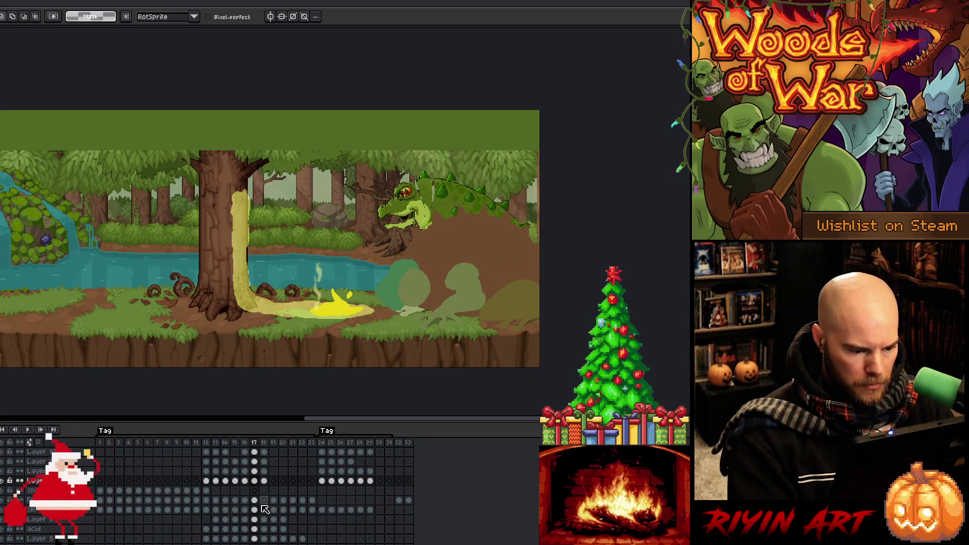
{"action": "left_click_drag", "start_coordinate": [255, 501], "coordinate": [256, 538]}
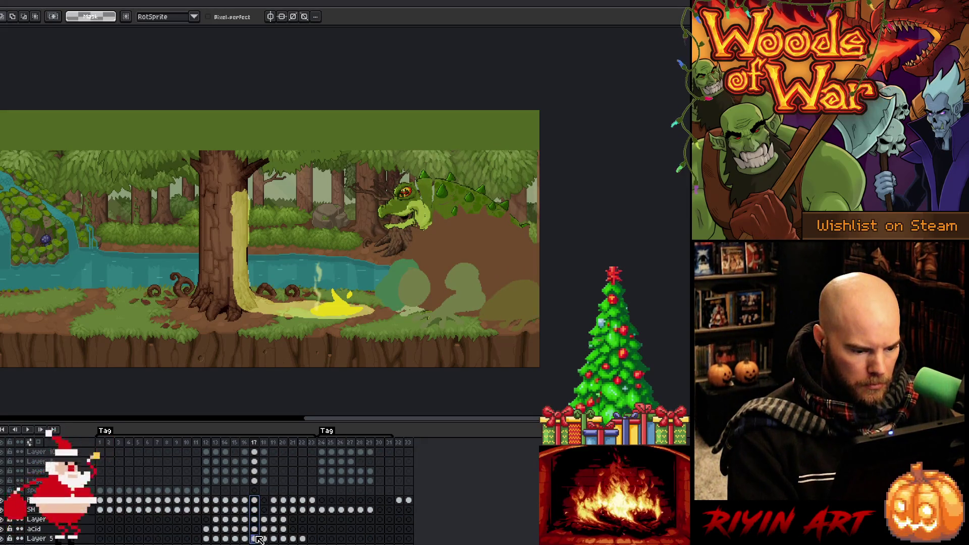
{"action": "left_click_drag", "start_coordinate": [264, 501], "coordinate": [258, 511]}
{"action": "key", "text": "Delete"}
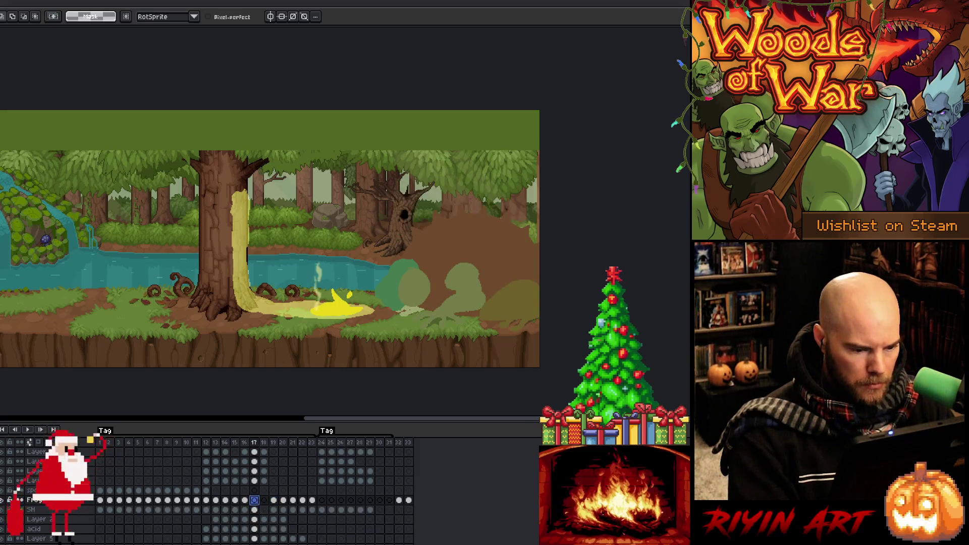
{"action": "left_click", "coordinate": [245, 446]}
{"action": "key", "text": "Return"}
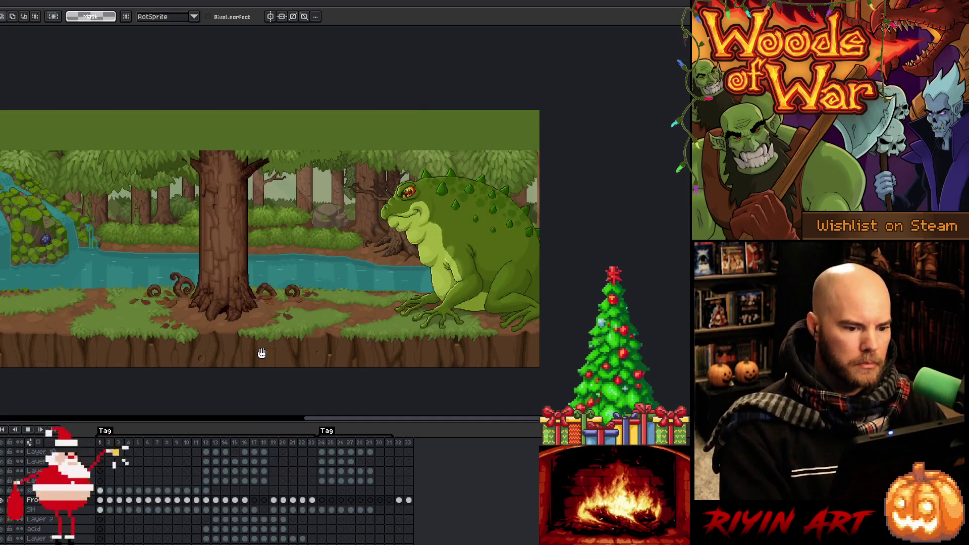
{"action": "key", "text": "Return"}
{"action": "key", "text": "Return"}
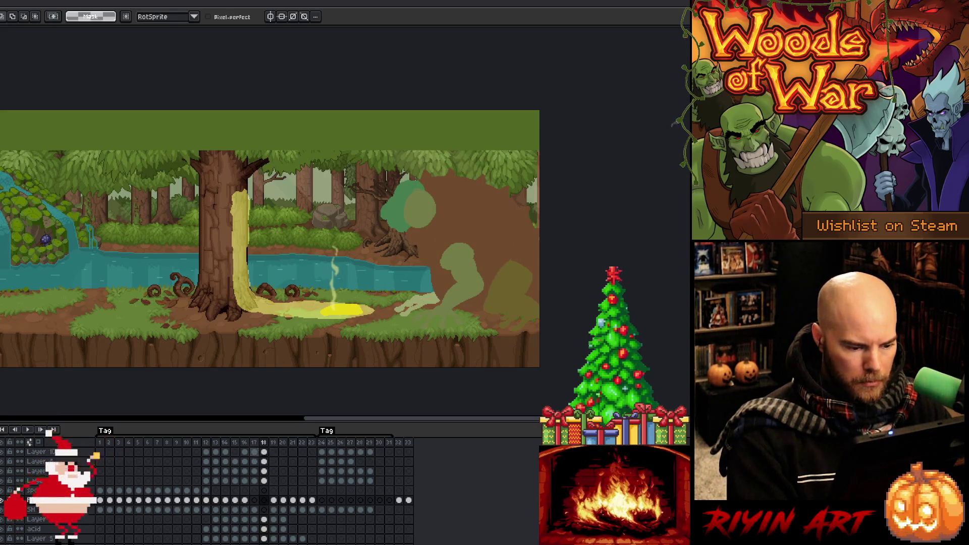
- Replay the animation, stop on frame 19, and select its frog cels zoomed in
{"action": "left_click_drag", "start_coordinate": [254, 452], "coordinate": [263, 481]}
{"action": "left_click_drag", "start_coordinate": [271, 474], "coordinate": [281, 474]}
{"action": "scroll", "coordinate": [345, 457], "scroll_direction": "up", "scroll_amount": 2}
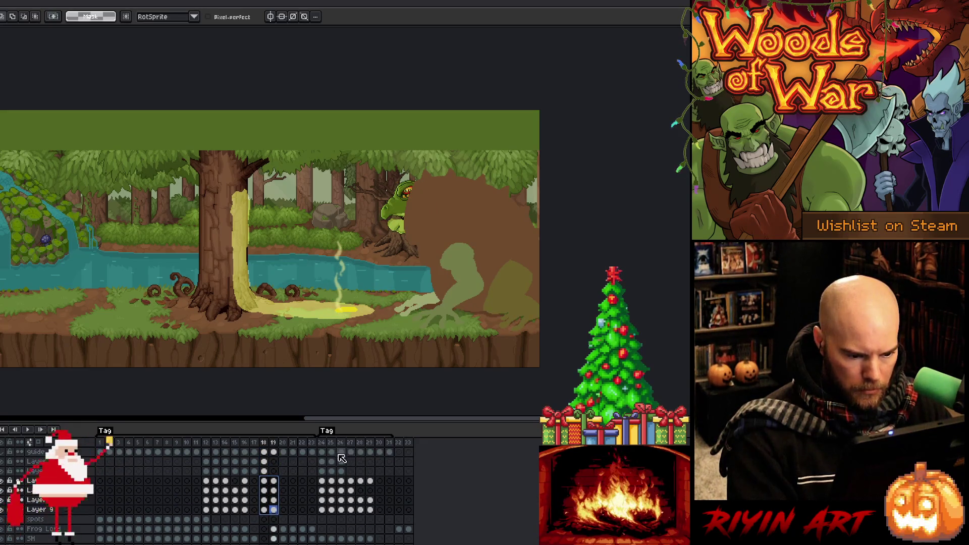
{"action": "left_click_drag", "start_coordinate": [344, 464], "coordinate": [344, 509]}
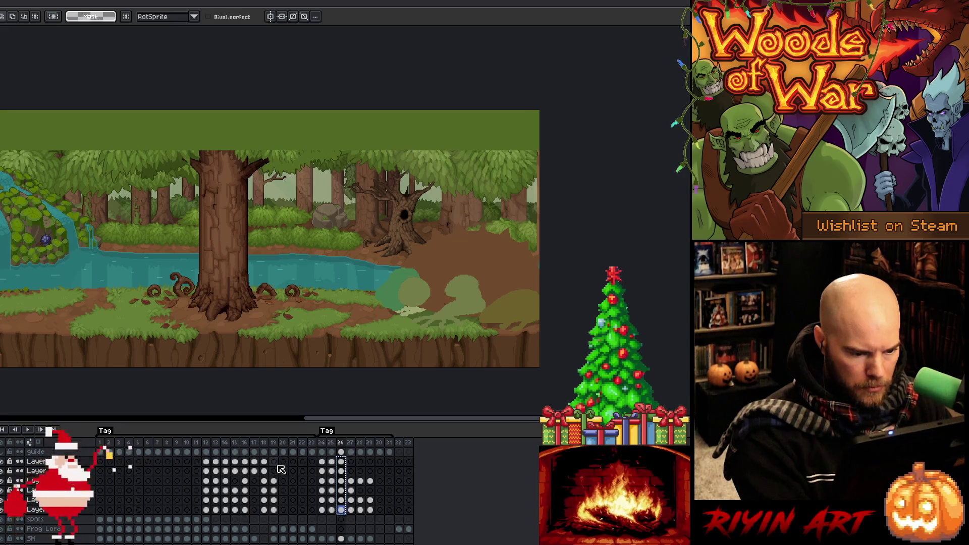
{"action": "left_click_drag", "start_coordinate": [263, 462], "coordinate": [273, 471]}
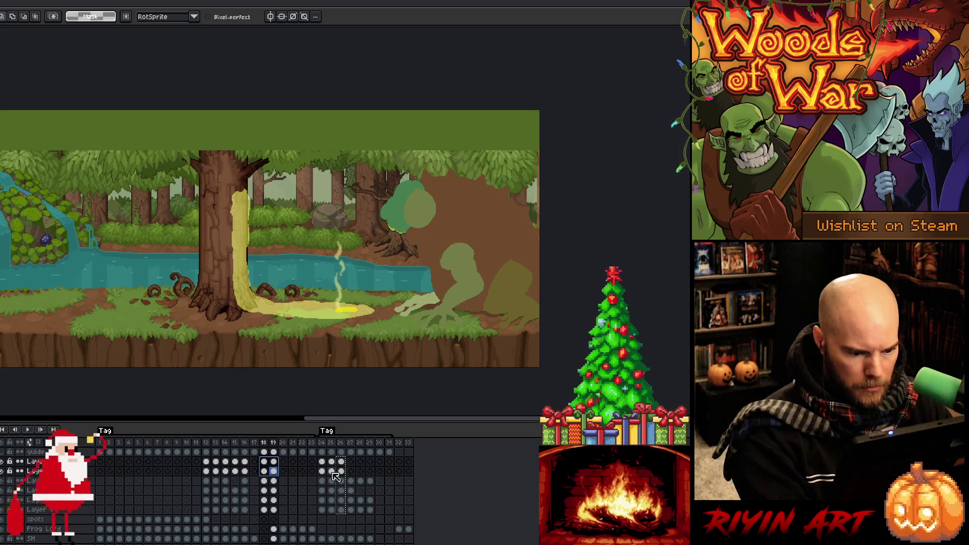
{"action": "left_click", "coordinate": [263, 461]}
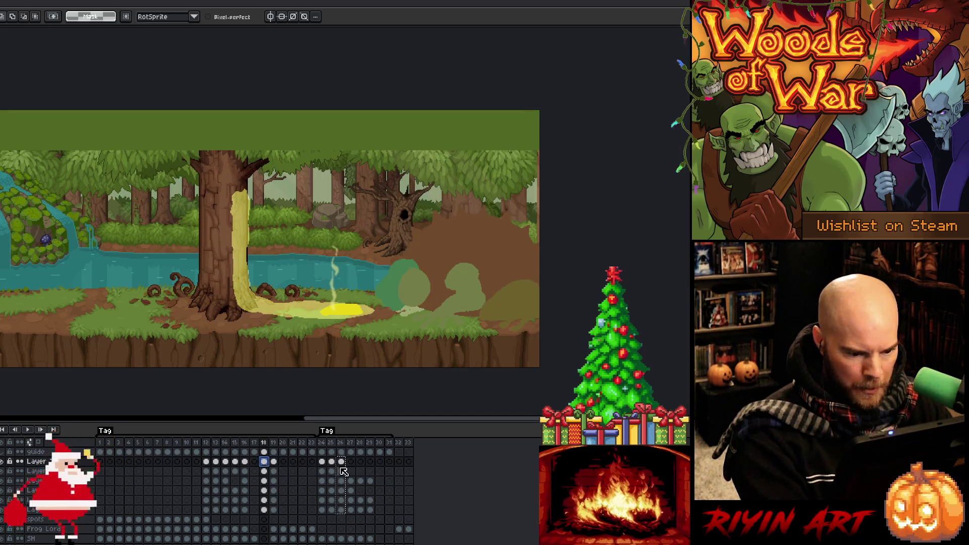
{"action": "left_click_drag", "start_coordinate": [343, 466], "coordinate": [341, 509]}
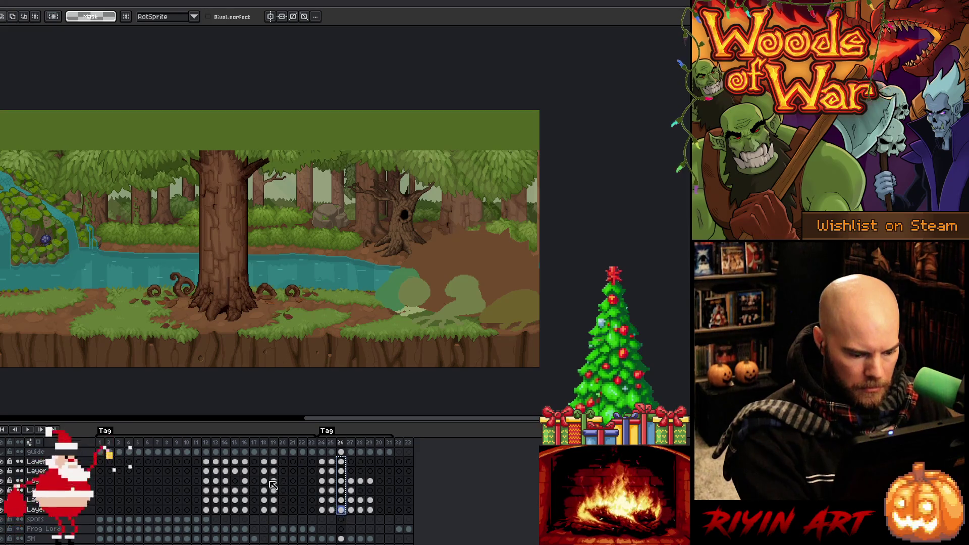
{"action": "key", "text": "Return"}
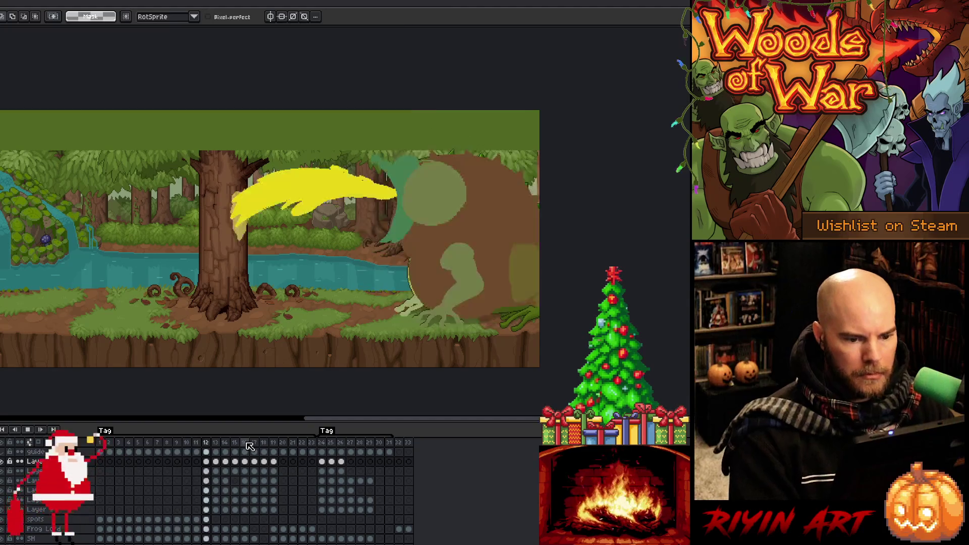
{"action": "left_click", "coordinate": [273, 449]}
{"action": "left_click_drag", "start_coordinate": [275, 461], "coordinate": [280, 511]}
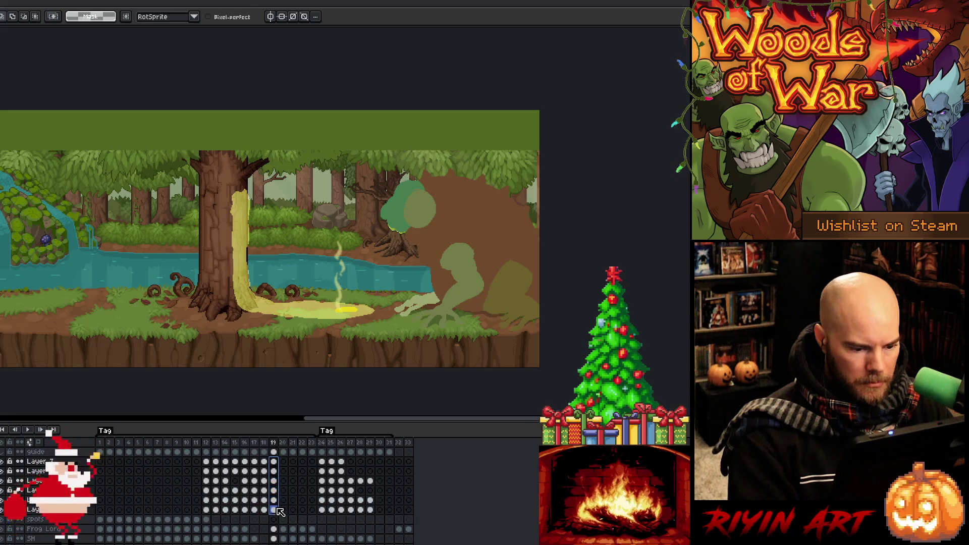
{"action": "scroll", "coordinate": [477, 252], "scroll_direction": "up", "scroll_amount": 2}
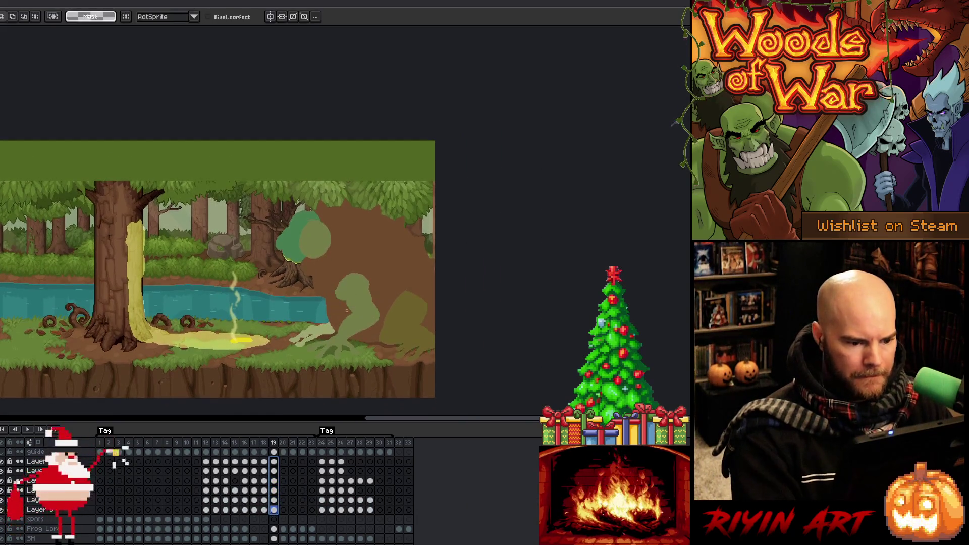
- Lasso and squash the frame-19 frog body downward, then shift the green head down-left
{"action": "left_click", "coordinate": [277, 500]}
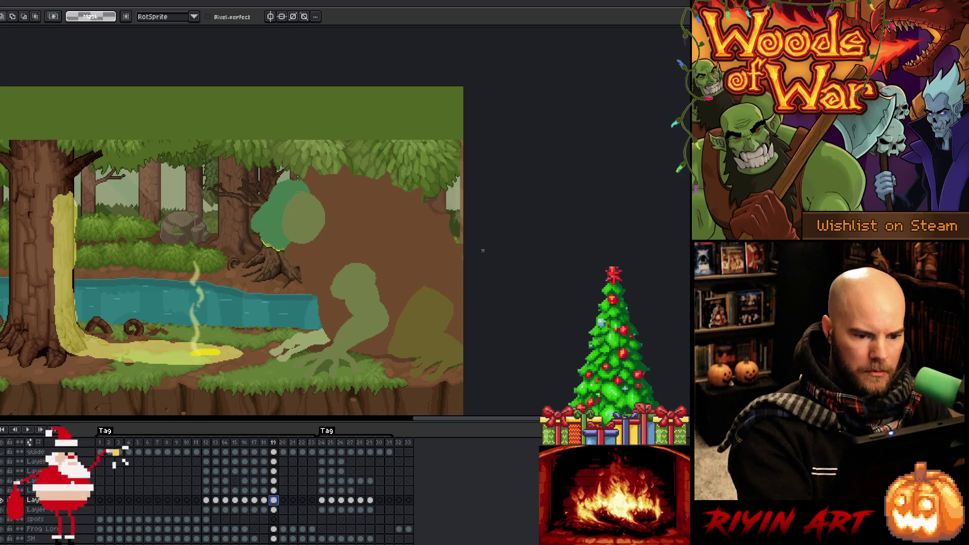
{"action": "mouse_move", "coordinate": [421, 173]}
{"action": "left_mouse_down"}
{"action": "mouse_move", "coordinate": [289, 146]}
{"action": "mouse_move", "coordinate": [257, 276]}
{"action": "mouse_move", "coordinate": [462, 360]}
{"action": "mouse_move", "coordinate": [464, 303]}
{"action": "left_mouse_up"}
{"action": "left_click_drag", "start_coordinate": [358, 137], "coordinate": [362, 175]}
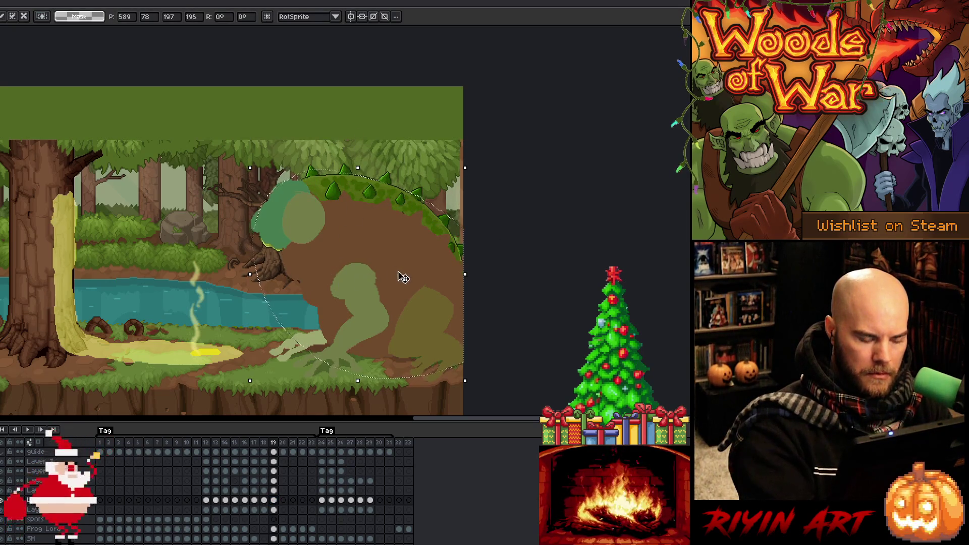
{"action": "left_click_drag", "start_coordinate": [273, 462], "coordinate": [273, 471]}
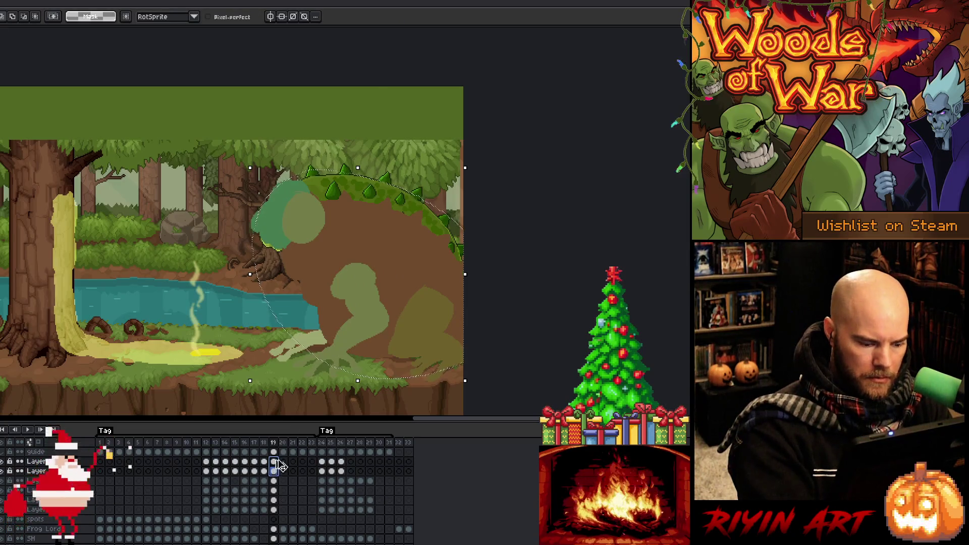
{"action": "key", "text": "v"}
{"action": "left_click_drag", "start_coordinate": [299, 229], "coordinate": [283, 252]}
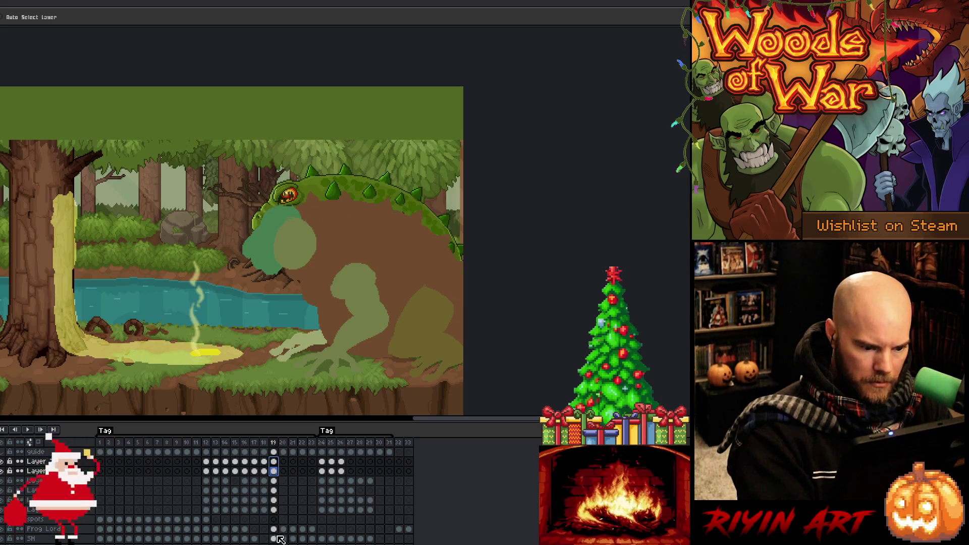
- Step through frames 13–17 to compare the spit poses
{"action": "left_click", "coordinate": [215, 471]}
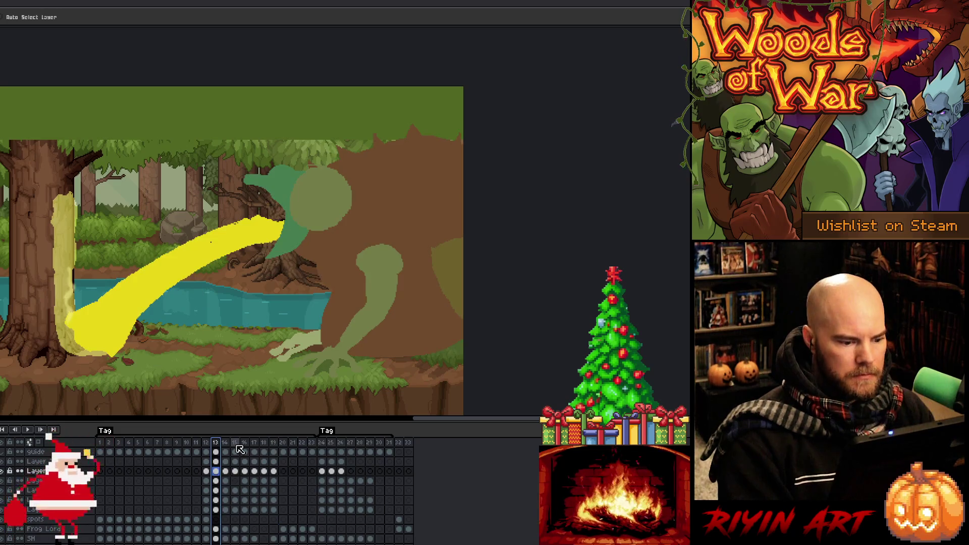
{"action": "left_click", "coordinate": [236, 446]}
{"action": "key", "text": "Left"}
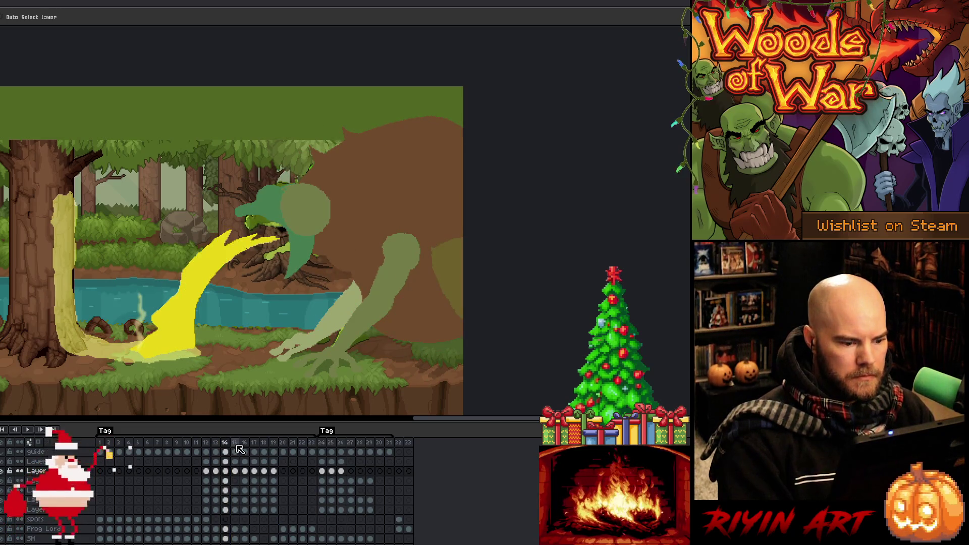
{"action": "key", "text": "Right"}
{"action": "key", "text": "Right"}
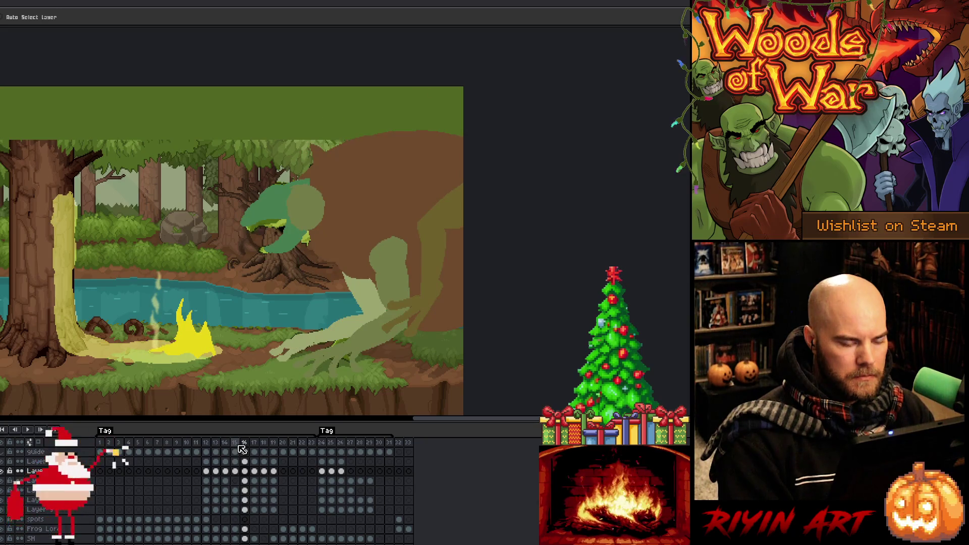
{"action": "left_click", "coordinate": [256, 446]}
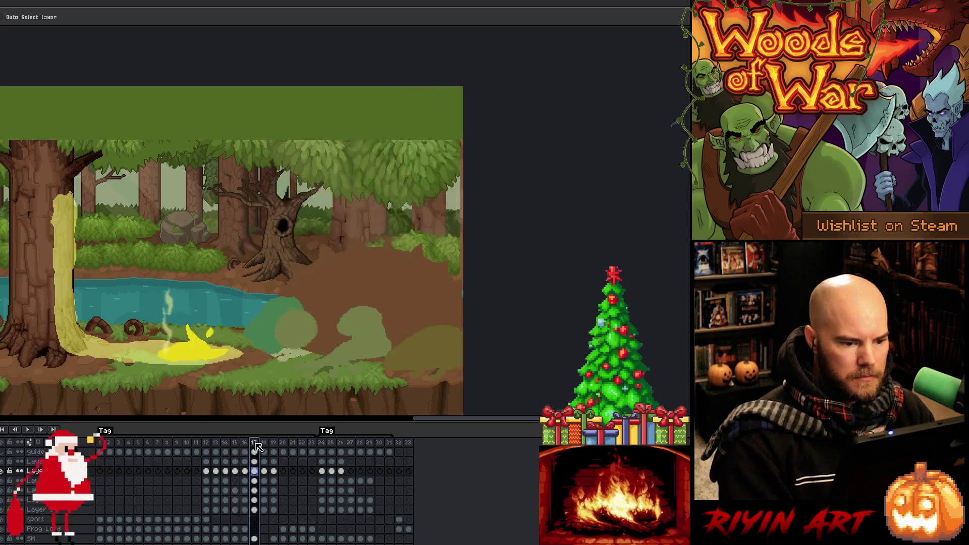
{"action": "key", "text": "Left"}
{"action": "key", "text": "Left"}
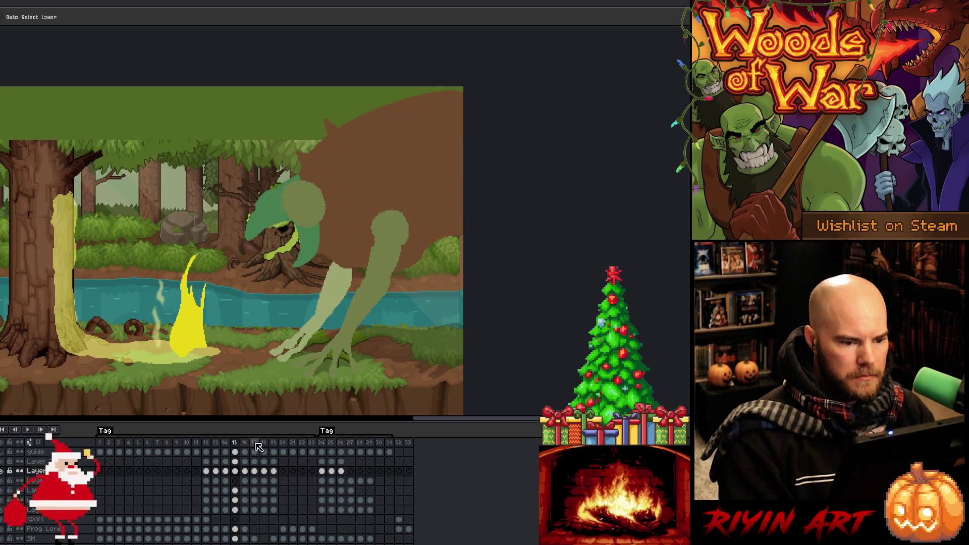
{"action": "key", "text": "Right"}
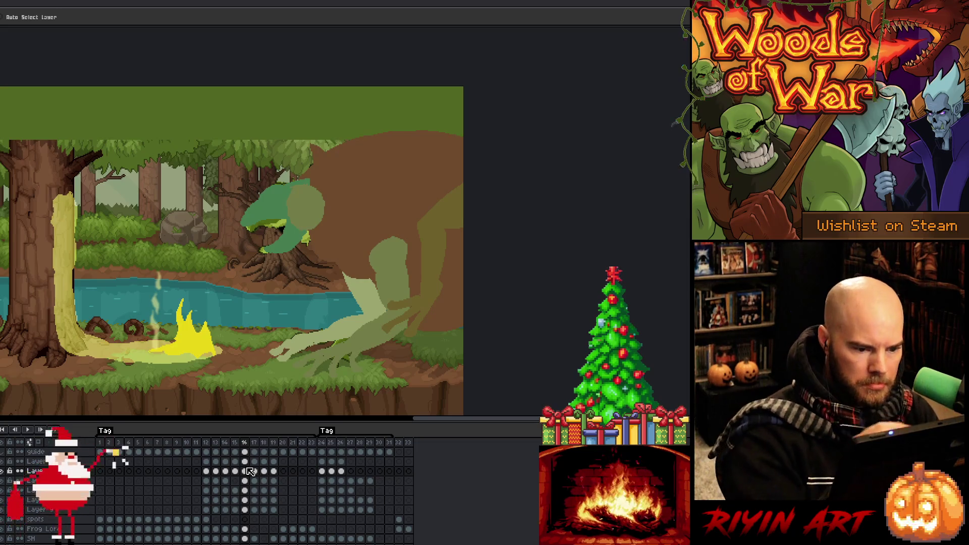
- Move the brown body down-left and the green head down on frame 16
{"action": "left_click", "coordinate": [244, 501]}
{"action": "left_click_drag", "start_coordinate": [395, 222], "coordinate": [401, 231]}
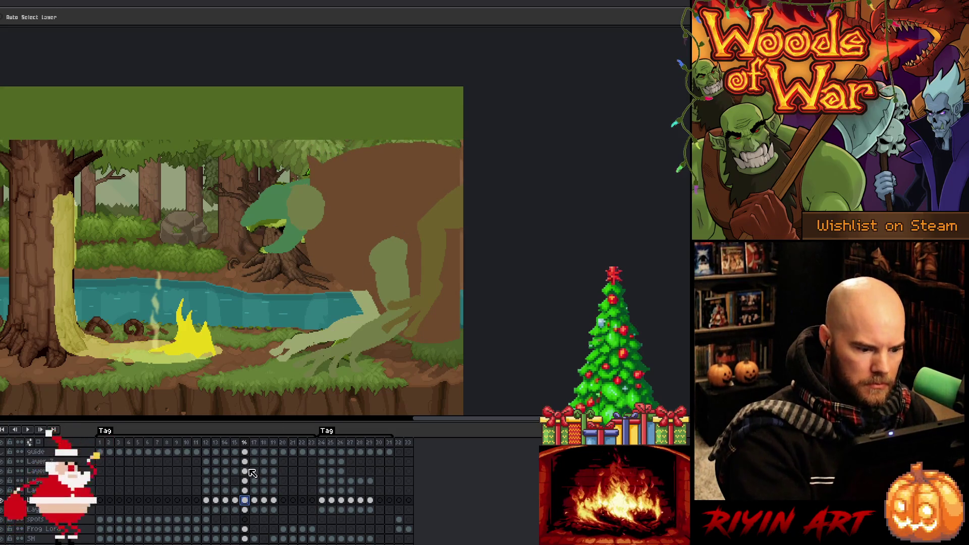
{"action": "left_click_drag", "start_coordinate": [245, 462], "coordinate": [245, 471]}
{"action": "left_click_drag", "start_coordinate": [314, 214], "coordinate": [312, 232]}
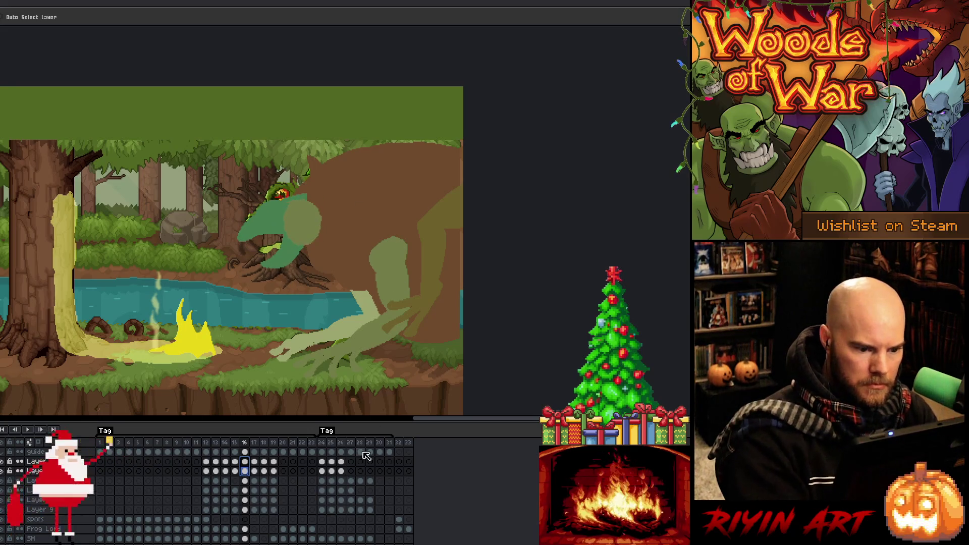
- Lasso the front arm and shift it about 15 pixels left
{"action": "left_click", "coordinate": [244, 481]}
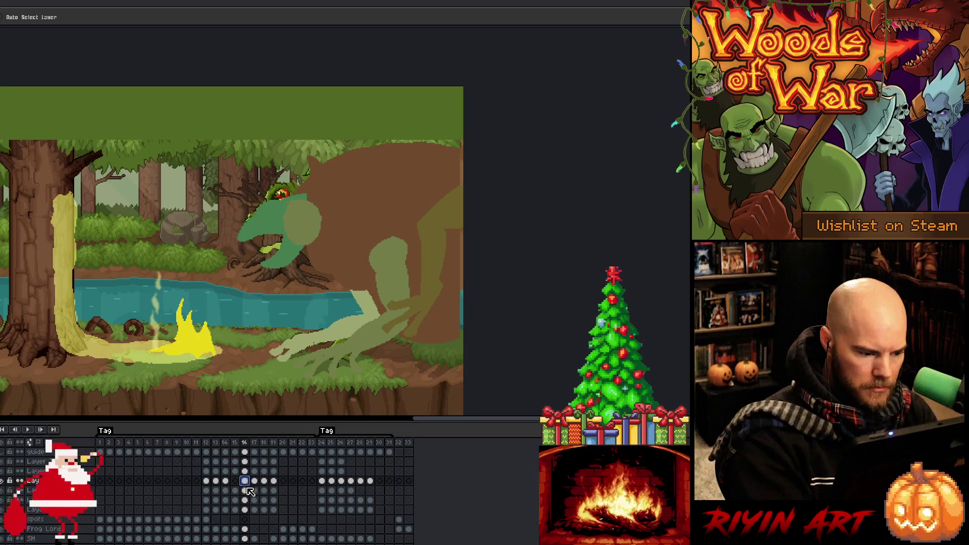
{"action": "mouse_move", "coordinate": [426, 291]}
{"action": "left_mouse_down"}
{"action": "mouse_move", "coordinate": [454, 231]}
{"action": "mouse_move", "coordinate": [460, 270]}
{"action": "left_mouse_up"}
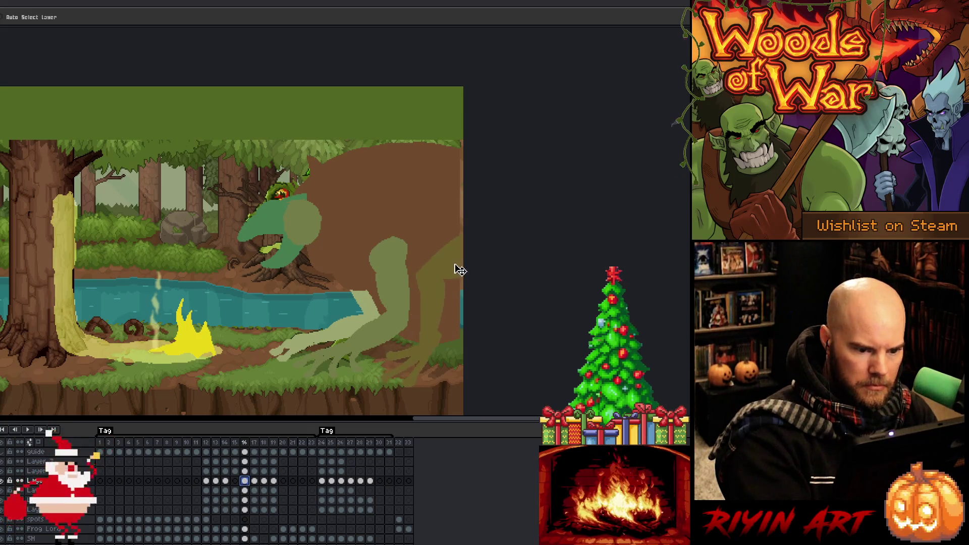
{"action": "left_click", "coordinate": [244, 500]}
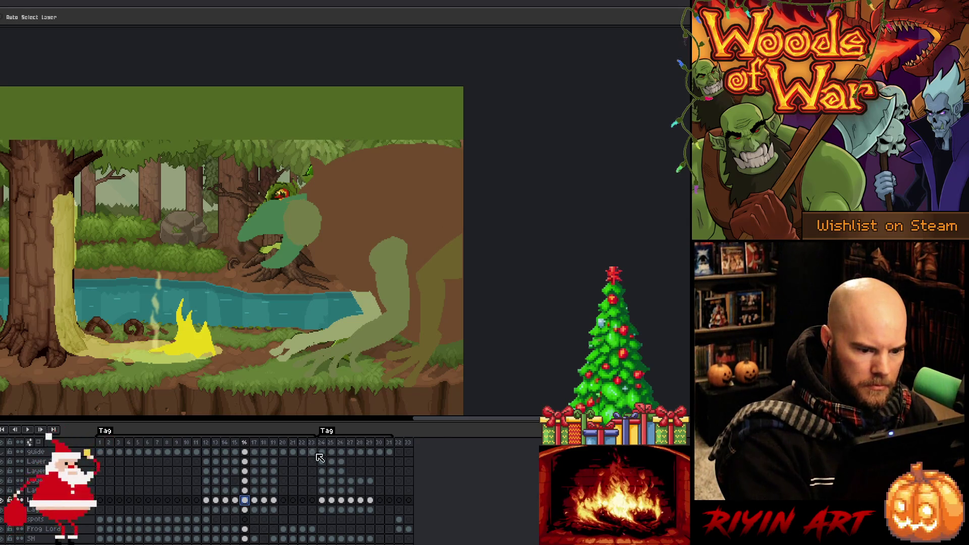
{"action": "left_click", "coordinate": [245, 490]}
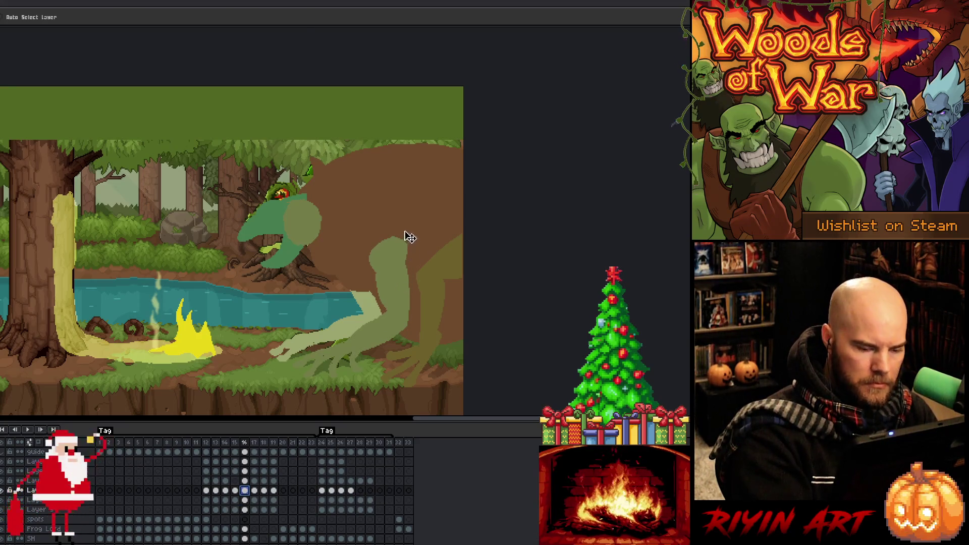
{"action": "key", "text": "q"}
{"action": "left_click_drag", "start_coordinate": [405, 222], "coordinate": [412, 251]}
{"action": "mouse_move", "coordinate": [344, 345]}
{"action": "left_mouse_down"}
{"action": "mouse_move", "coordinate": [407, 203]}
{"action": "mouse_move", "coordinate": [363, 214]}
{"action": "mouse_move", "coordinate": [395, 214]}
{"action": "mouse_move", "coordinate": [397, 226]}
{"action": "left_mouse_up"}
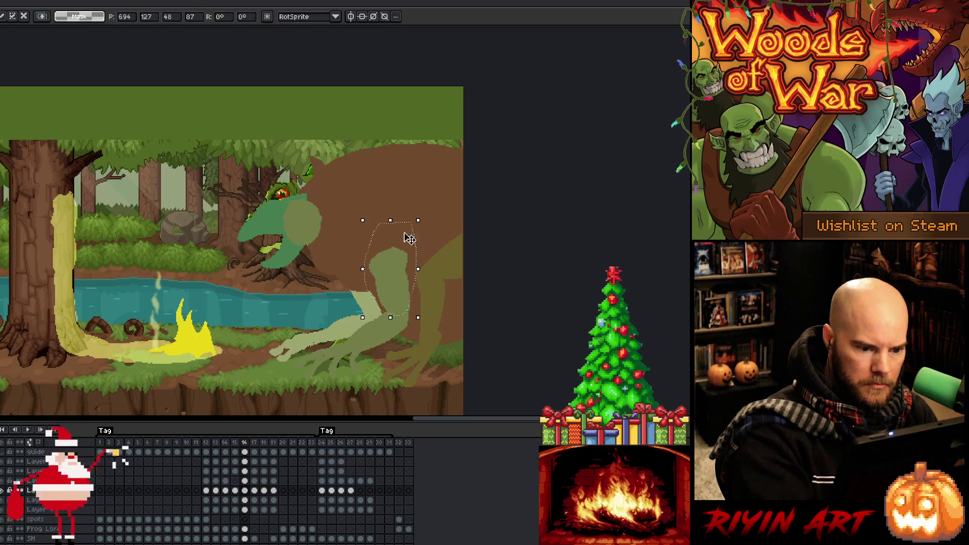
{"action": "left_click", "coordinate": [423, 197]}
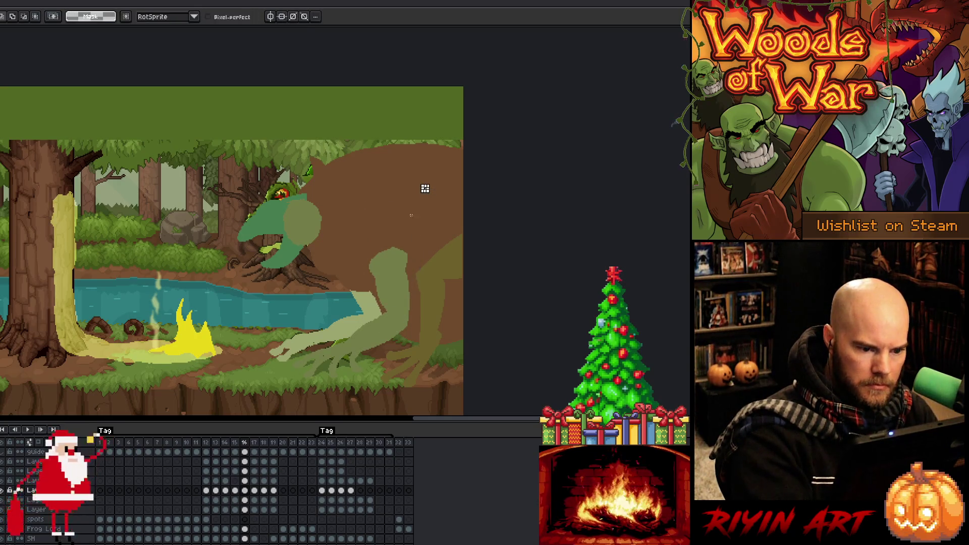
{"action": "left_click_drag", "start_coordinate": [425, 188], "coordinate": [421, 196]}
{"action": "left_click_drag", "start_coordinate": [400, 298], "coordinate": [393, 296]}
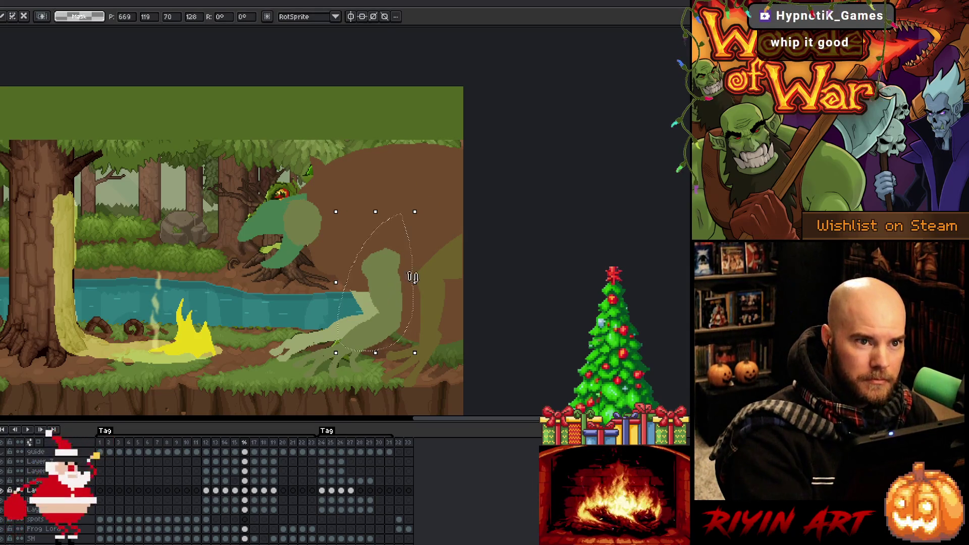
{"action": "left_click", "coordinate": [477, 265]}
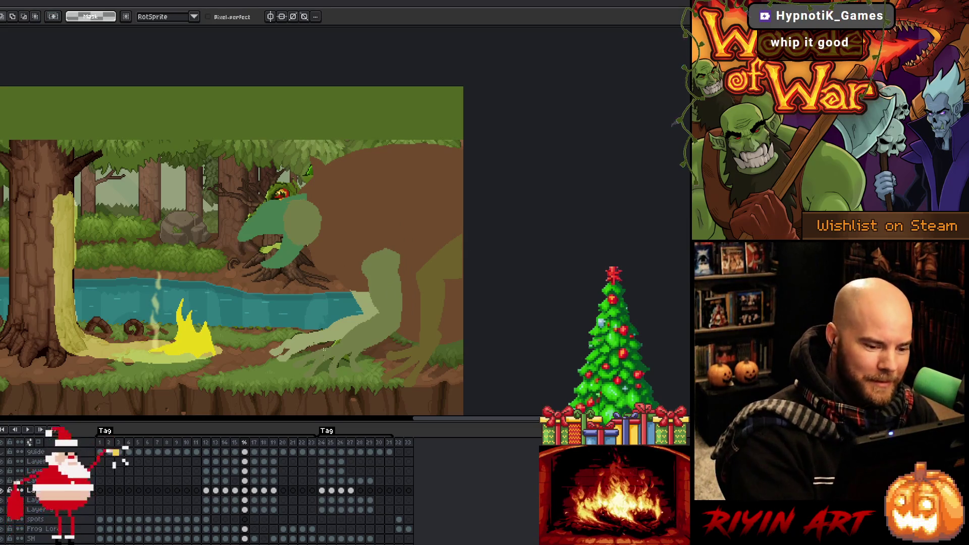
- Lasso the other arm, shift it slightly left, and commit it
{"action": "left_click", "coordinate": [245, 510]}
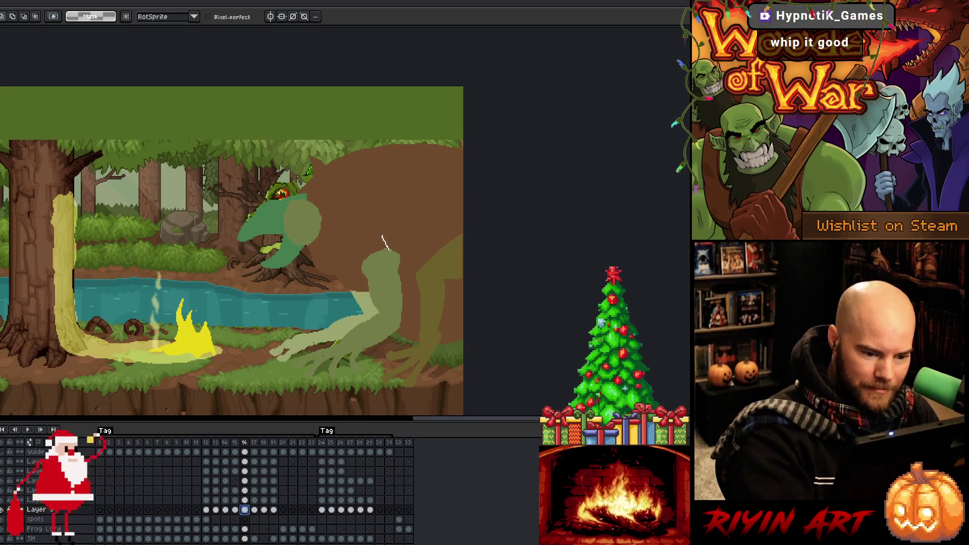
{"action": "mouse_move", "coordinate": [374, 334]}
{"action": "left_mouse_down"}
{"action": "mouse_move", "coordinate": [333, 342]}
{"action": "mouse_move", "coordinate": [321, 247]}
{"action": "left_mouse_up"}
{"action": "left_click_drag", "start_coordinate": [368, 313], "coordinate": [361, 313]}
{"action": "key", "text": "Right"}
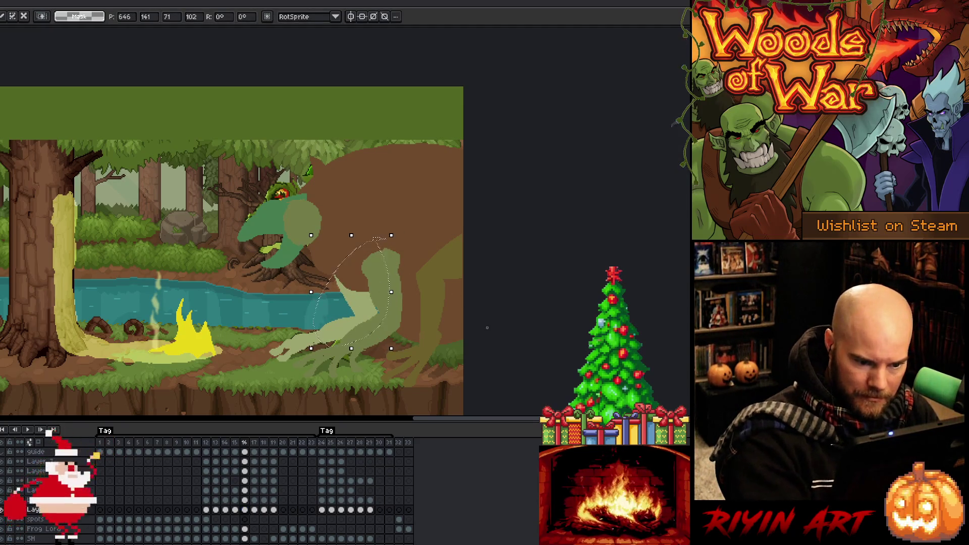
{"action": "key", "text": "ctrl+d"}
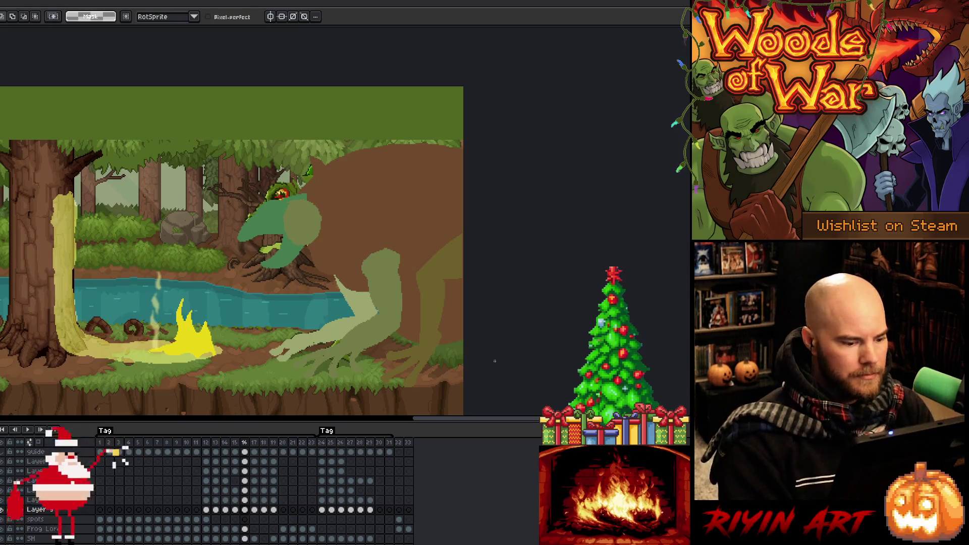
- Flip between frames 15–17 and play the animation to check the poses
{"action": "key", "text": "Left"}
{"action": "key", "text": "Right"}
{"action": "key", "text": "Right"}
{"action": "key", "text": "Left"}
{"action": "key", "text": "Left"}
{"action": "key", "text": "Right"}
{"action": "key", "text": "Right"}
{"action": "key", "text": "Left"}
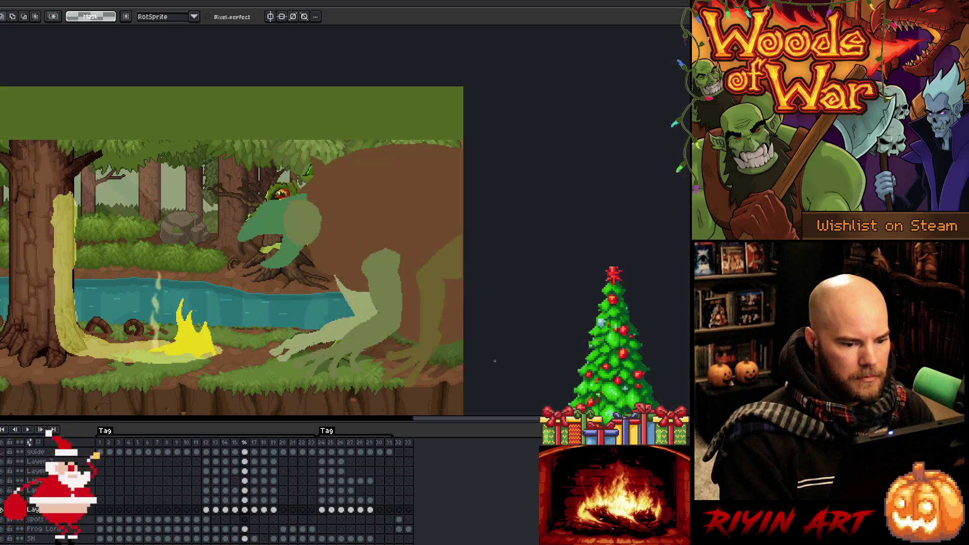
{"action": "key", "text": "Return"}
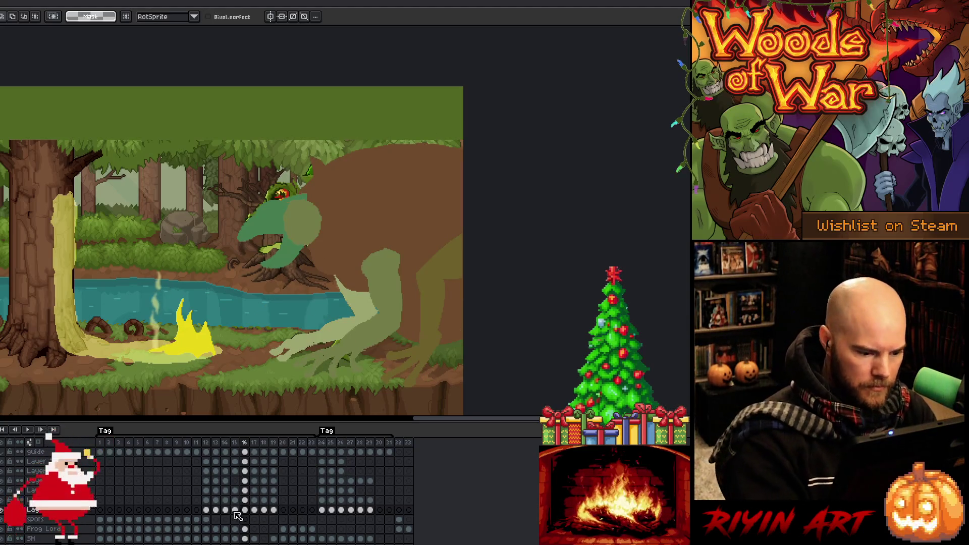
{"action": "left_click", "coordinate": [245, 529]}
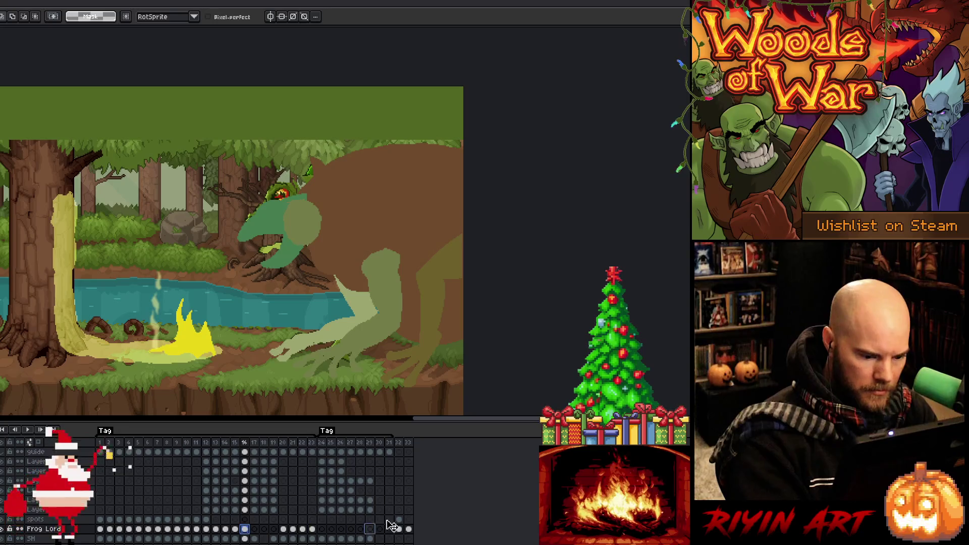
{"action": "left_click", "coordinate": [408, 509]}
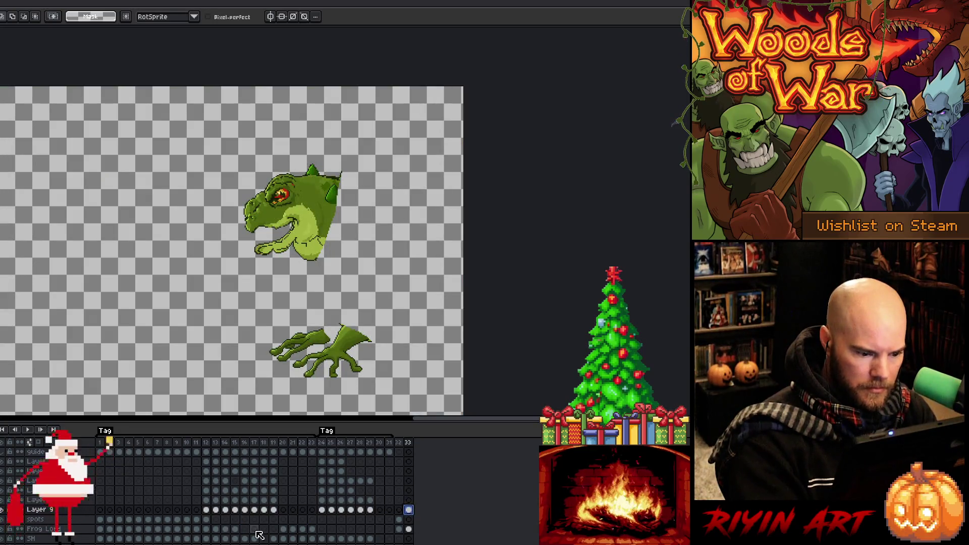
{"action": "left_click", "coordinate": [245, 442]}
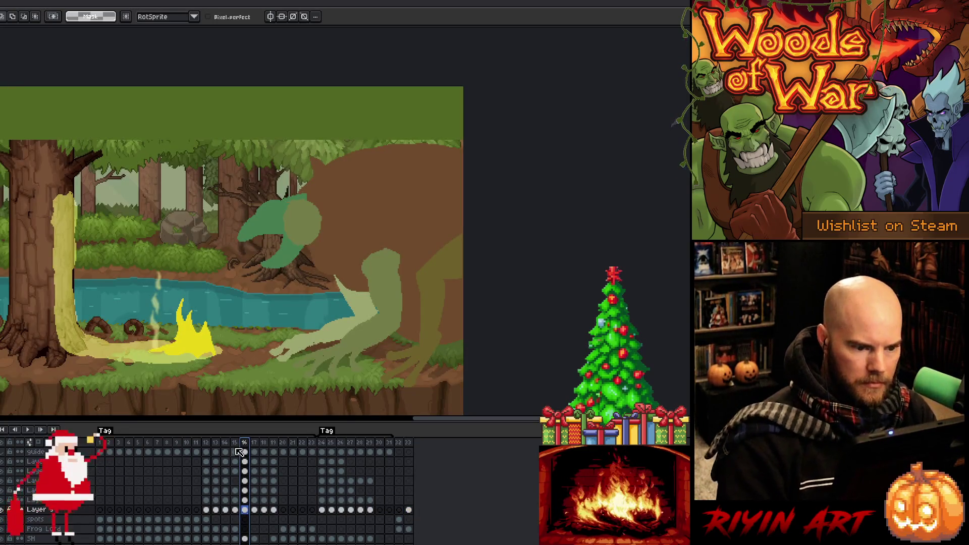
{"action": "key", "text": "Left"}
{"action": "key", "text": "Left"}
{"action": "key", "text": "Right"}
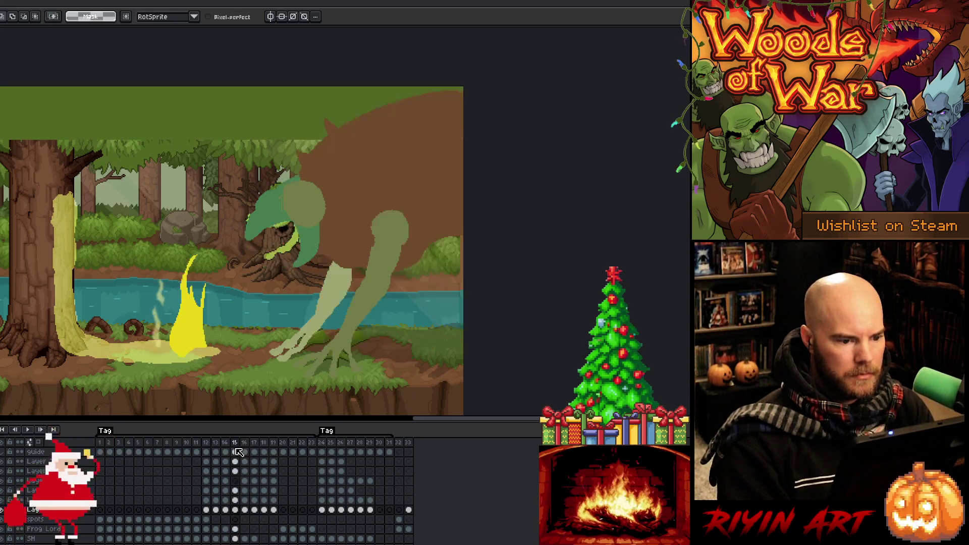
{"action": "key", "text": "Left"}
{"action": "key", "text": "Right"}
{"action": "key", "text": "Left"}
{"action": "key", "text": "Left"}
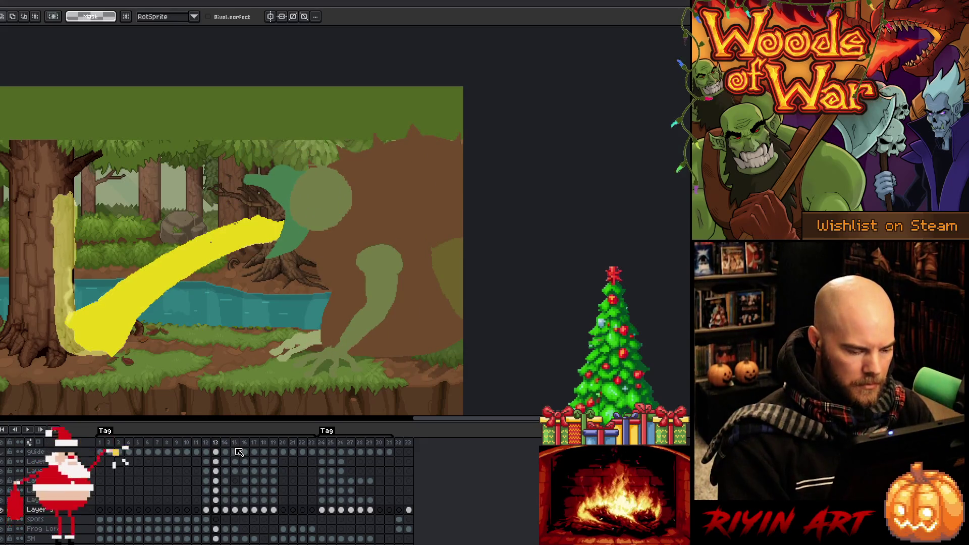
{"action": "key", "text": "Right"}
{"action": "key", "text": "Left"}
{"action": "key", "text": "Right"}
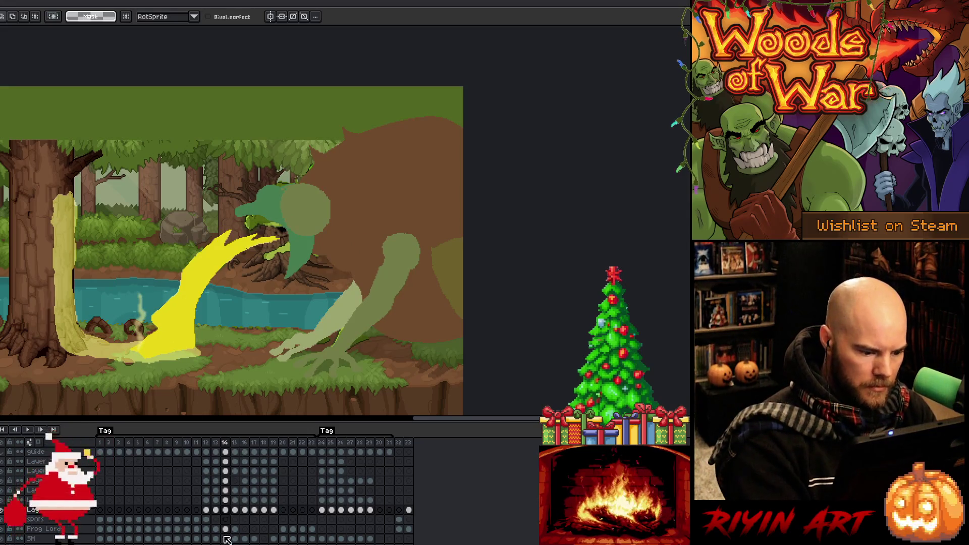
{"action": "left_click", "coordinate": [236, 530]}
{"action": "left_click_drag", "start_coordinate": [235, 530], "coordinate": [225, 530]}
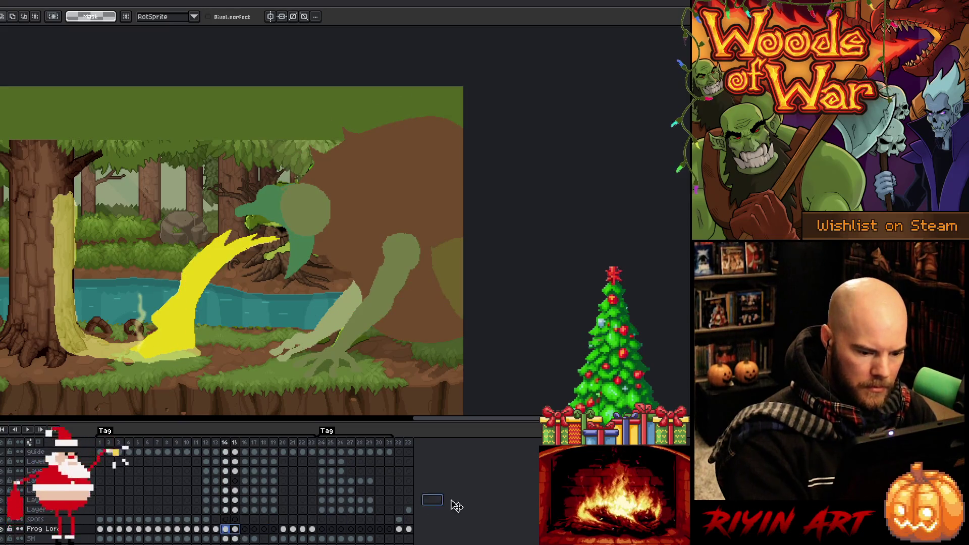
{"action": "left_click", "coordinate": [216, 530]}
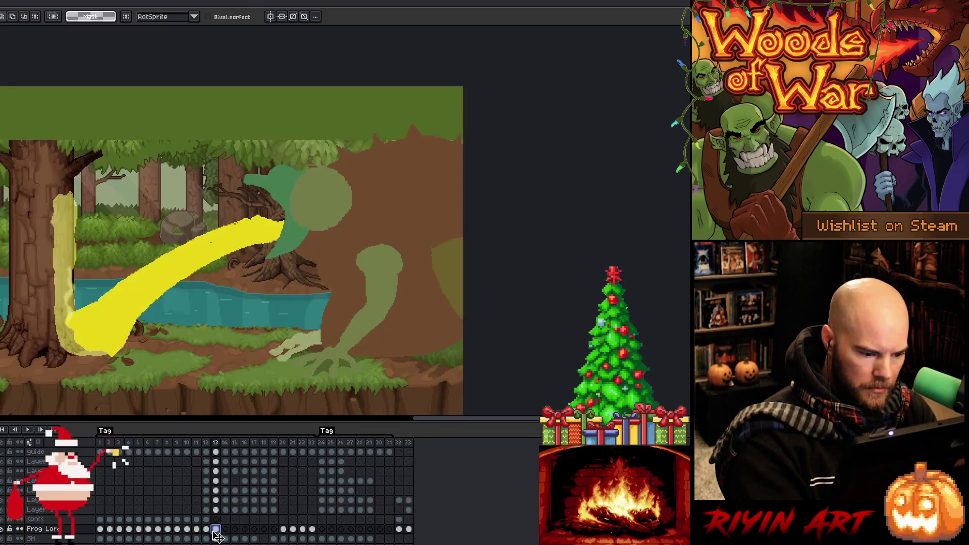
{"action": "left_click", "coordinate": [208, 530]}
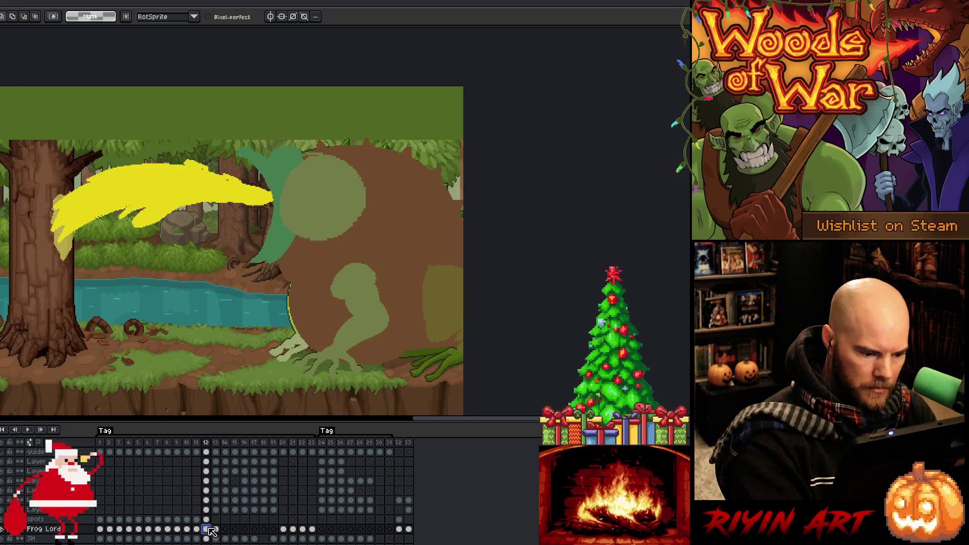
{"action": "left_click", "coordinate": [215, 530]}
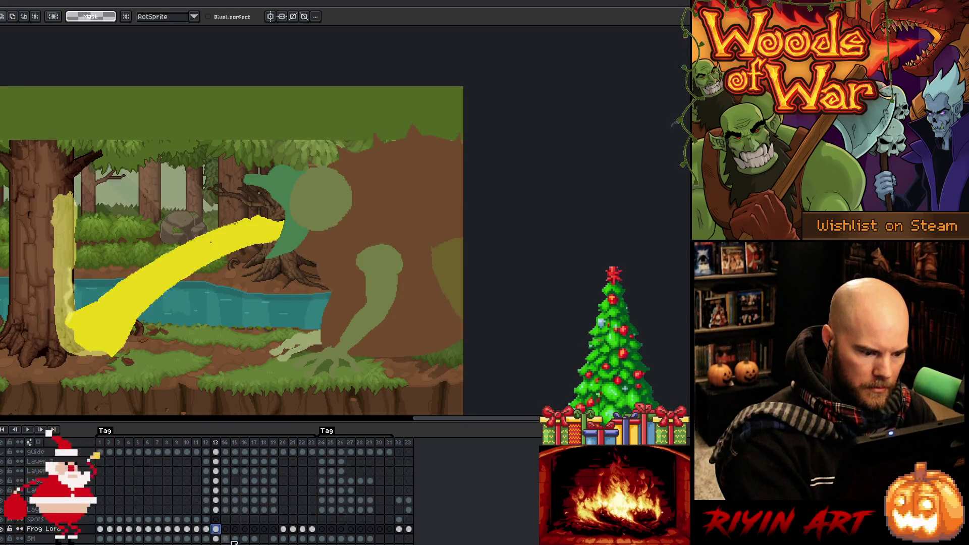
{"action": "left_click", "coordinate": [225, 530]}
{"action": "key", "text": "Return"}
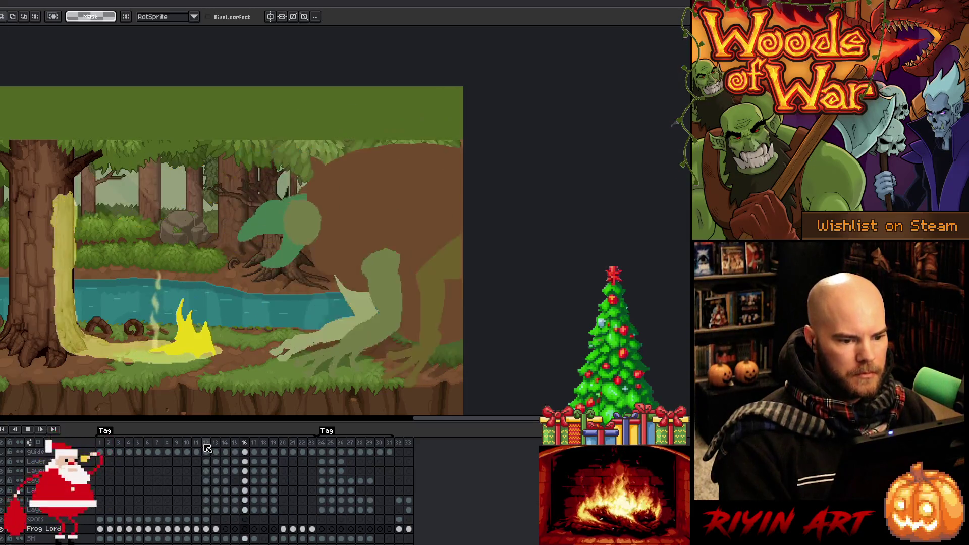
{"action": "left_click", "coordinate": [216, 444]}
{"action": "key", "text": "Return"}
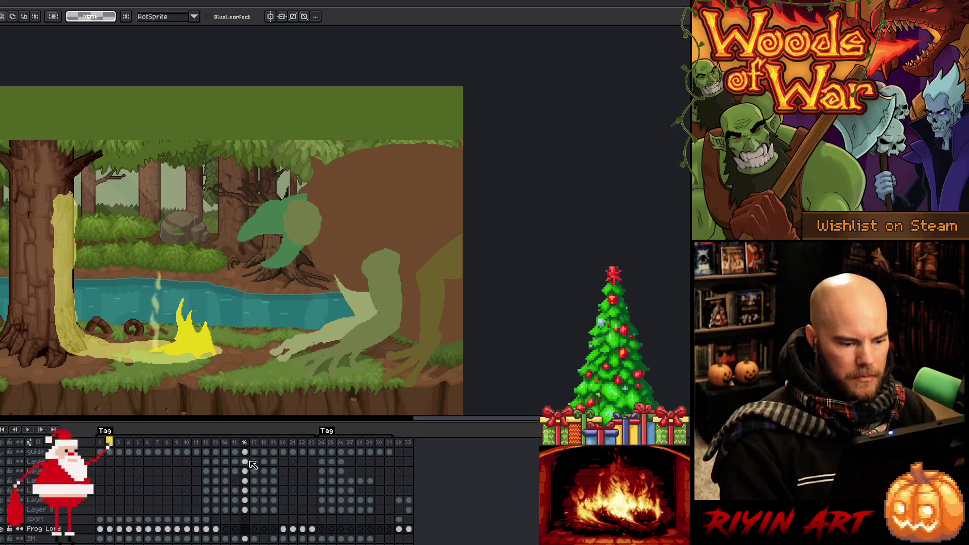
{"action": "key", "text": "i"}
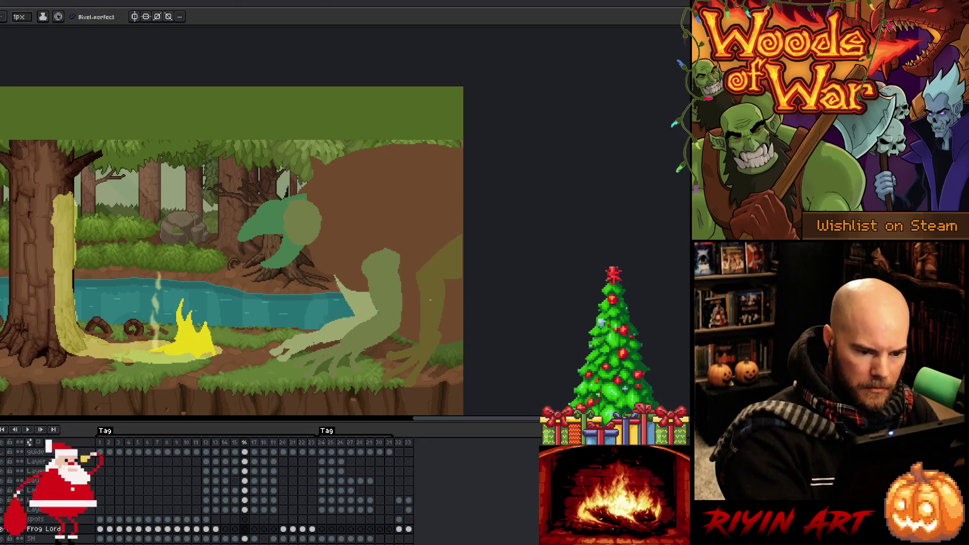
{"action": "key", "text": "b"}
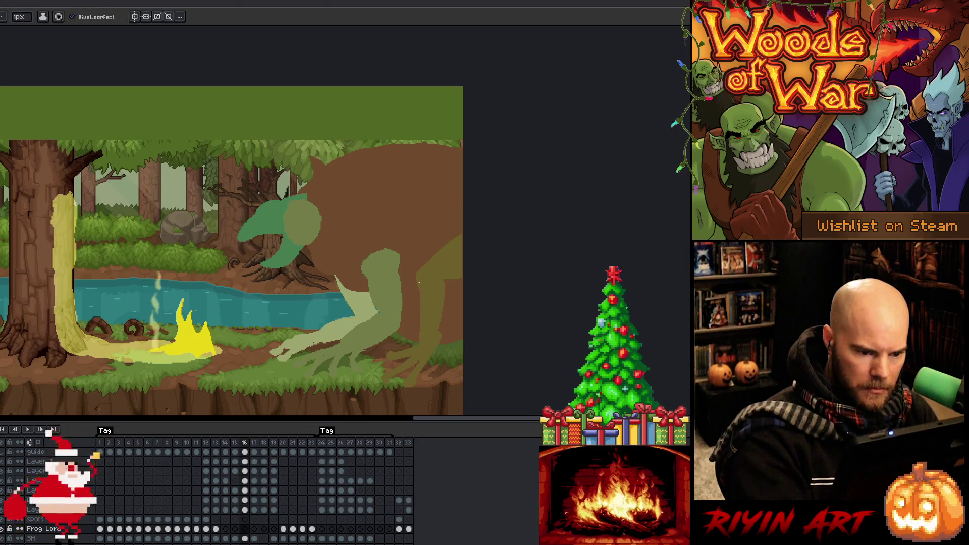
{"action": "key", "text": "v"}
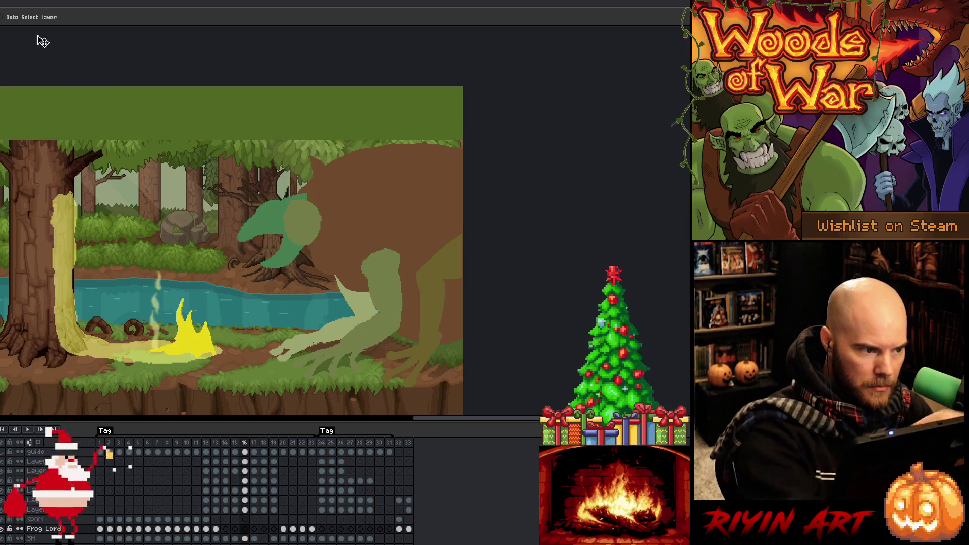
{"action": "left_click", "coordinate": [440, 272]}
{"action": "key", "text": "m"}
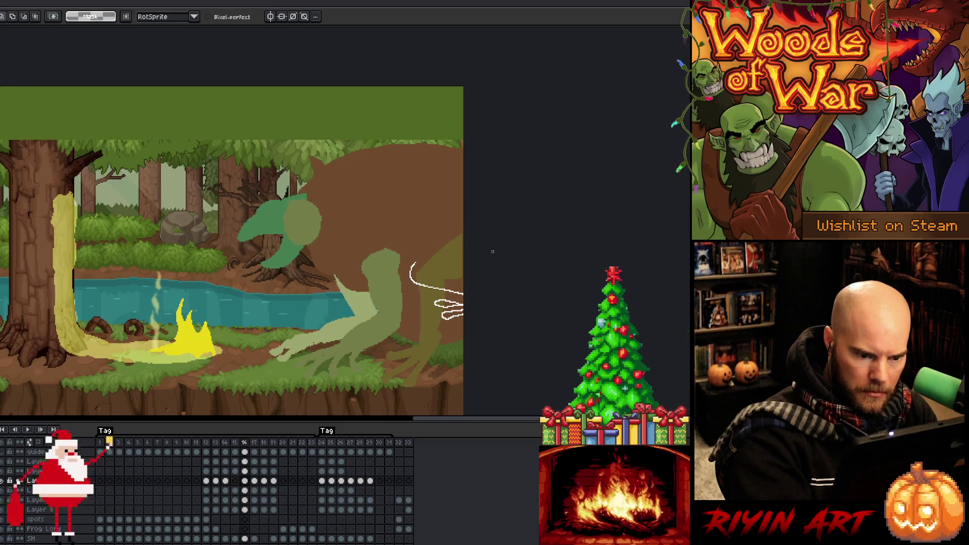
- Clear the frog selection, pick the Paint Bucket, and play the animation from frame 17
{"action": "left_click_drag", "start_coordinate": [463, 315], "coordinate": [464, 320]}
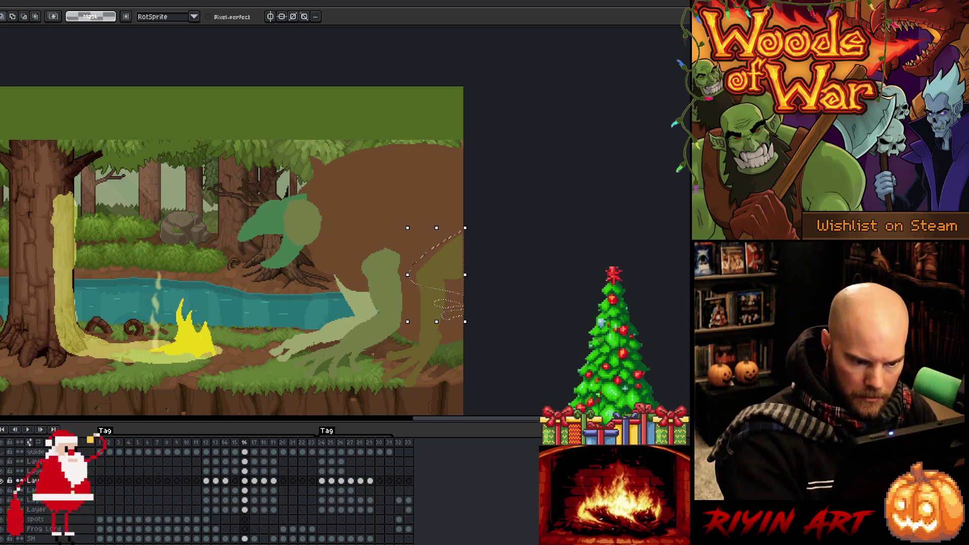
{"action": "key", "text": "b"}
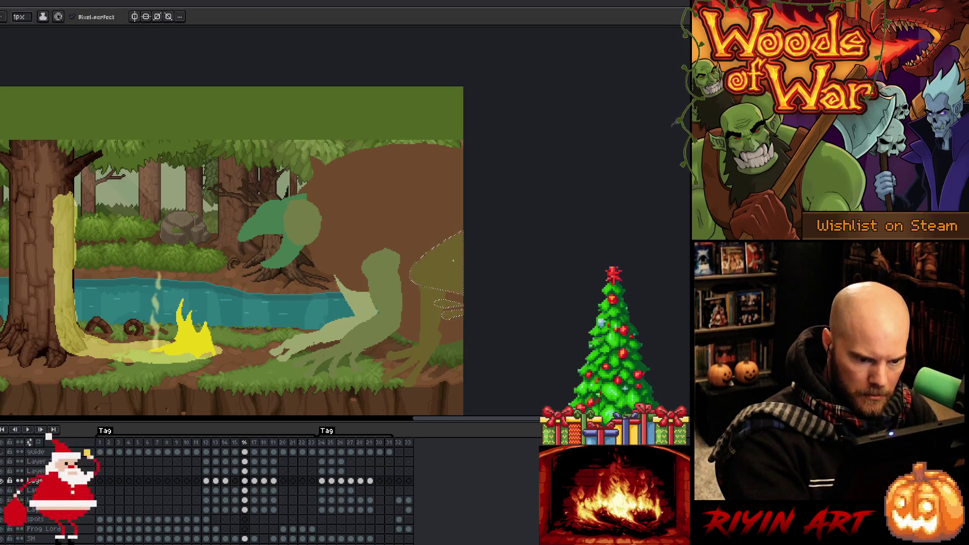
{"action": "key", "text": "End"}
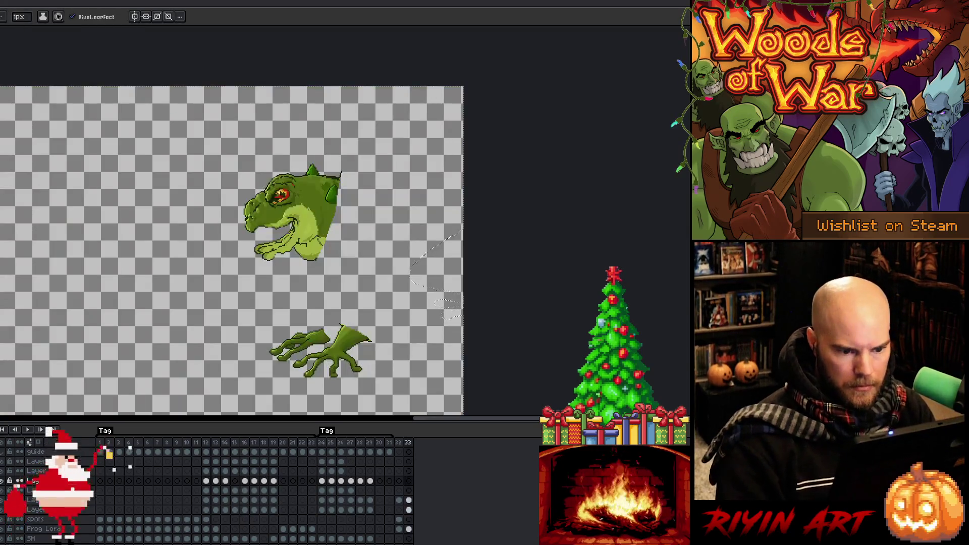
{"action": "key", "text": "ctrl+z"}
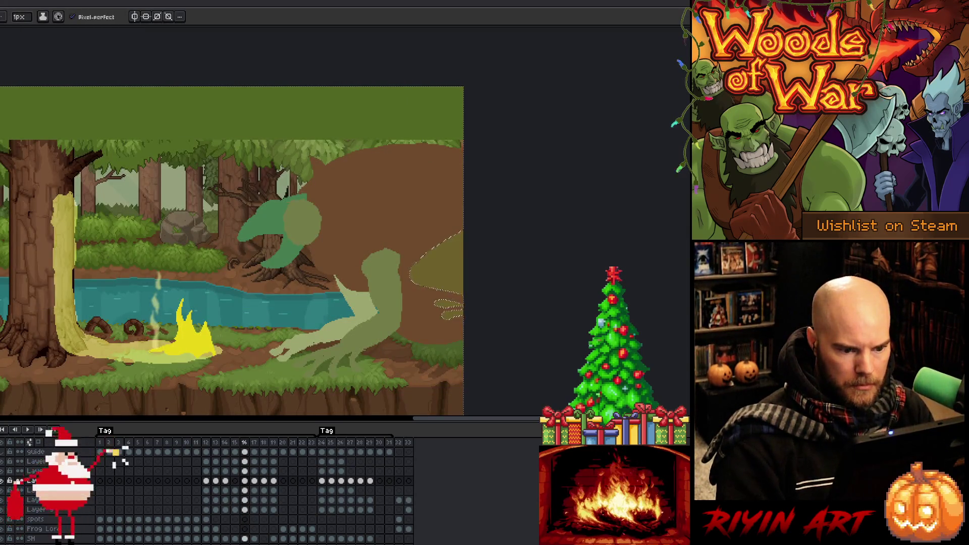
{"action": "key", "text": "ctrl+d"}
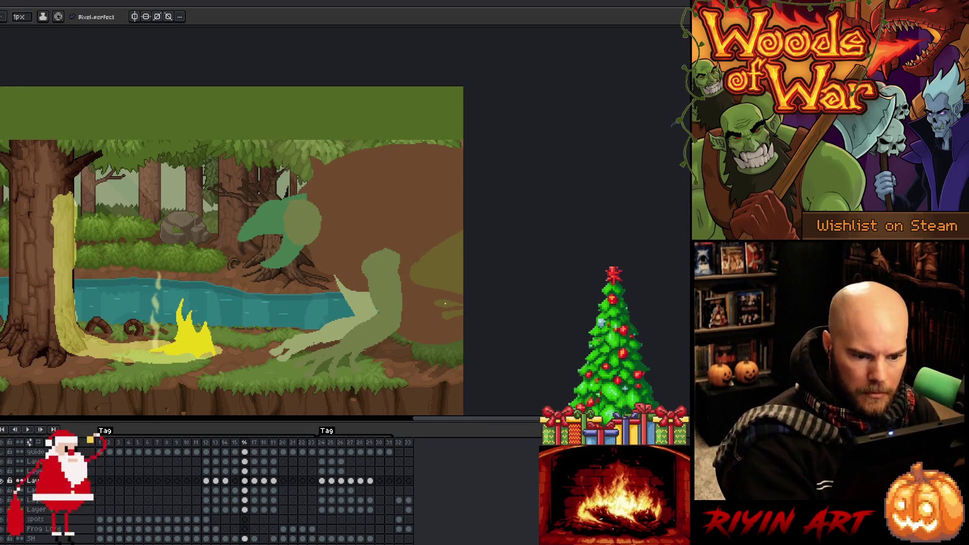
{"action": "key", "text": "g"}
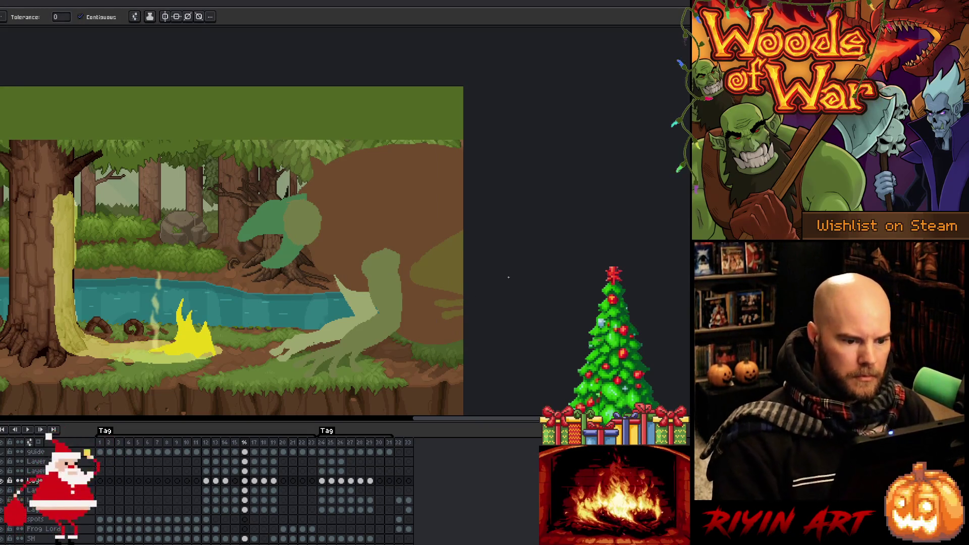
{"action": "key", "text": "Right"}
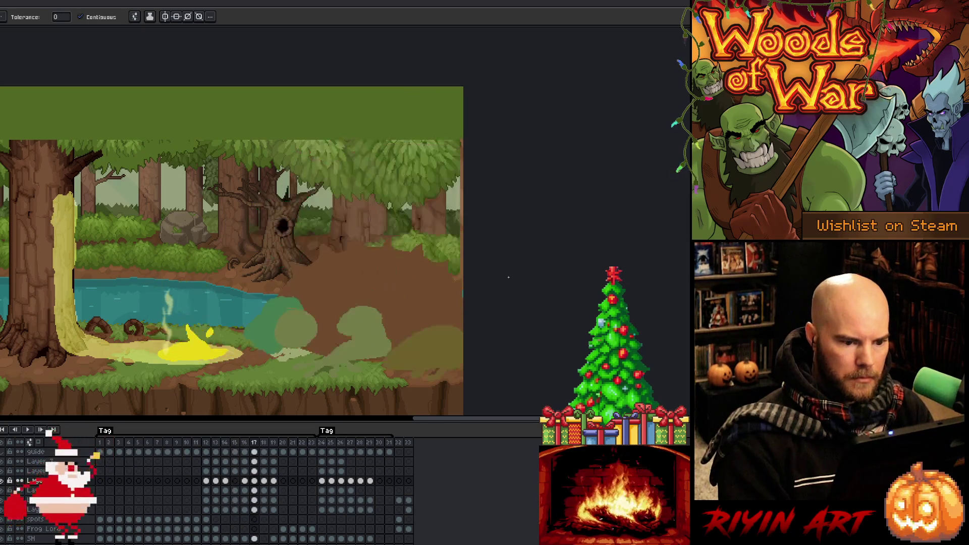
{"action": "key", "text": "Return"}
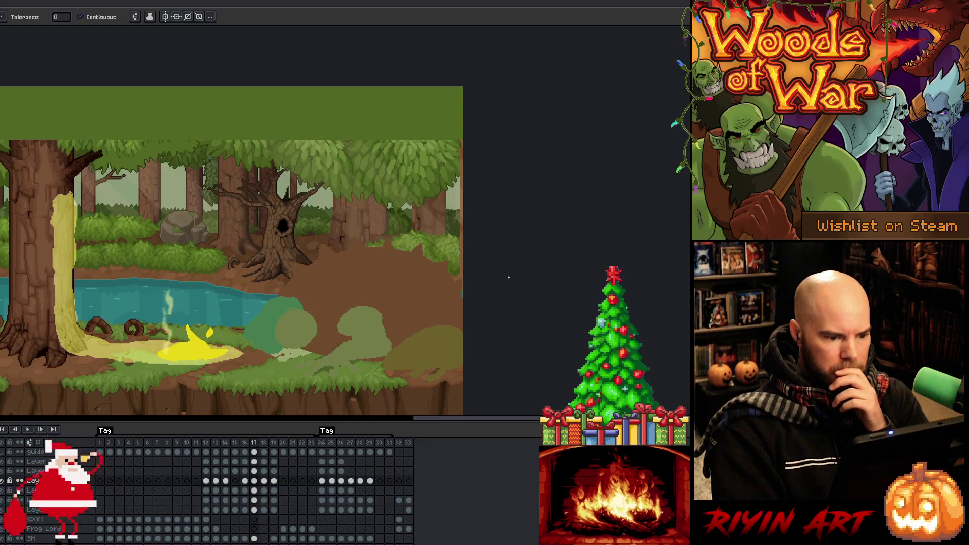
- Transform the frame-16 frog cel: squash it shorter and nudge it down-left
{"action": "left_click", "coordinate": [258, 500]}
{"action": "key", "text": "Left"}
{"action": "key", "text": "Left"}
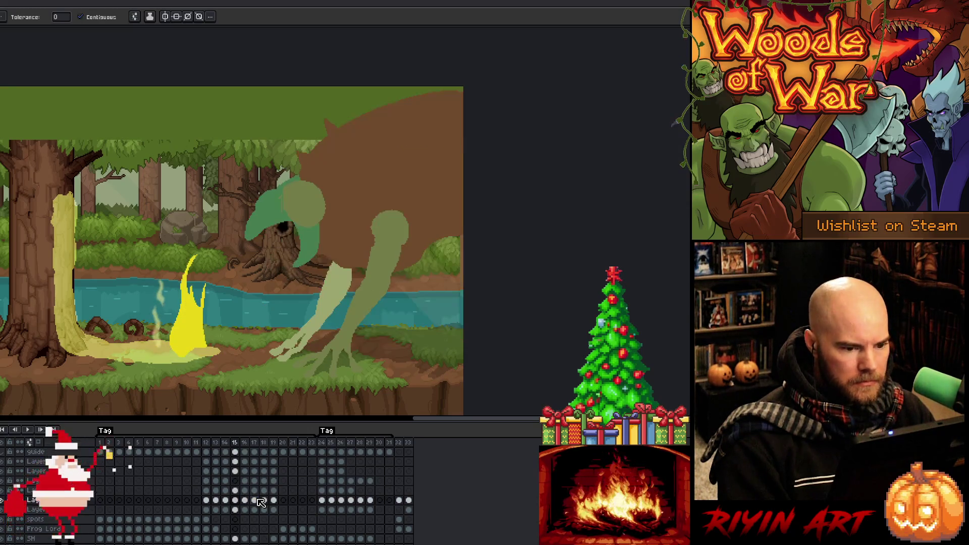
{"action": "key", "text": "Right"}
{"action": "left_click", "coordinate": [245, 501]}
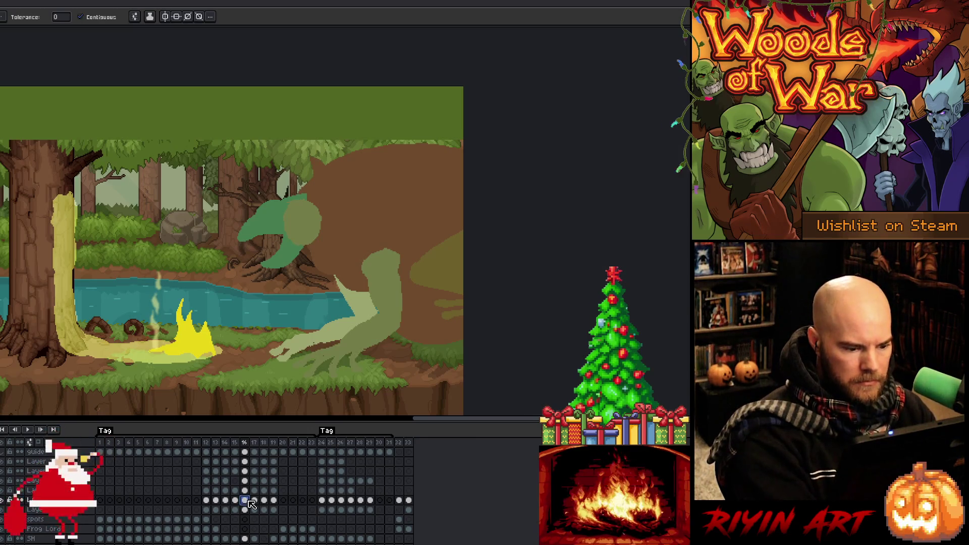
{"action": "key", "text": "ctrl+t"}
{"action": "left_click_drag", "start_coordinate": [379, 142], "coordinate": [379, 155]}
{"action": "left_click_drag", "start_coordinate": [395, 198], "coordinate": [393, 203]}
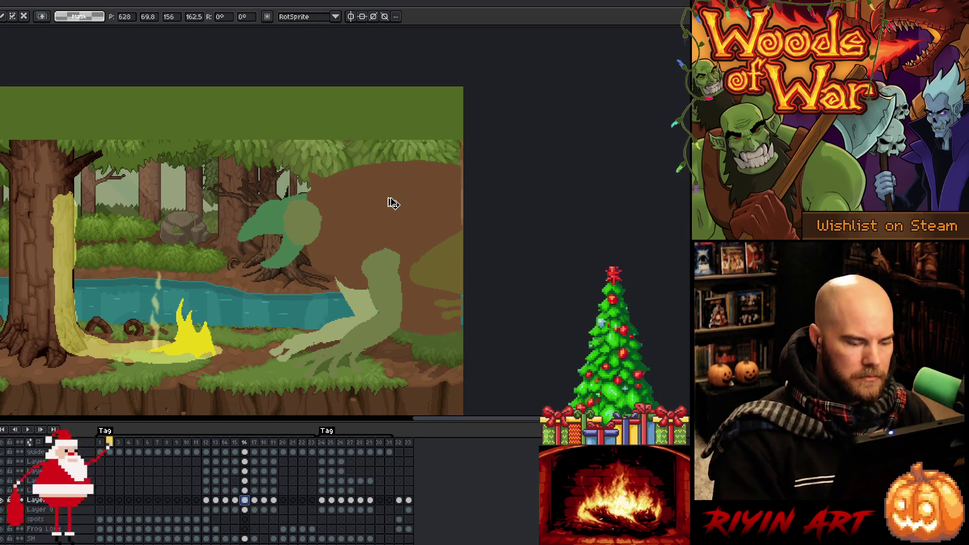
{"action": "key", "text": "Return"}
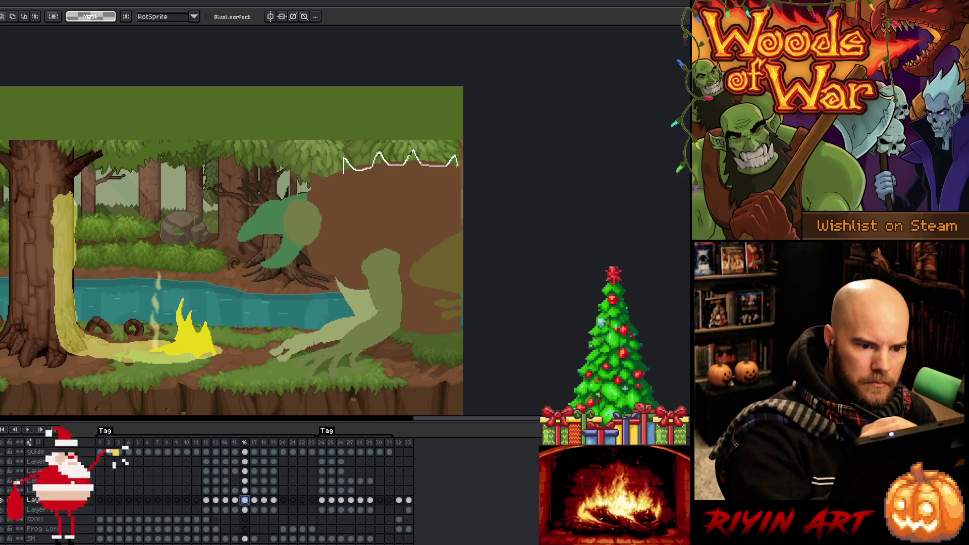
- Deselect, flip between frames 14–16, and lasso part of the frog on frame 15
{"action": "left_click_drag", "start_coordinate": [460, 330], "coordinate": [383, 222]}
{"action": "key", "text": "i"}
{"action": "key", "text": "b"}
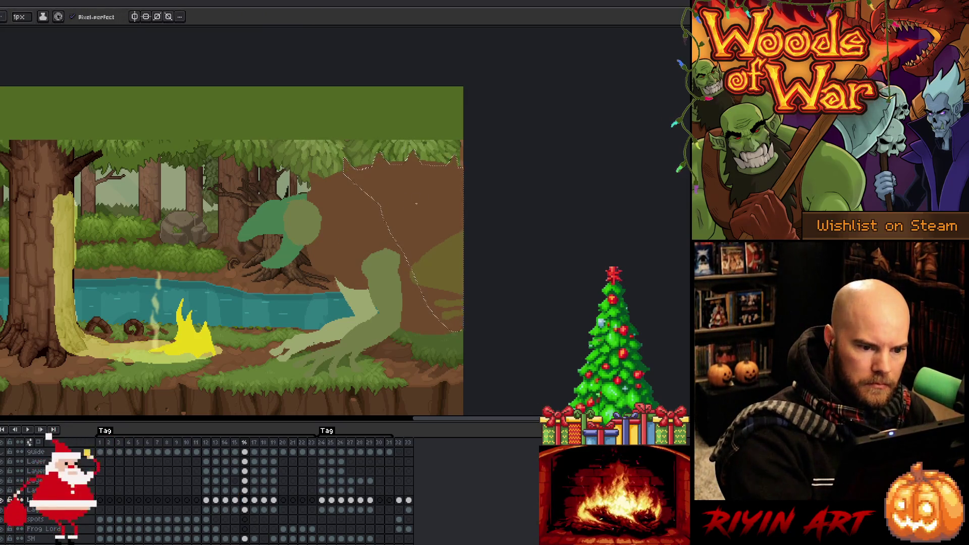
{"action": "key", "text": "ctrl+d"}
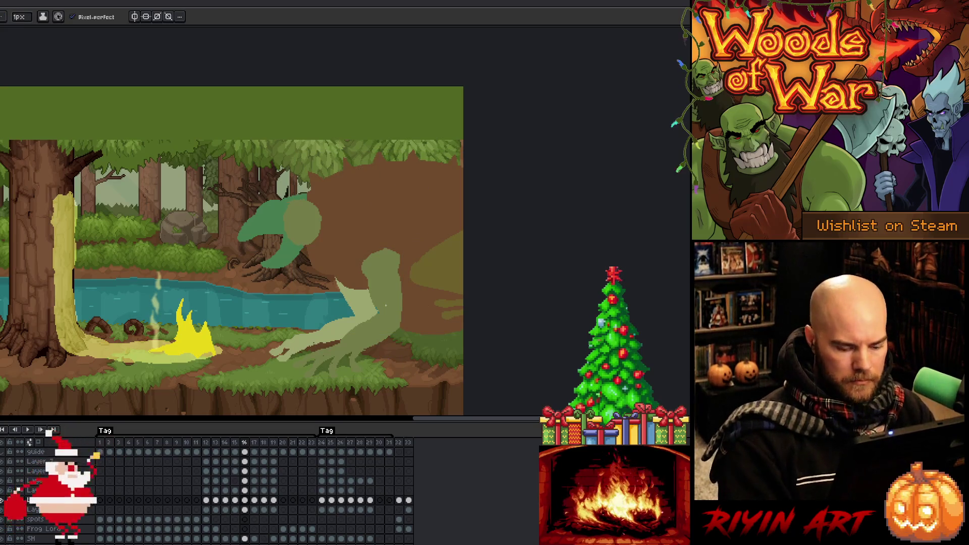
{"action": "key", "text": "comma"}
{"action": "key", "text": "period"}
{"action": "key", "text": "comma"}
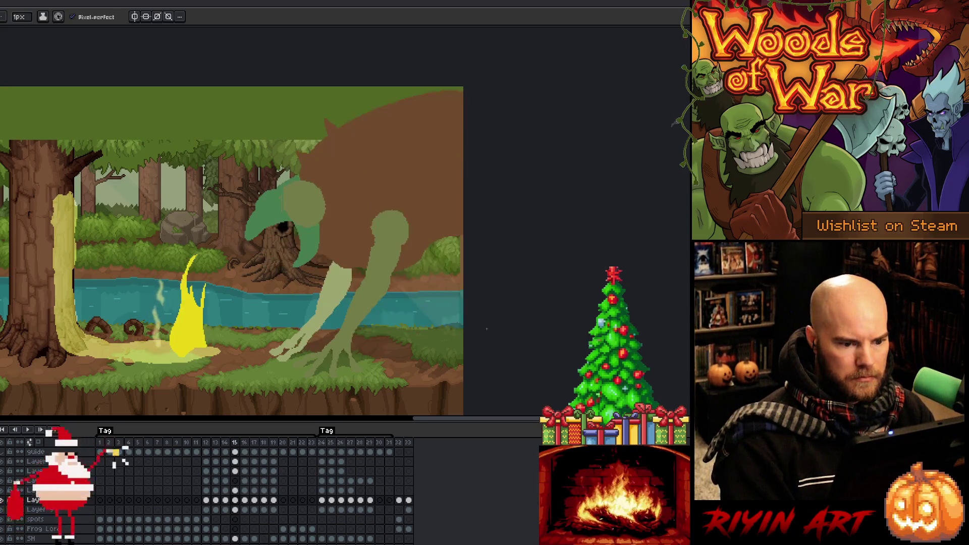
{"action": "key", "text": "comma"}
{"action": "key", "text": "period"}
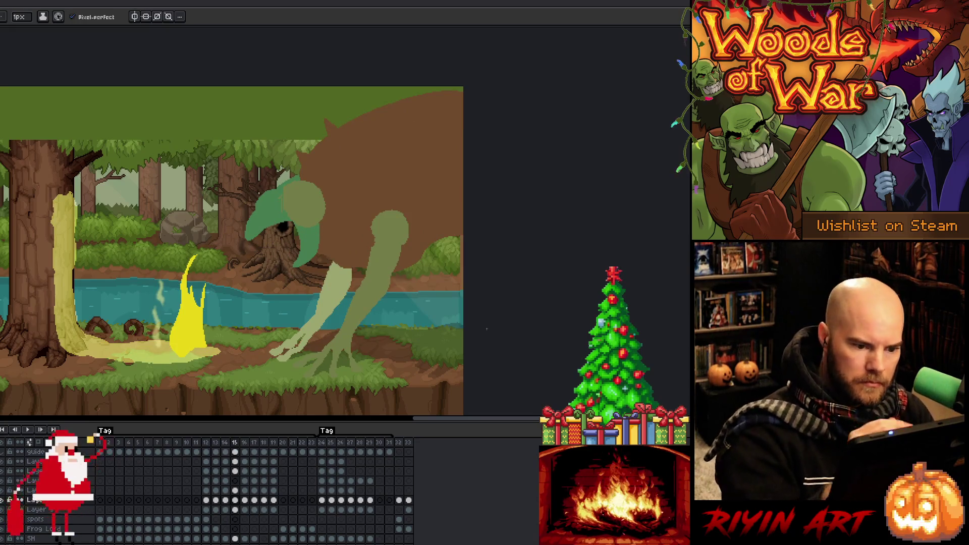
{"action": "key", "text": "m"}
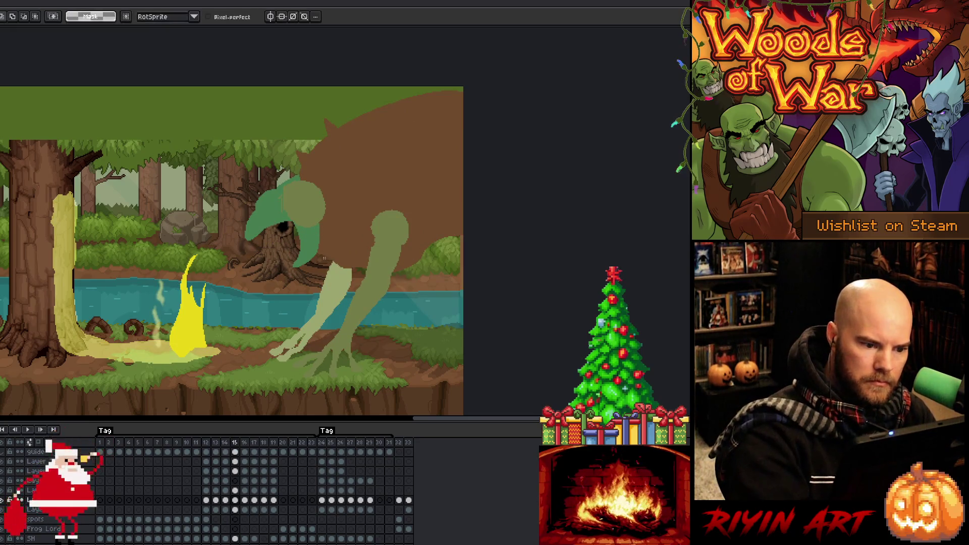
{"action": "mouse_move", "coordinate": [339, 254]}
{"action": "left_mouse_down"}
{"action": "mouse_move", "coordinate": [515, 212]}
{"action": "mouse_move", "coordinate": [301, 323]}
{"action": "left_mouse_up"}
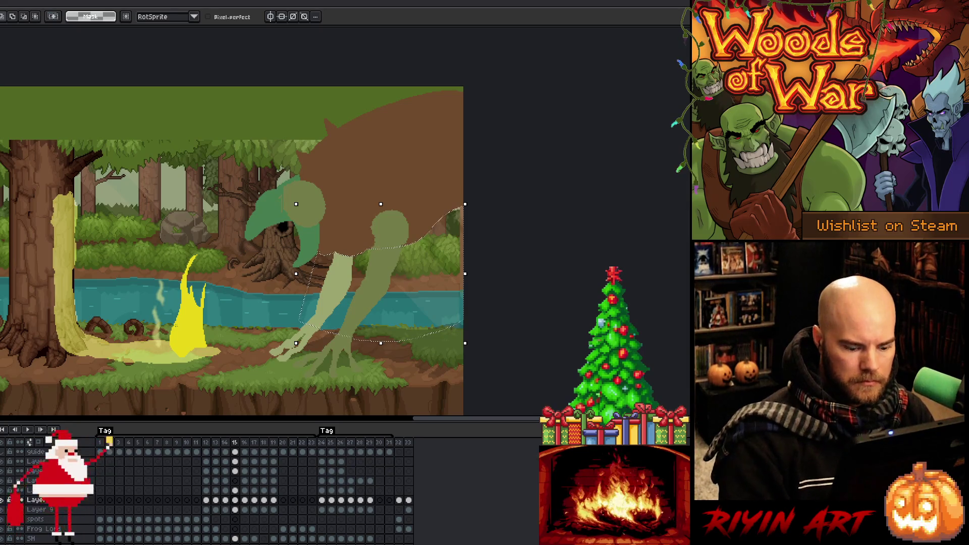
- Lasso the frog's arm and lower body on frame 14 and compare frames 13–17
{"action": "key", "text": "period"}
{"action": "key", "text": "comma"}
{"action": "key", "text": "comma"}
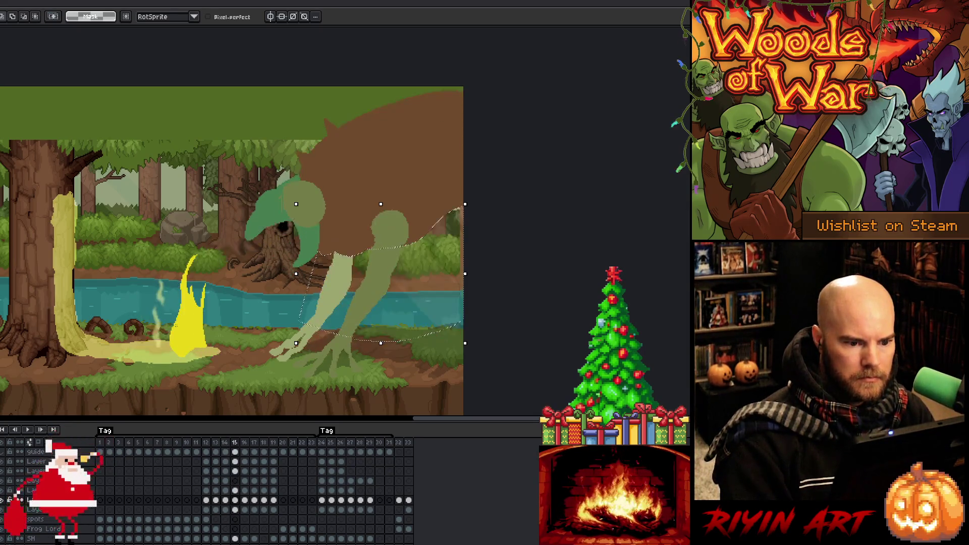
{"action": "key", "text": "comma"}
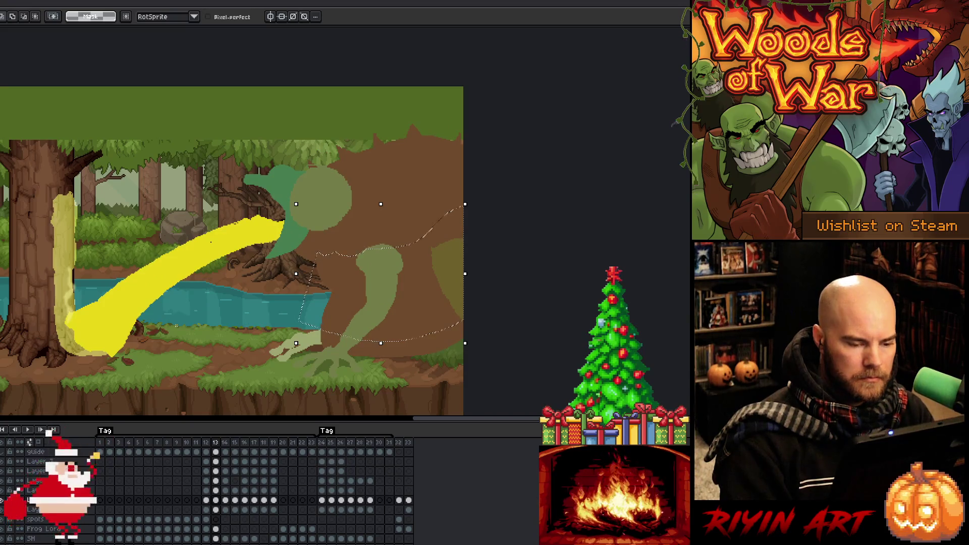
{"action": "key", "text": "period"}
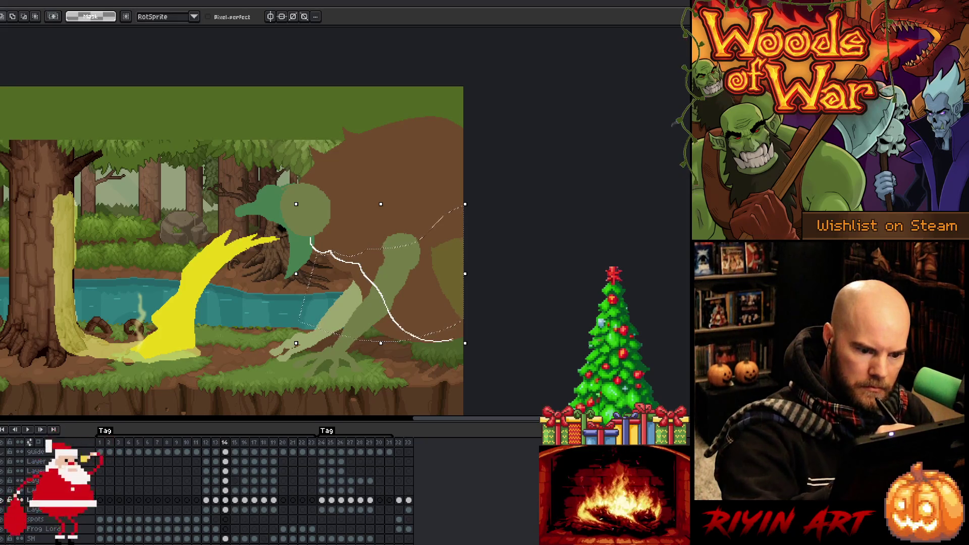
{"action": "mouse_move", "coordinate": [568, 322]}
{"action": "left_mouse_down"}
{"action": "mouse_move", "coordinate": [282, 364]}
{"action": "mouse_move", "coordinate": [305, 238]}
{"action": "left_mouse_up"}
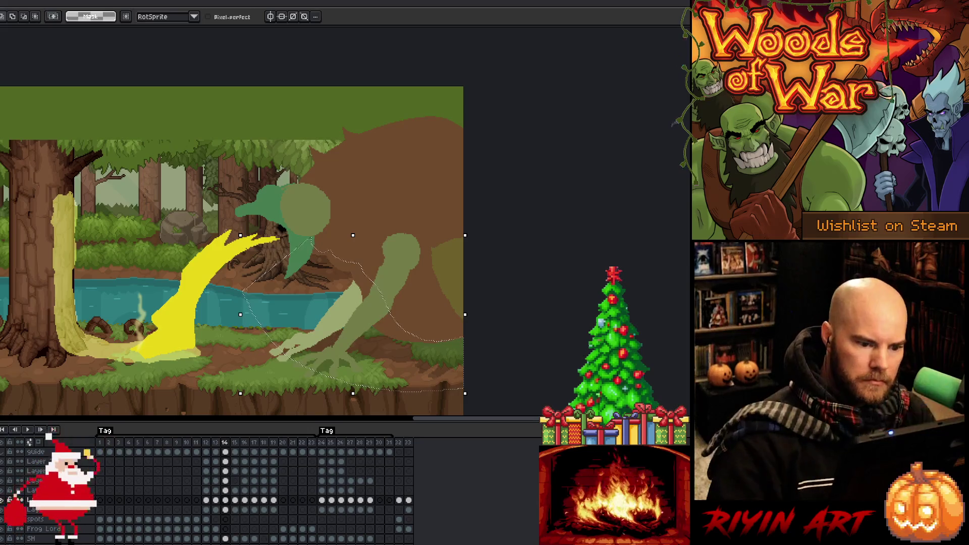
{"action": "key", "text": "comma"}
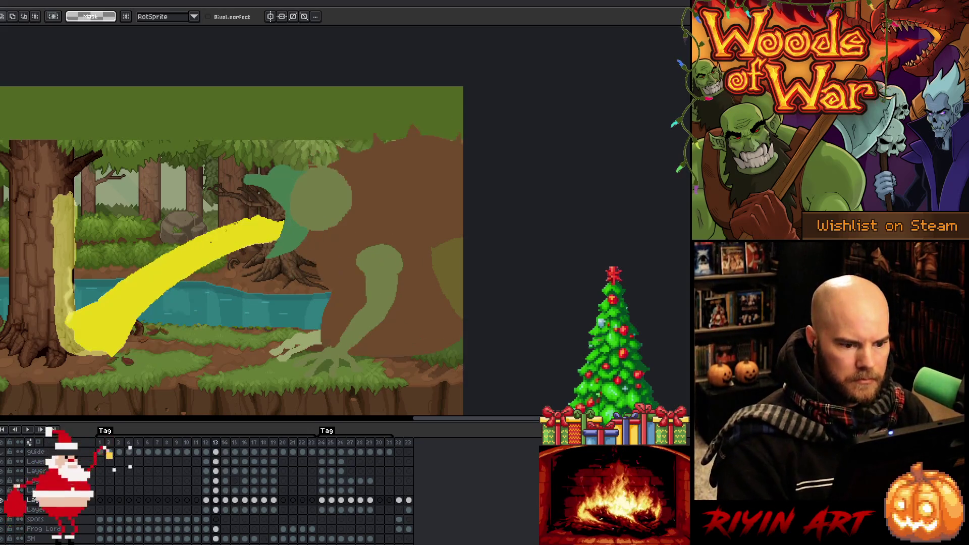
{"action": "key", "text": "period"}
{"action": "key", "text": "period"}
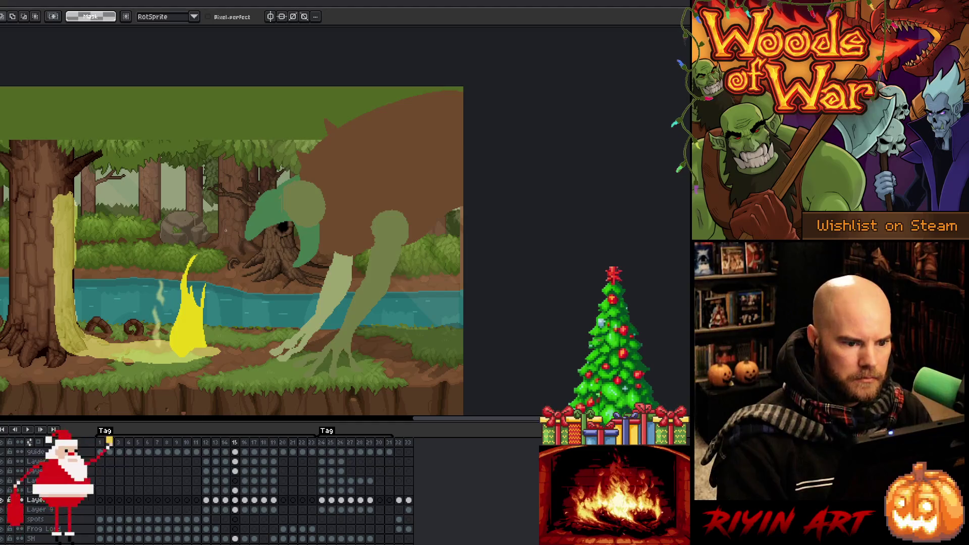
{"action": "key", "text": "period"}
{"action": "key", "text": "period"}
{"action": "key", "text": "comma"}
{"action": "key", "text": "comma"}
{"action": "key", "text": "period"}
- Select the frog's right side on frame 16, deselect, and compare neighbouring frames
{"action": "mouse_move", "coordinate": [371, 292]}
{"action": "left_mouse_down"}
{"action": "mouse_move", "coordinate": [455, 292]}
{"action": "mouse_move", "coordinate": [373, 359]}
{"action": "mouse_move", "coordinate": [334, 349]}
{"action": "left_mouse_up"}
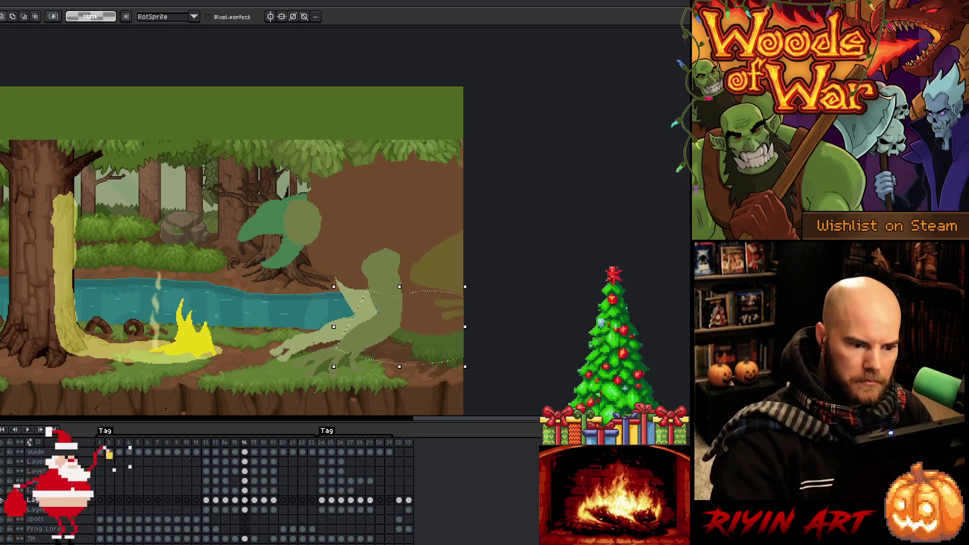
{"action": "key", "text": "ctrl+d"}
{"action": "key", "text": "comma"}
{"action": "key", "text": "period"}
{"action": "key", "text": "period"}
{"action": "key", "text": "comma"}
{"action": "key", "text": "comma"}
{"action": "key", "text": "comma"}
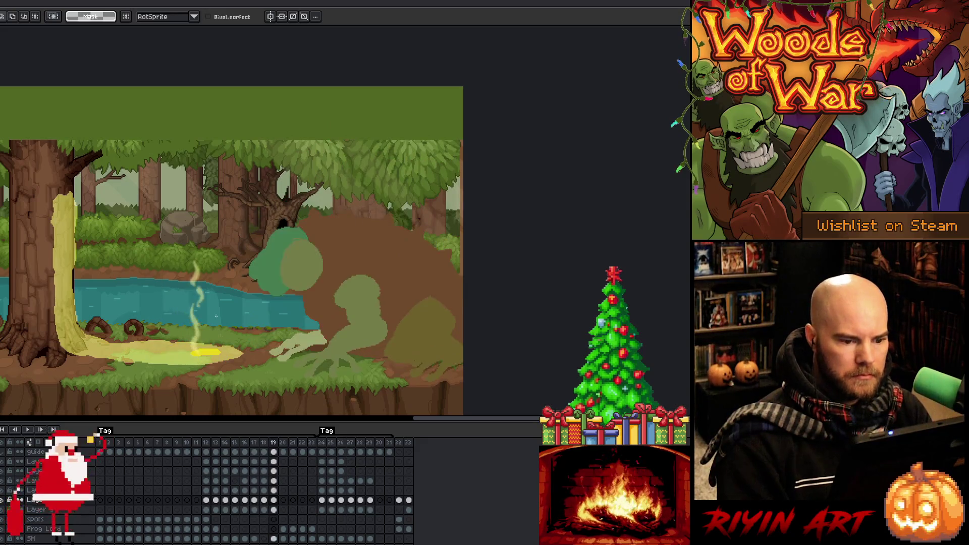
{"action": "key", "text": "period"}
{"action": "key", "text": "period"}
{"action": "key", "text": "period"}
{"action": "key", "text": "period"}
{"action": "key", "text": "period"}
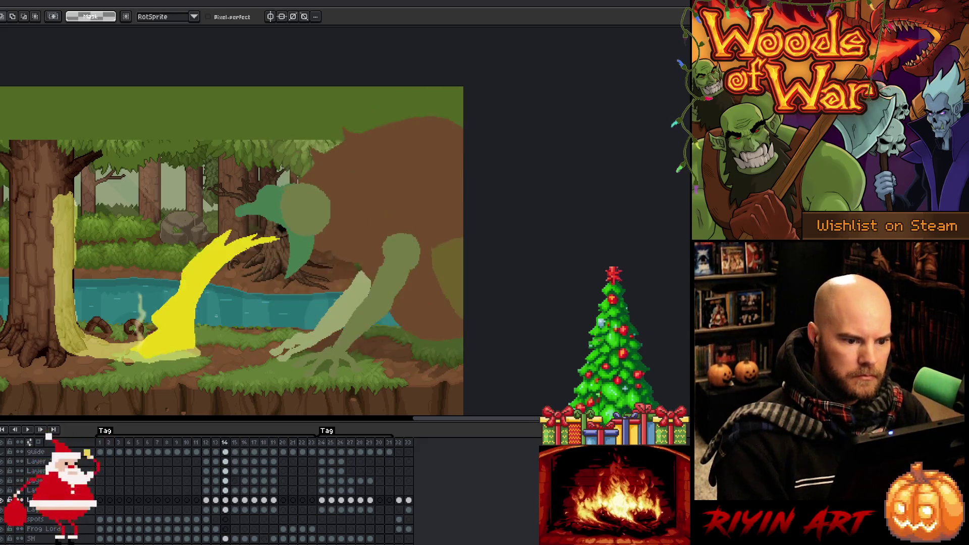
{"action": "key", "text": "comma"}
{"action": "key", "text": "comma"}
{"action": "key", "text": "comma"}
{"action": "key", "text": "comma"}
{"action": "key", "text": "comma"}
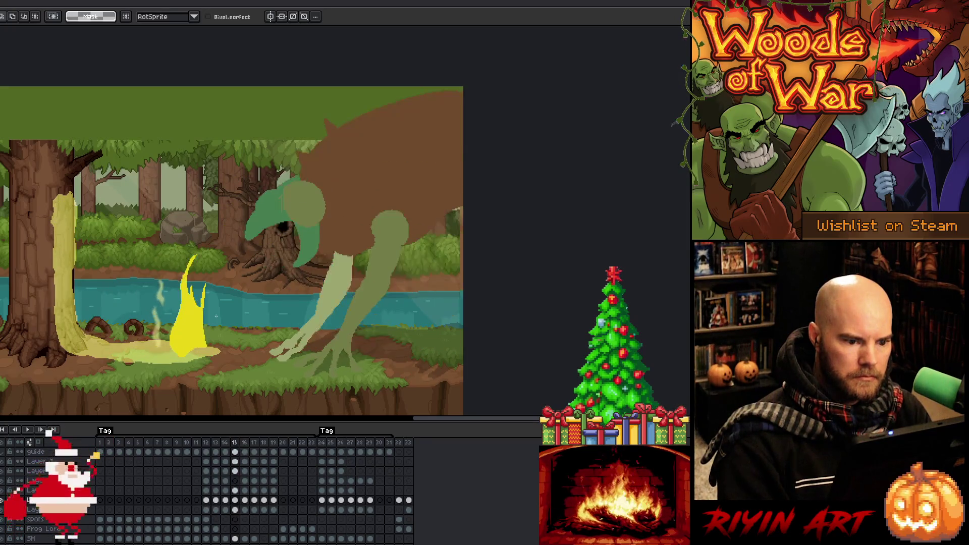
{"action": "key", "text": "period"}
{"action": "key", "text": "period"}
{"action": "key", "text": "comma"}
{"action": "key", "text": "b"}
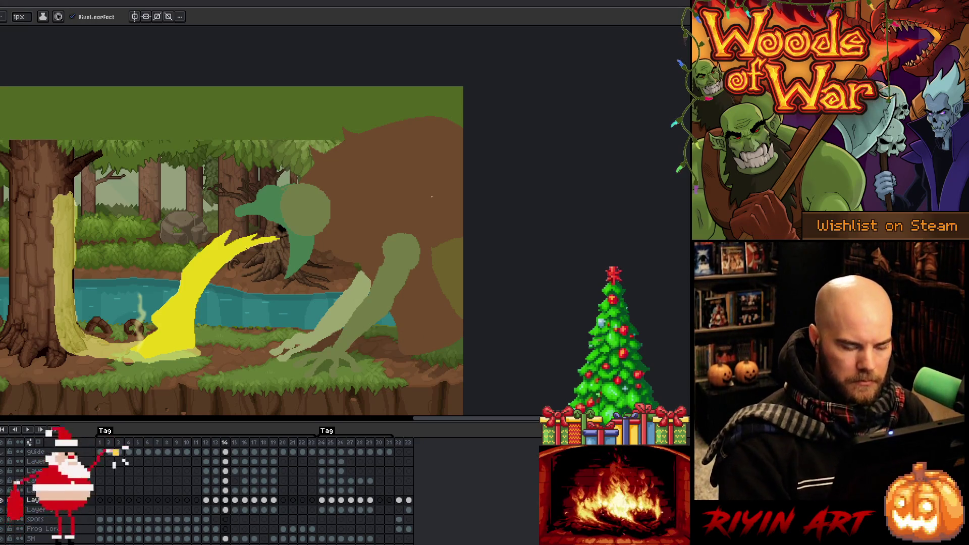
{"action": "key", "text": "Return"}
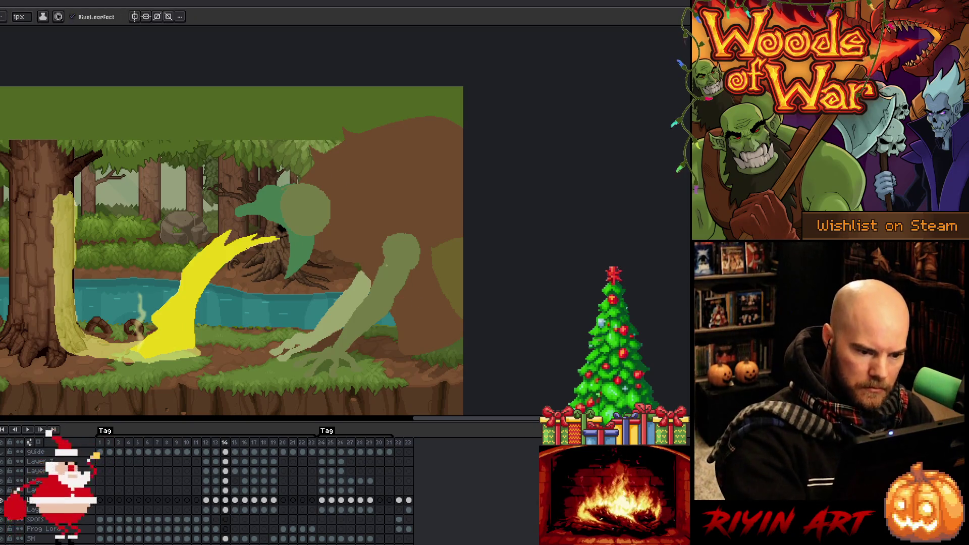
{"action": "key", "text": "b"}
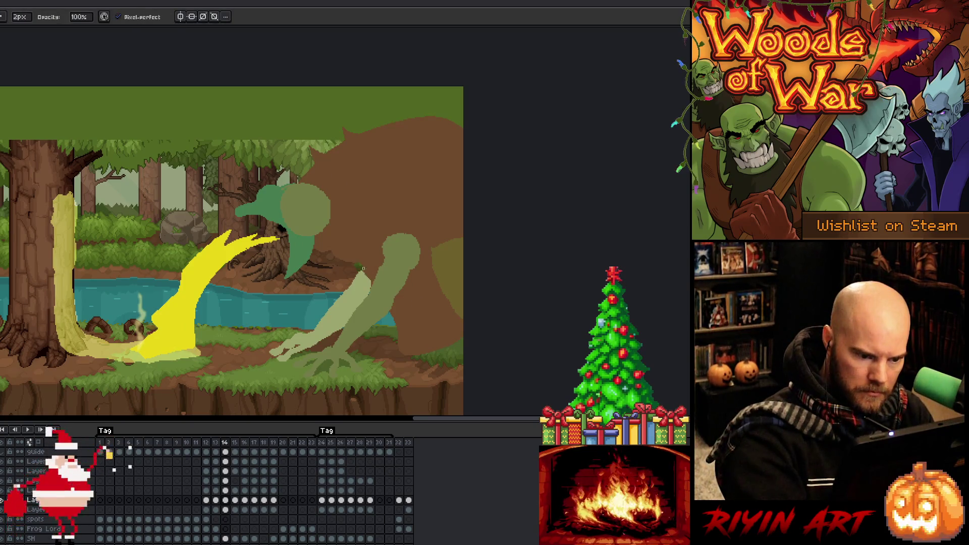
- Lasso the frog's green arm on frame 14, nudge it slightly left, then deselect
{"action": "key", "text": "m"}
{"action": "mouse_move", "coordinate": [361, 265]}
{"action": "left_mouse_down"}
{"action": "mouse_move", "coordinate": [381, 301]}
{"action": "mouse_move", "coordinate": [382, 341]}
{"action": "mouse_move", "coordinate": [415, 354]}
{"action": "mouse_move", "coordinate": [456, 333]}
{"action": "left_mouse_up"}
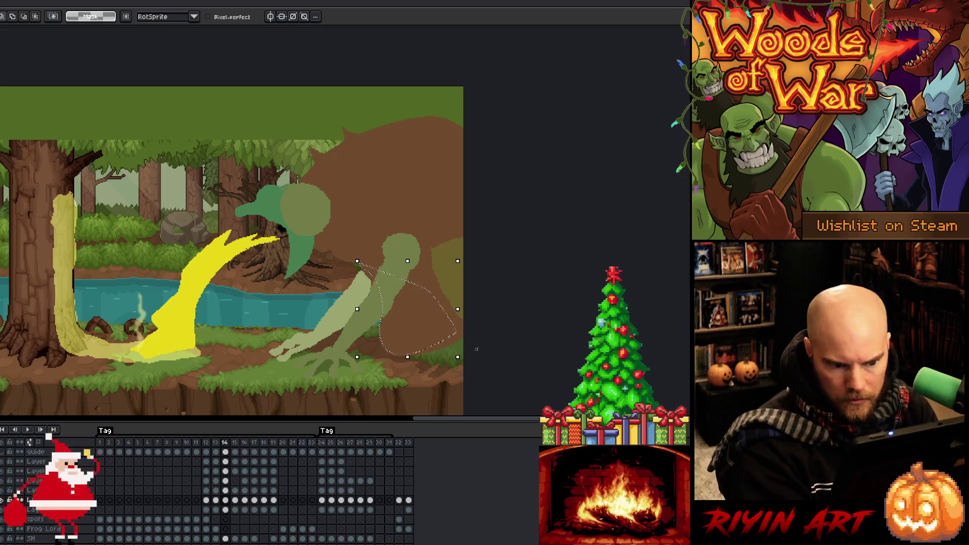
{"action": "key", "text": "ctrl+d"}
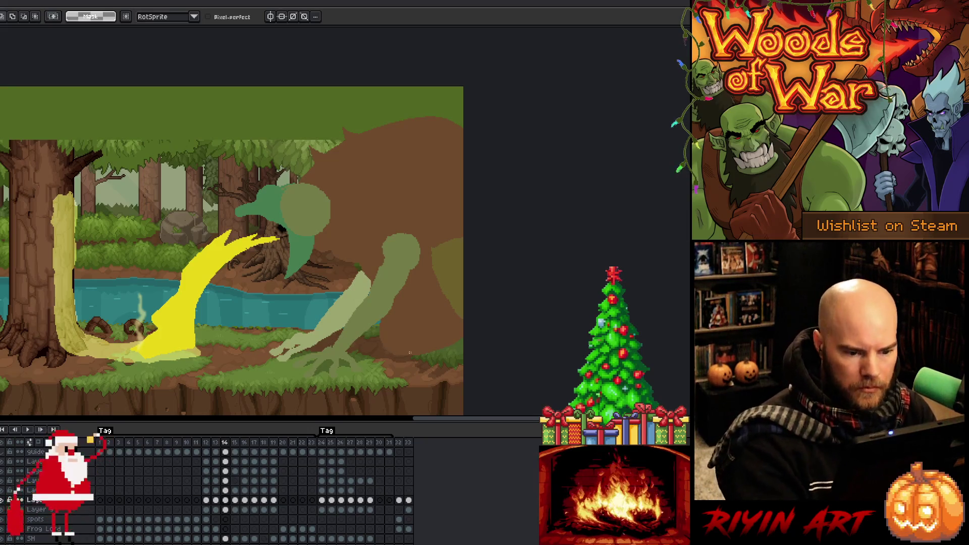
{"action": "mouse_move", "coordinate": [395, 354]}
{"action": "left_mouse_down"}
{"action": "mouse_move", "coordinate": [451, 351]}
{"action": "mouse_move", "coordinate": [454, 323]}
{"action": "left_mouse_up"}
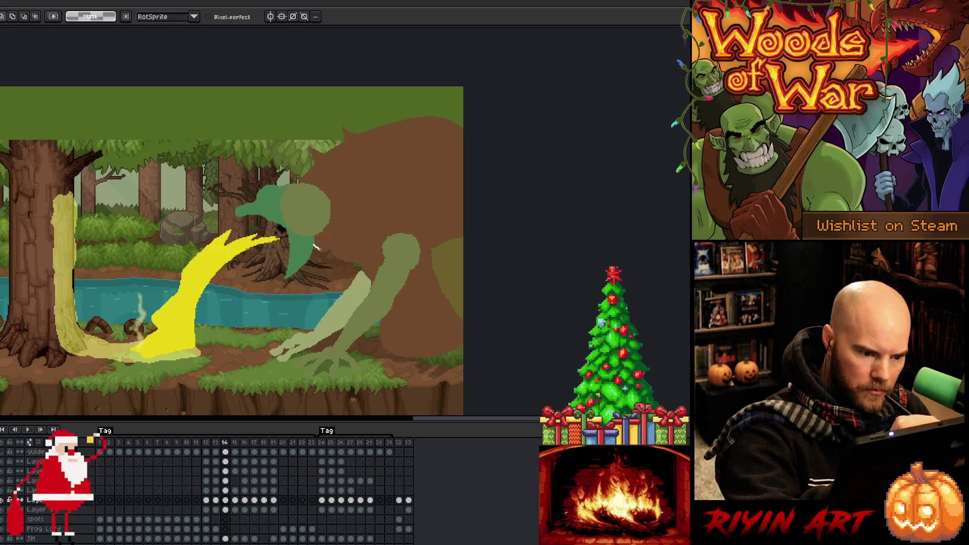
{"action": "mouse_move", "coordinate": [340, 250]}
{"action": "left_mouse_down"}
{"action": "mouse_move", "coordinate": [393, 282]}
{"action": "mouse_move", "coordinate": [398, 311]}
{"action": "mouse_move", "coordinate": [347, 369]}
{"action": "mouse_move", "coordinate": [313, 247]}
{"action": "left_mouse_up"}
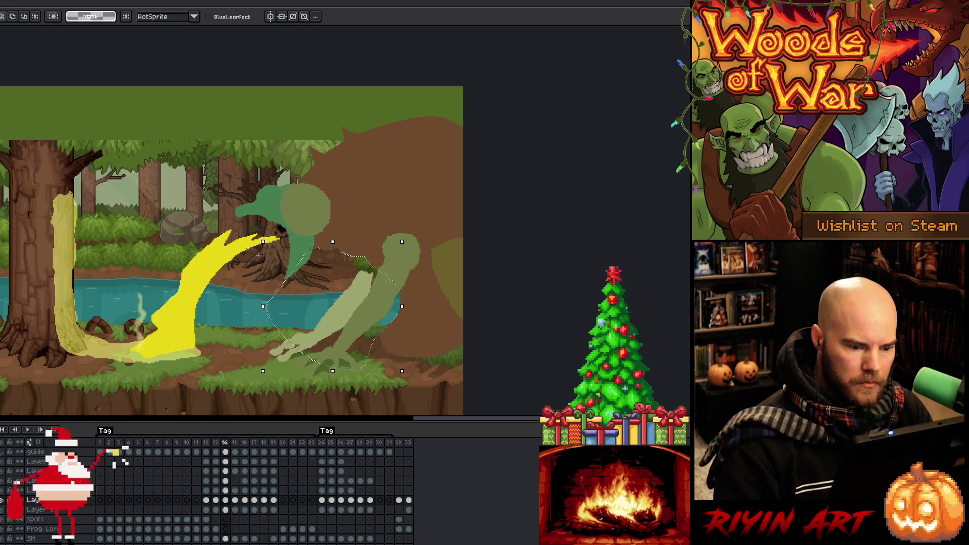
{"action": "key", "text": "ctrl+d"}
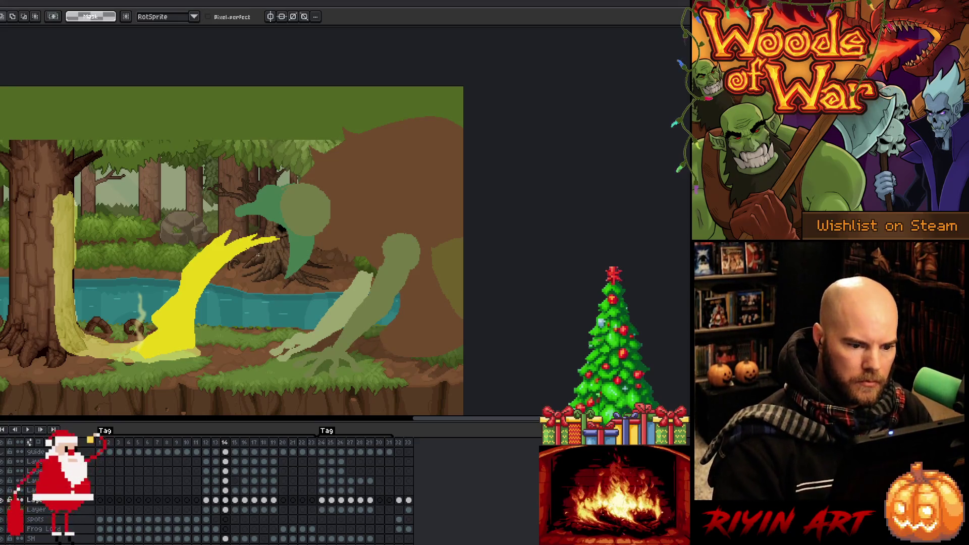
- Play the animation, lasso the upper arm again, and replay from the first frame
{"action": "key", "text": "Return"}
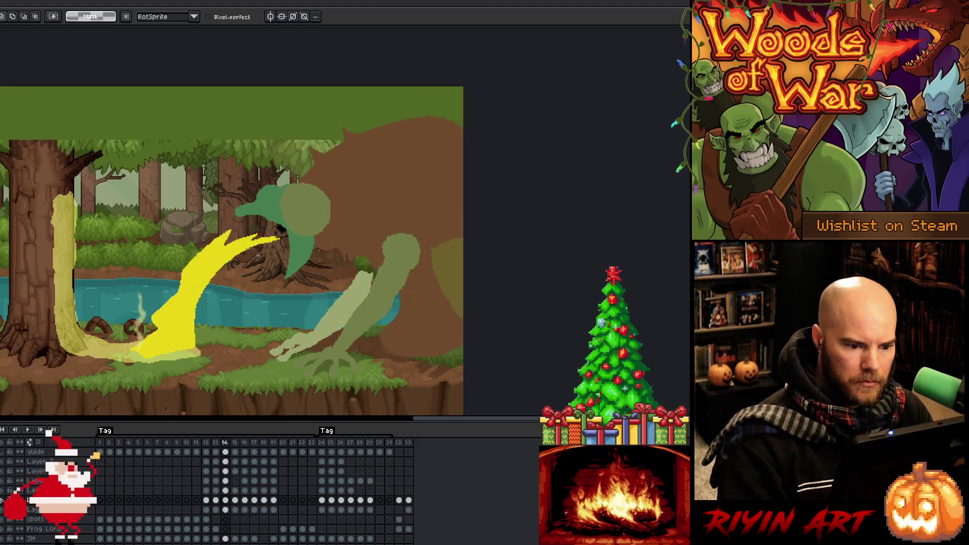
{"action": "mouse_move", "coordinate": [398, 296]}
{"action": "left_mouse_down"}
{"action": "mouse_move", "coordinate": [388, 359]}
{"action": "mouse_move", "coordinate": [396, 373]}
{"action": "mouse_move", "coordinate": [398, 310]}
{"action": "mouse_move", "coordinate": [390, 335]}
{"action": "mouse_move", "coordinate": [439, 365]}
{"action": "left_mouse_up"}
{"action": "mouse_move", "coordinate": [399, 305]}
{"action": "left_mouse_down"}
{"action": "mouse_move", "coordinate": [391, 358]}
{"action": "mouse_move", "coordinate": [413, 374]}
{"action": "mouse_move", "coordinate": [385, 334]}
{"action": "mouse_move", "coordinate": [404, 306]}
{"action": "mouse_move", "coordinate": [398, 293]}
{"action": "left_mouse_up"}
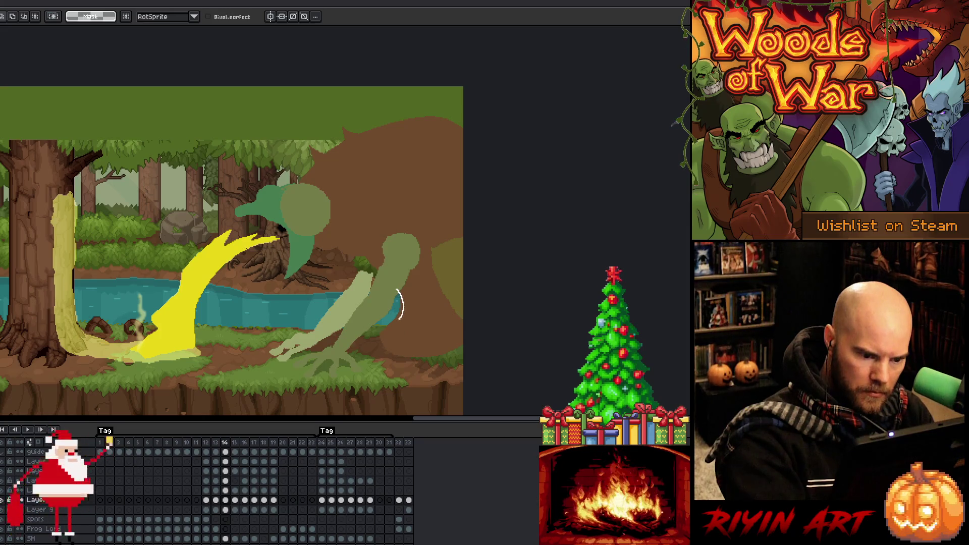
{"action": "left_click_drag", "start_coordinate": [382, 346], "coordinate": [356, 303]}
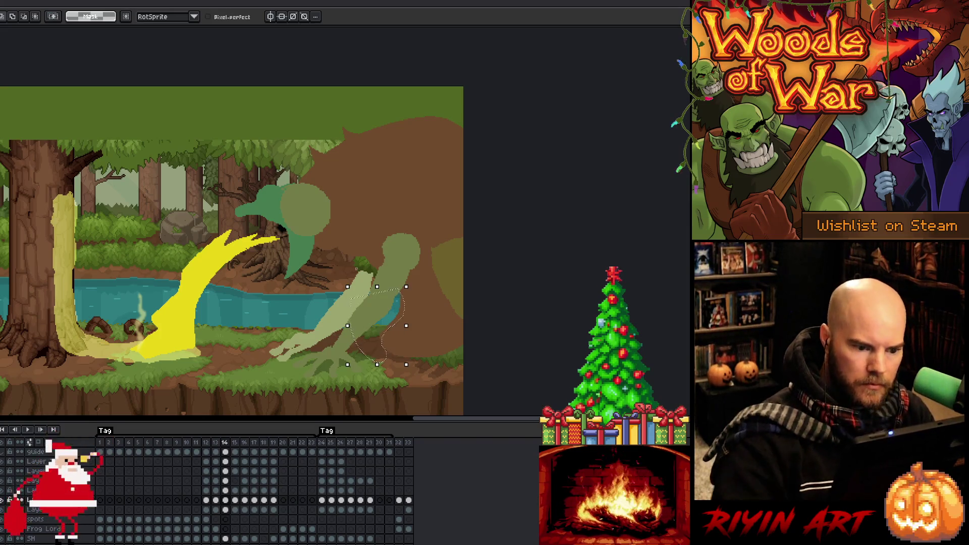
{"action": "key", "text": "Return"}
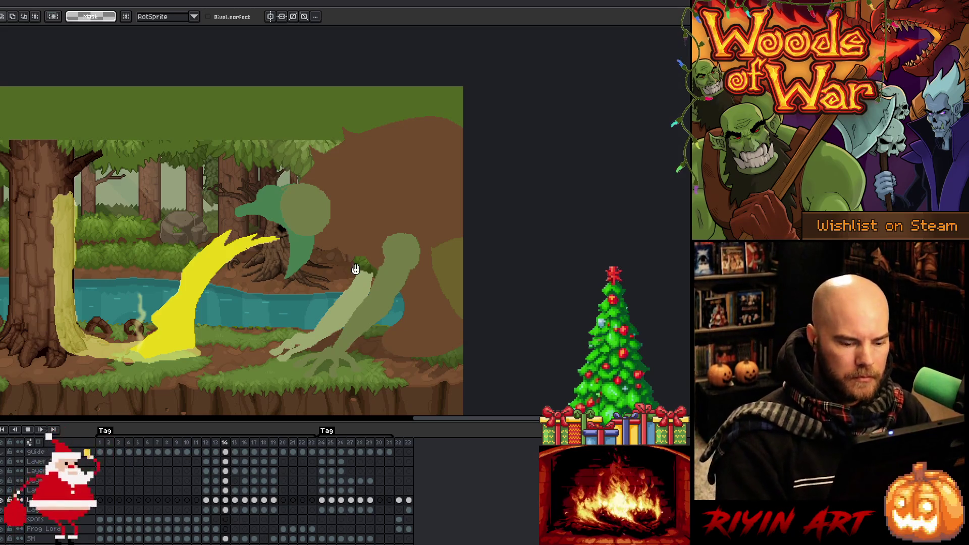
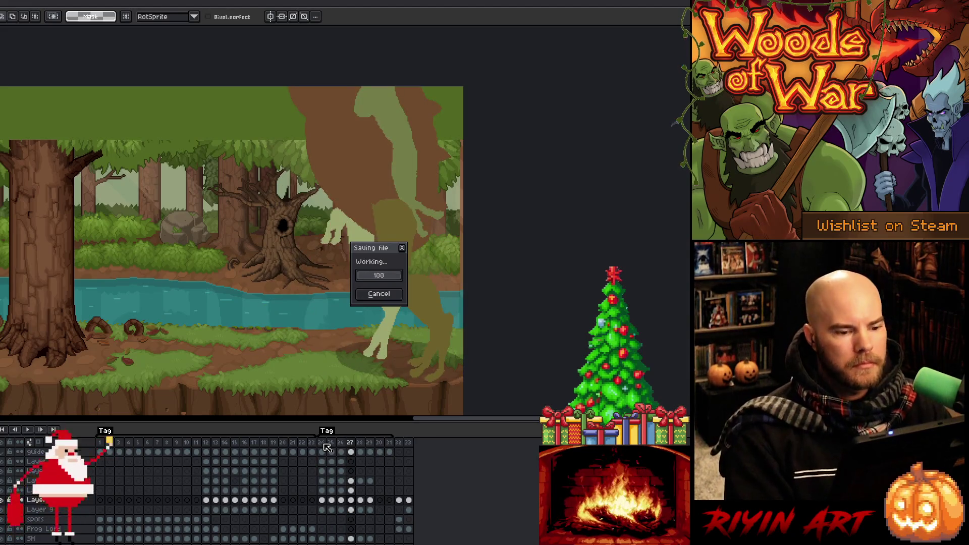
- Play the animation and compare the frog's arm pose between frames 27 and 28
{"action": "key", "text": "Return"}
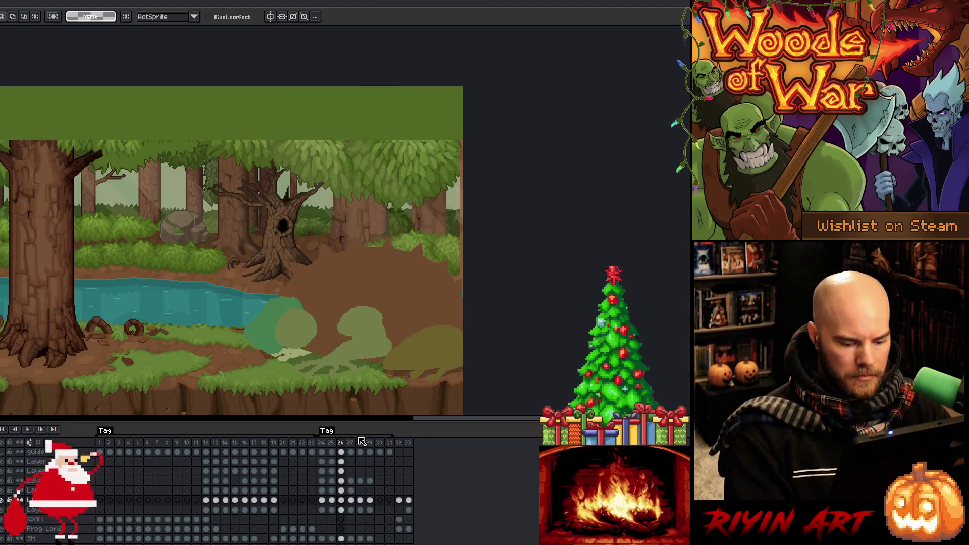
{"action": "left_click", "coordinate": [352, 471]}
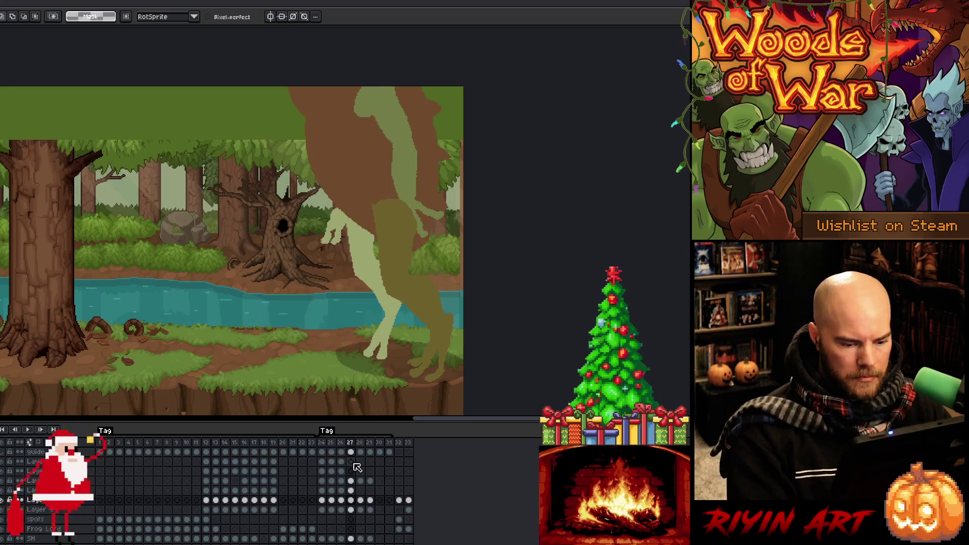
{"action": "left_click", "coordinate": [350, 491]}
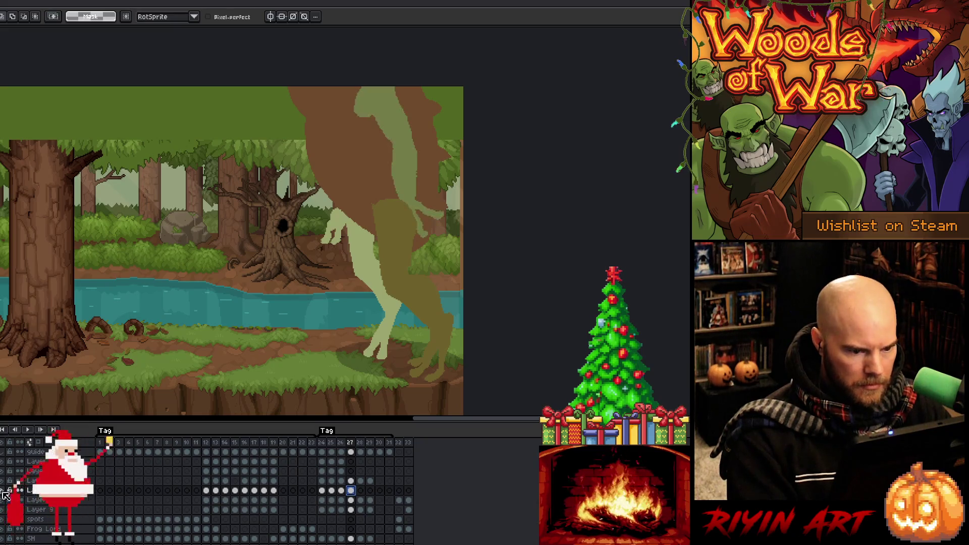
{"action": "left_click", "coordinate": [354, 500]}
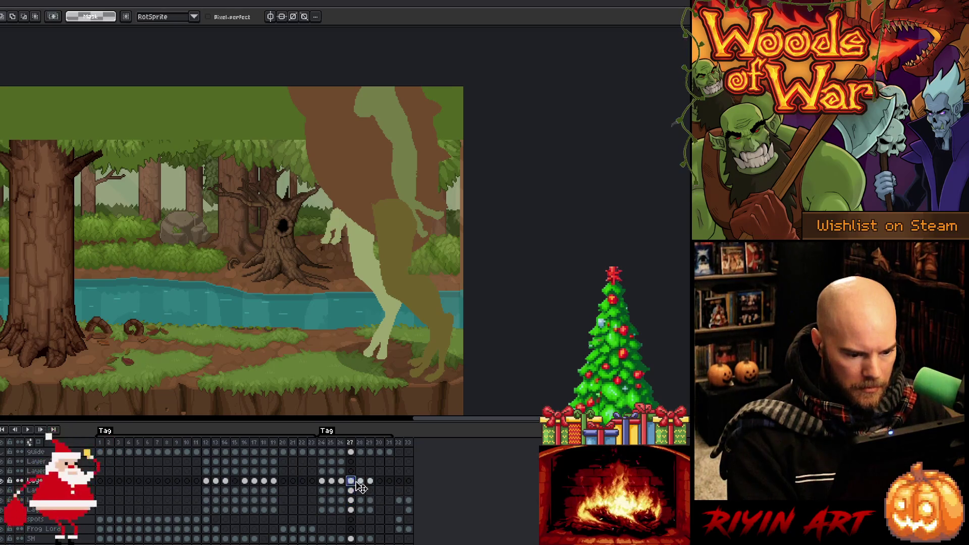
{"action": "left_click", "coordinate": [358, 492]}
{"action": "left_click", "coordinate": [351, 491]}
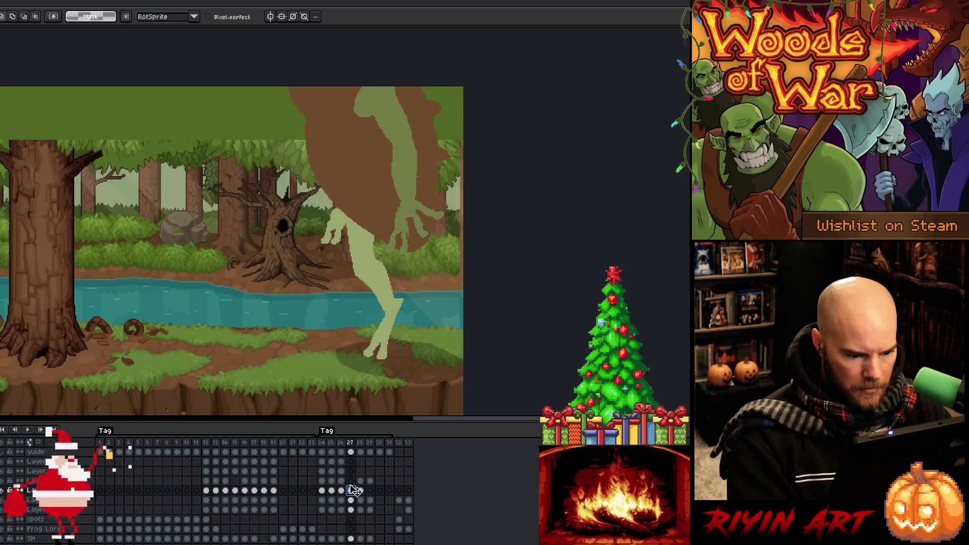
{"action": "left_click", "coordinate": [361, 491]}
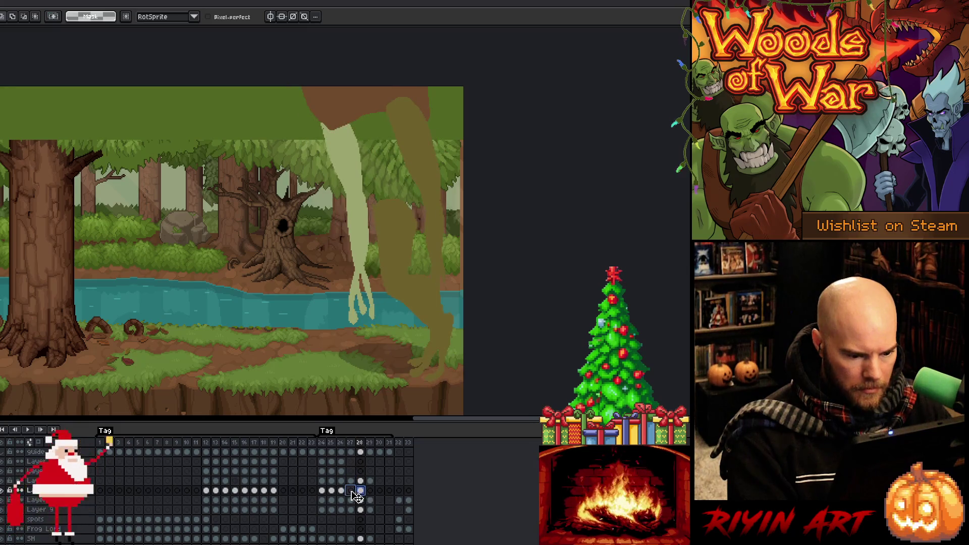
{"action": "left_click", "coordinate": [351, 490]}
- Replay the frog animation and step back through frames 25 and 11 to check the motion
{"action": "key", "text": "Return"}
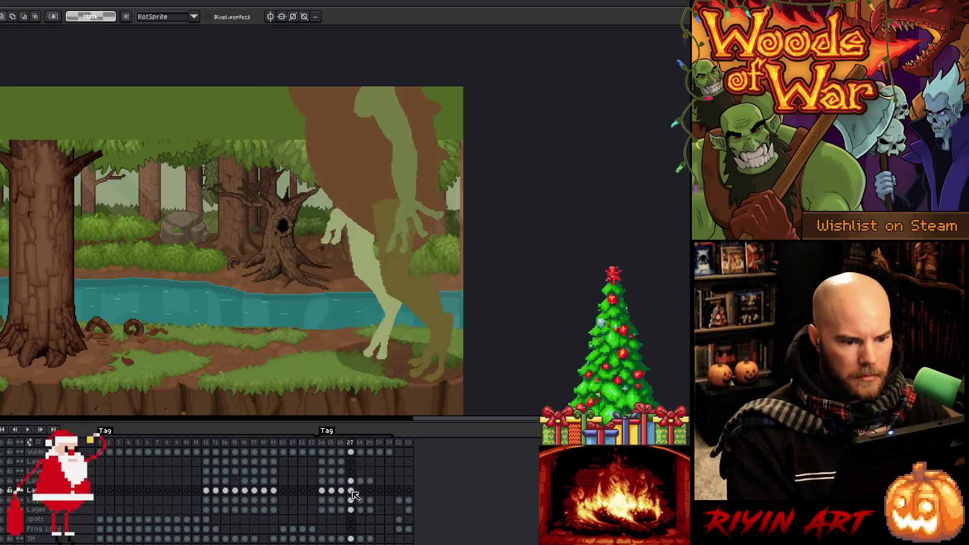
{"action": "key", "text": "Return"}
{"action": "key", "text": "Left"}
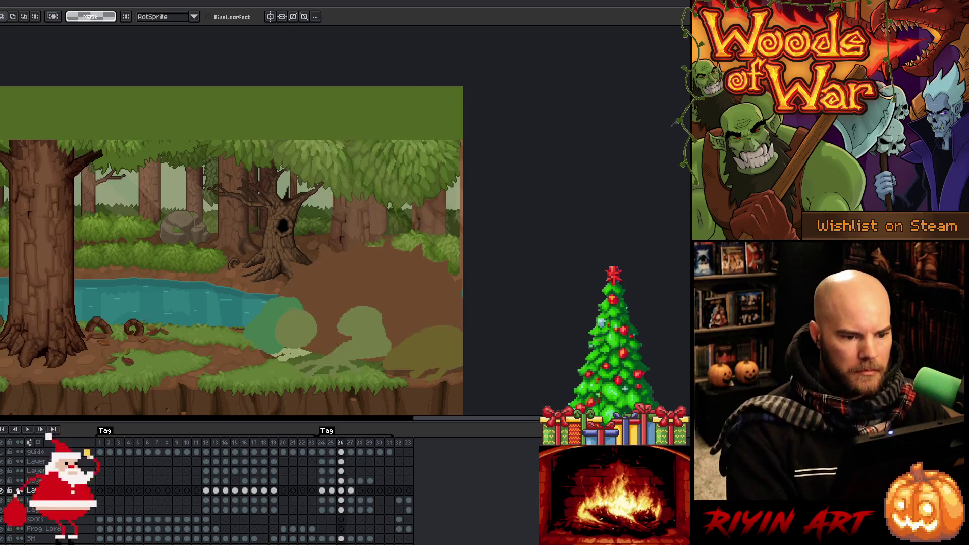
{"action": "key", "text": "Left"}
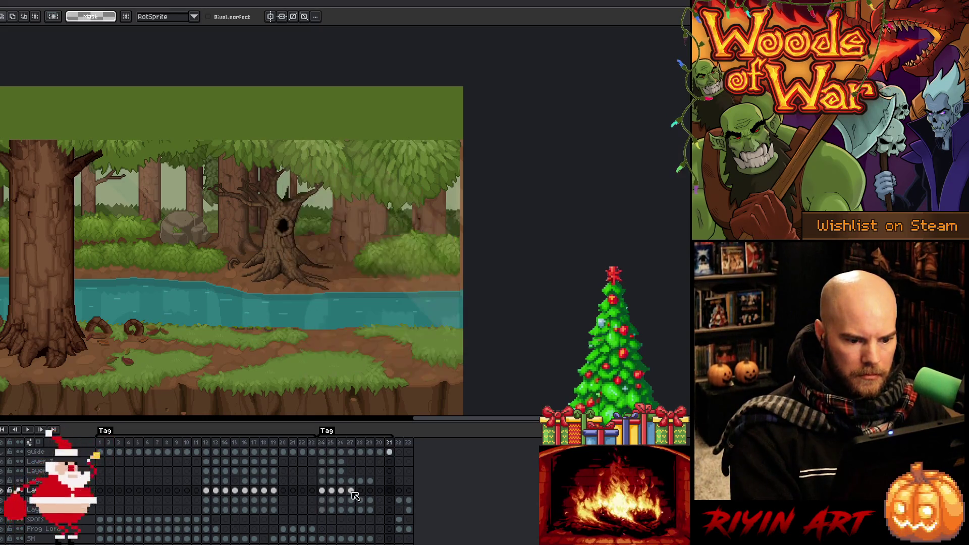
{"action": "left_click", "coordinate": [196, 449]}
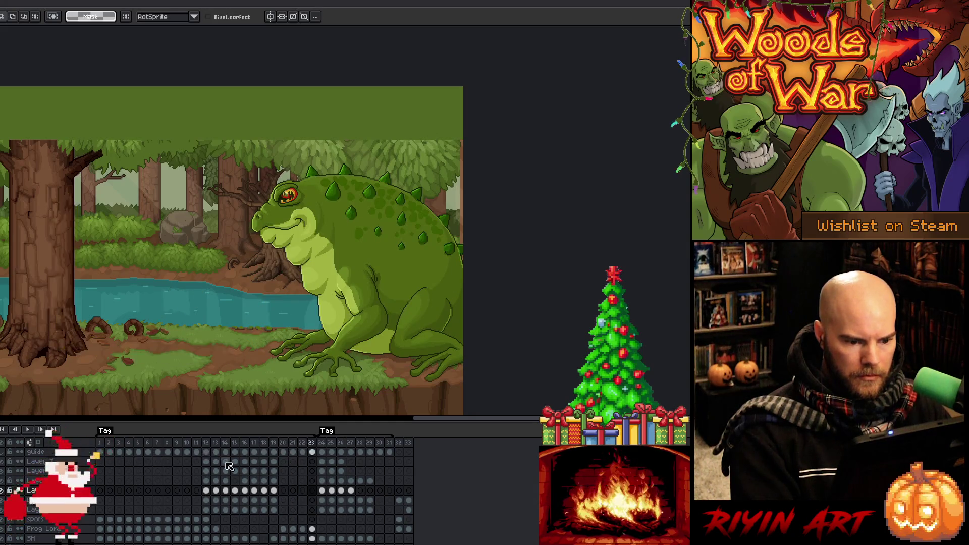
{"action": "left_click", "coordinate": [328, 443]}
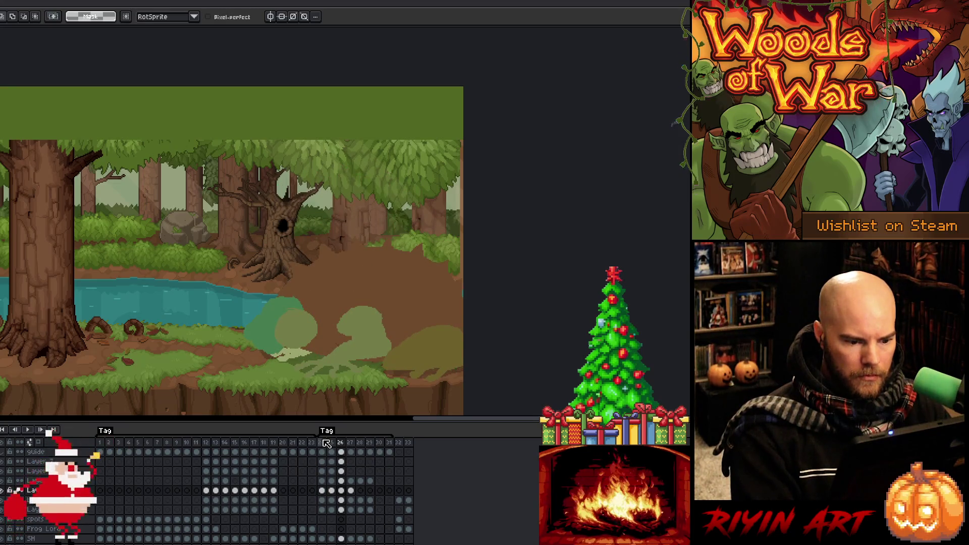
{"action": "key", "text": "Return"}
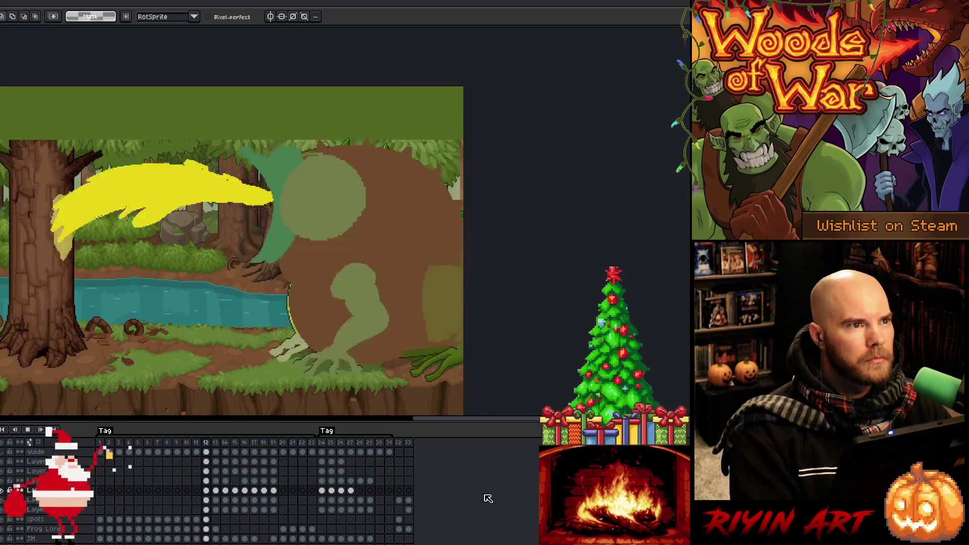
- Go to frame 14 on the lower layer and select around the frog's arm
{"action": "left_click_drag", "start_coordinate": [235, 448], "coordinate": [215, 447]}
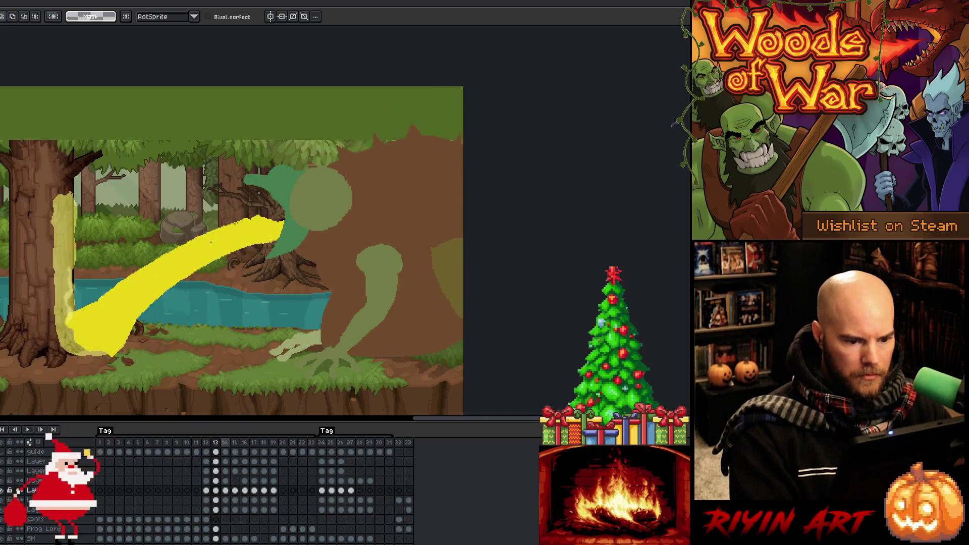
{"action": "left_click", "coordinate": [229, 444]}
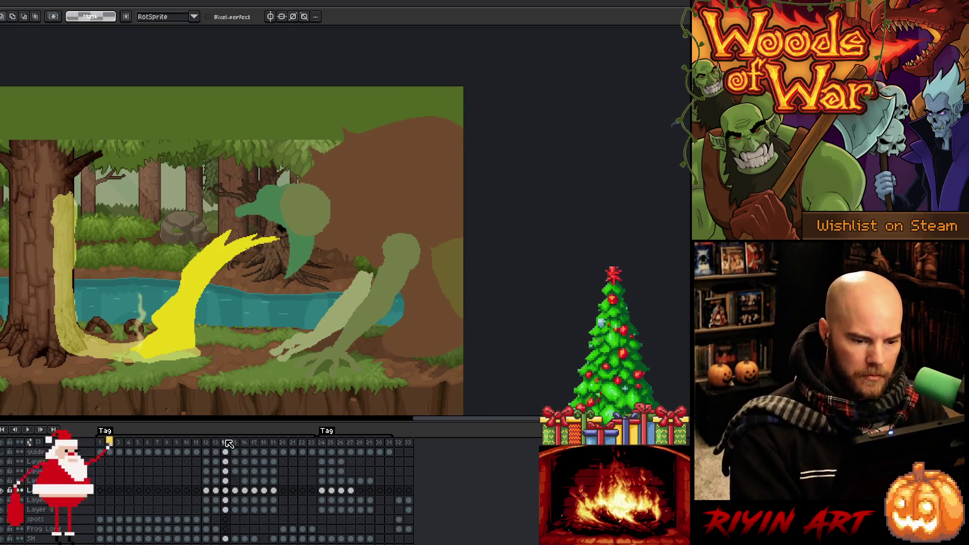
{"action": "left_click", "coordinate": [226, 500]}
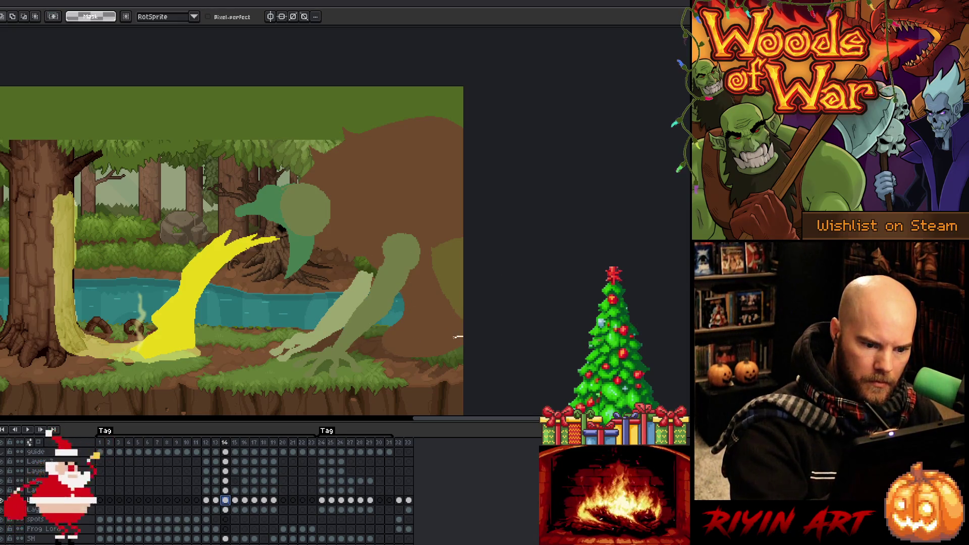
{"action": "left_click_drag", "start_coordinate": [481, 227], "coordinate": [480, 227]}
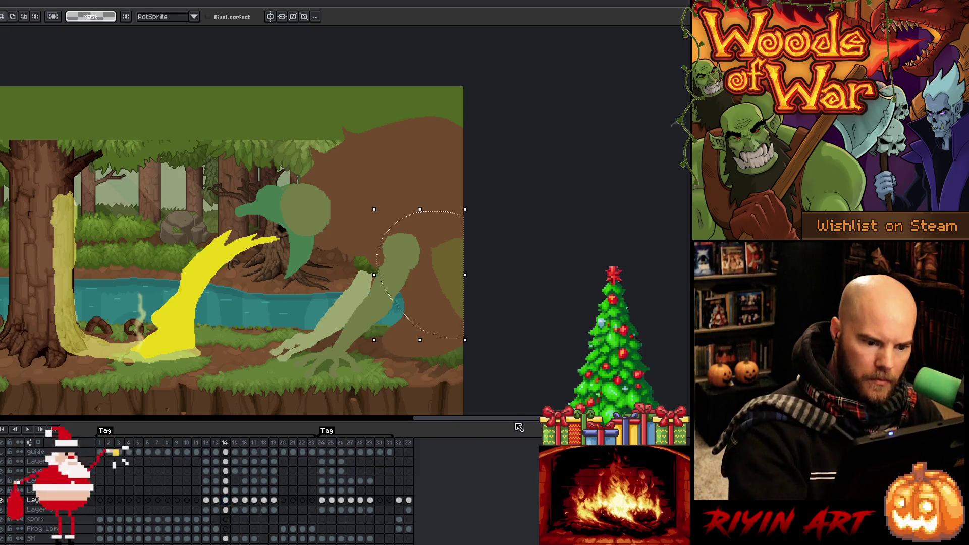
{"action": "left_click", "coordinate": [225, 500]}
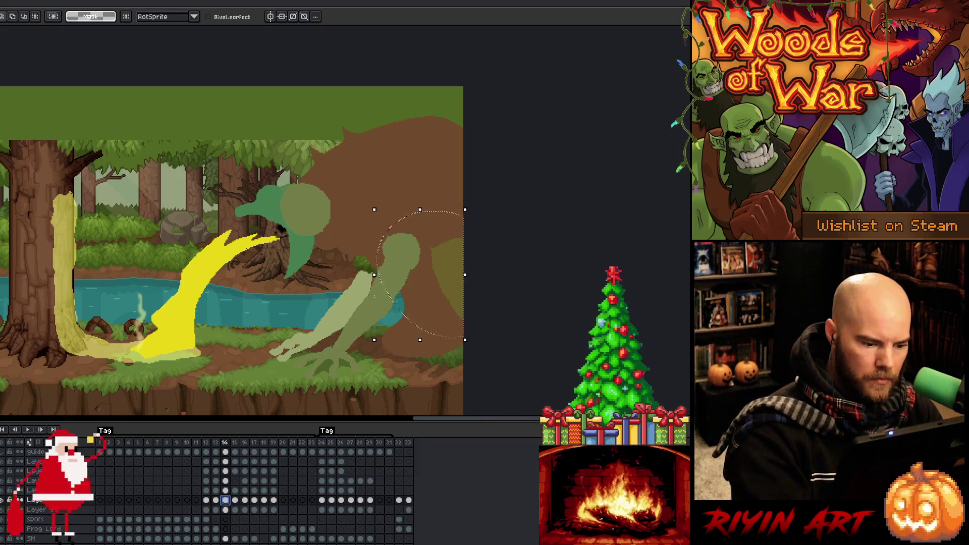
- Set the drawing tool's brush size to 1 px
{"action": "key", "text": "b"}
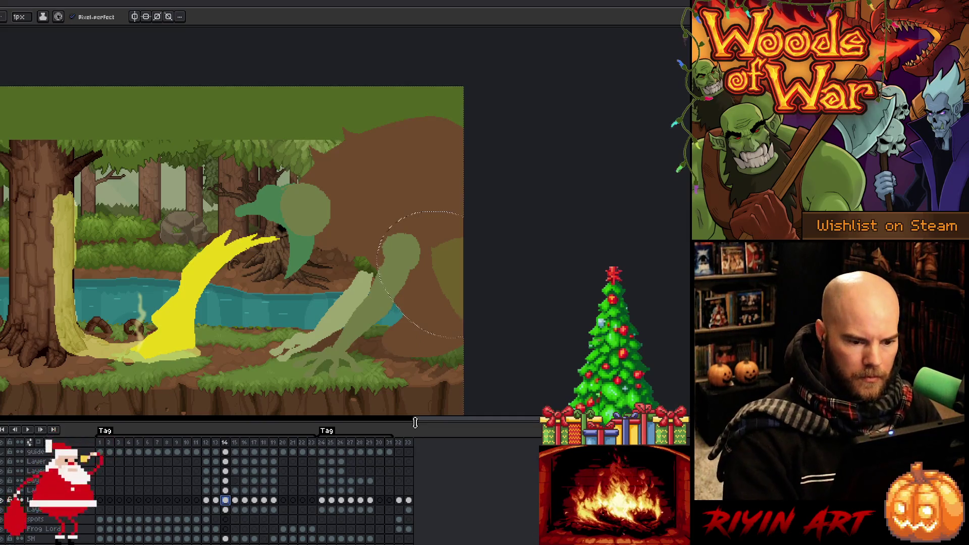
{"action": "key", "text": "e"}
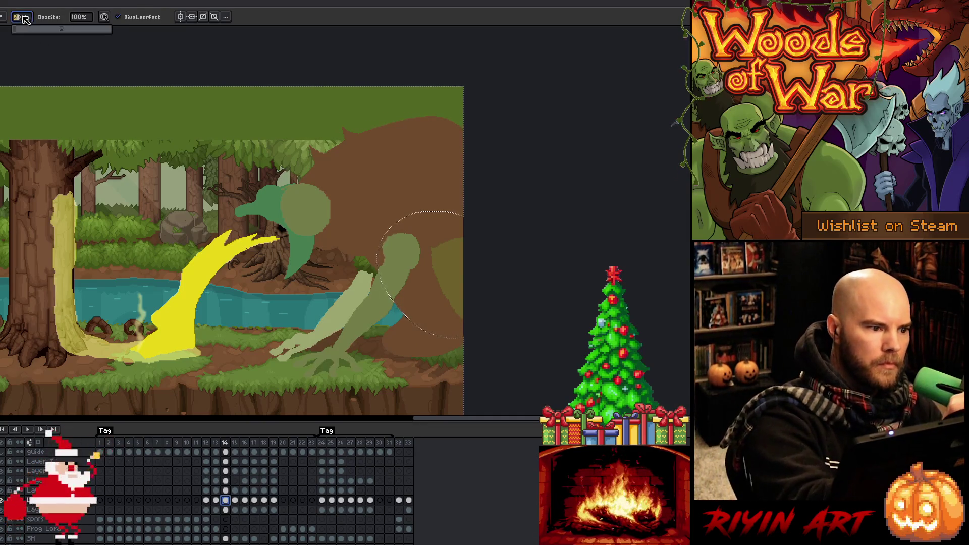
{"action": "left_click", "coordinate": [416, 317]}
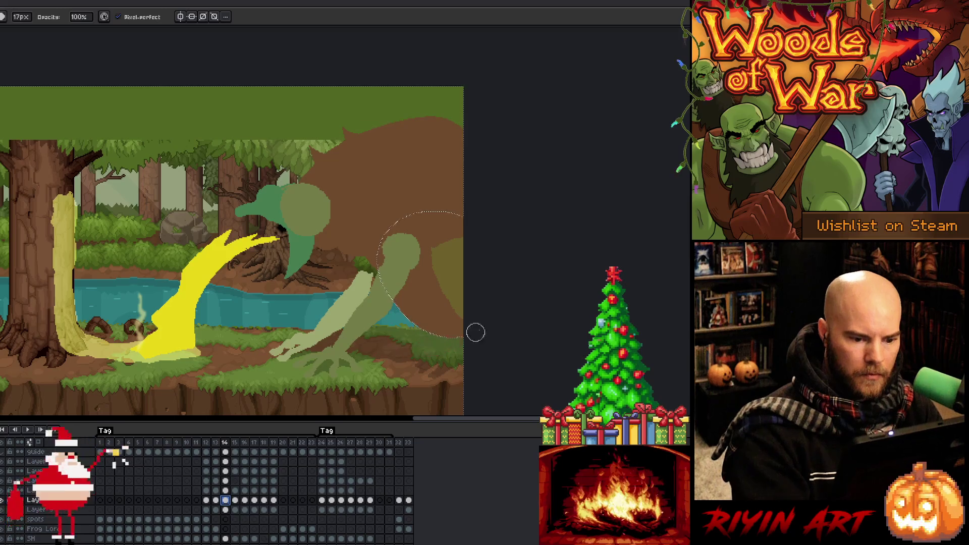
{"action": "left_click", "coordinate": [20, 17]}
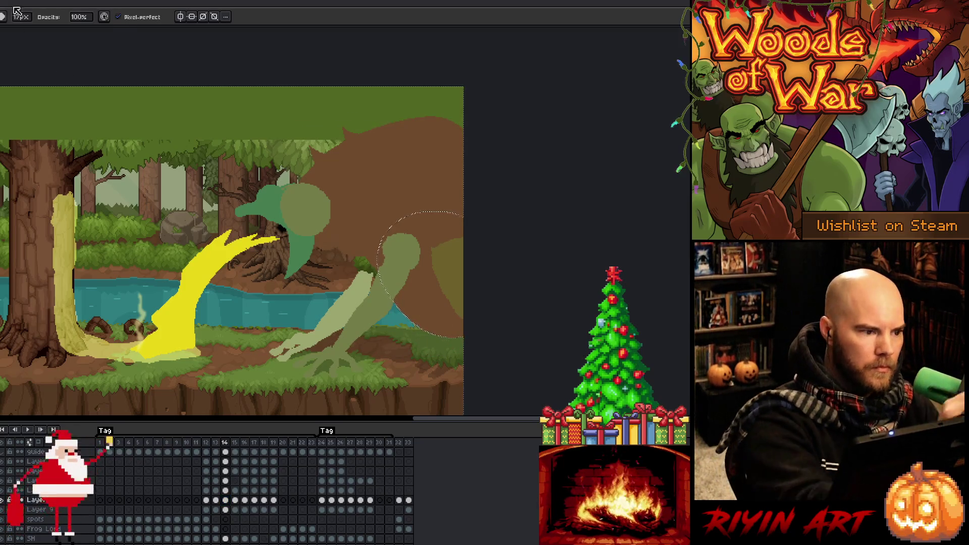
{"action": "type", "text": "1"}
{"action": "key", "text": "Return"}
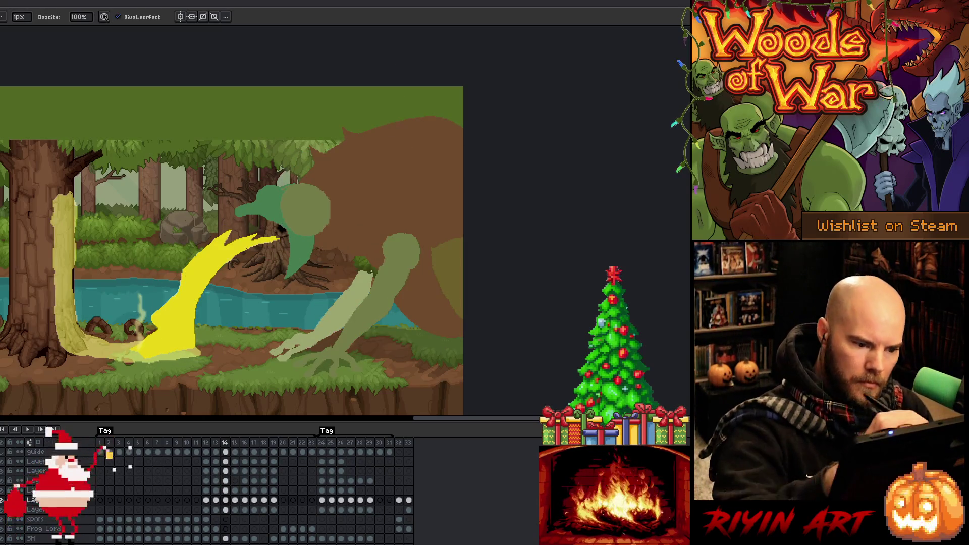
- Squash frame 17's frog shapes shorter from the top, nudge them into place, and save
{"action": "key", "text": "m"}
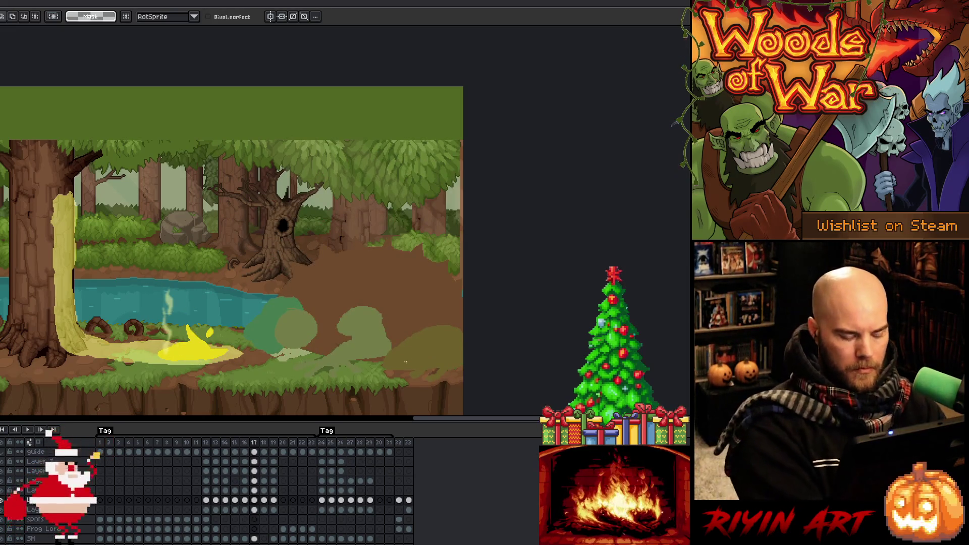
{"action": "left_click", "coordinate": [275, 497], "text": "ctrl"}
{"action": "left_click_drag", "start_coordinate": [368, 239], "coordinate": [365, 262]}
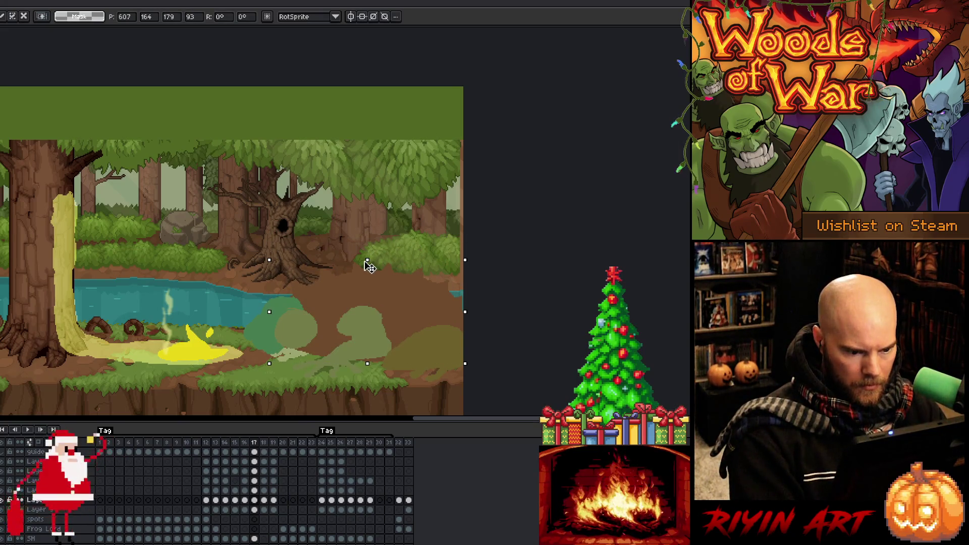
{"action": "key", "text": "Up"}
{"action": "key", "text": "Up"}
{"action": "key", "text": "Up"}
{"action": "key", "text": "Down"}
{"action": "key", "text": "Return"}
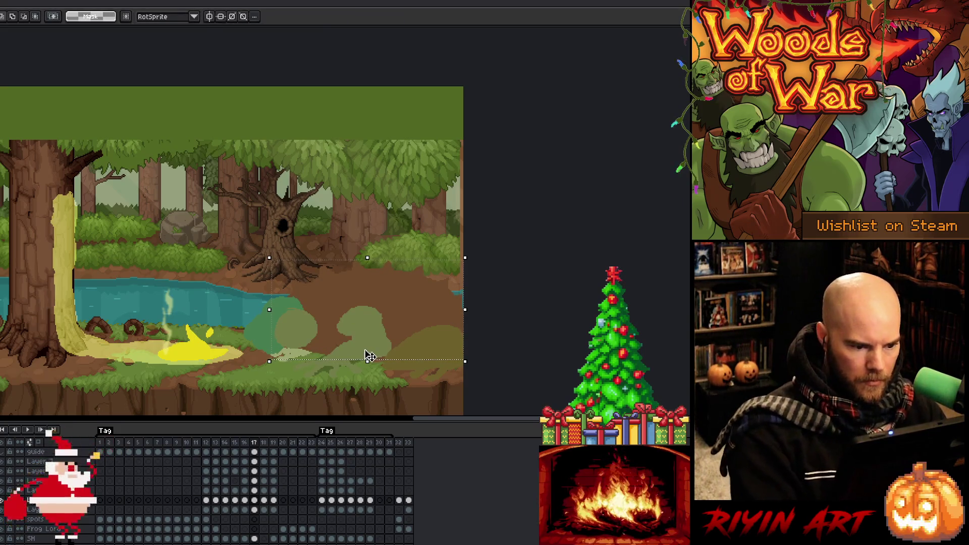
{"action": "key", "text": "ctrl+s"}
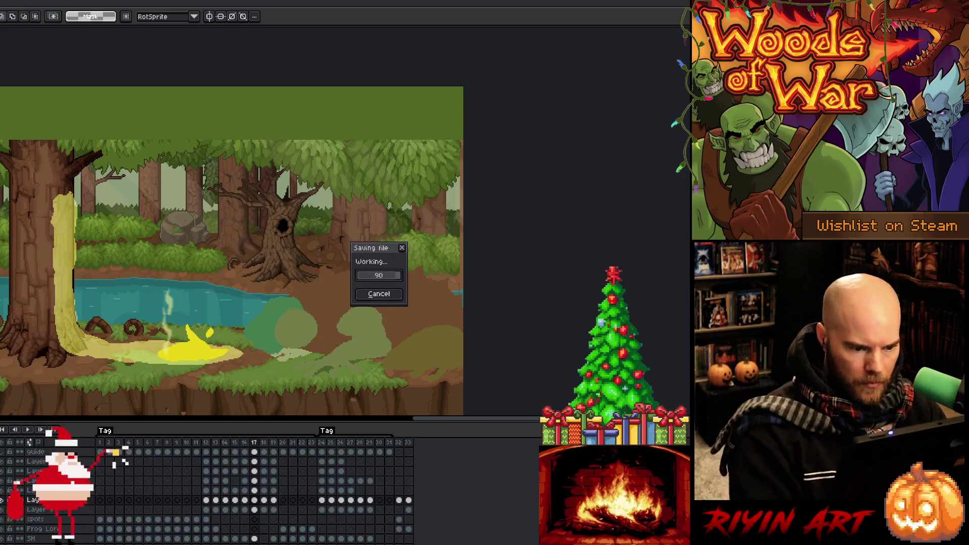
{"action": "key", "text": "Return"}
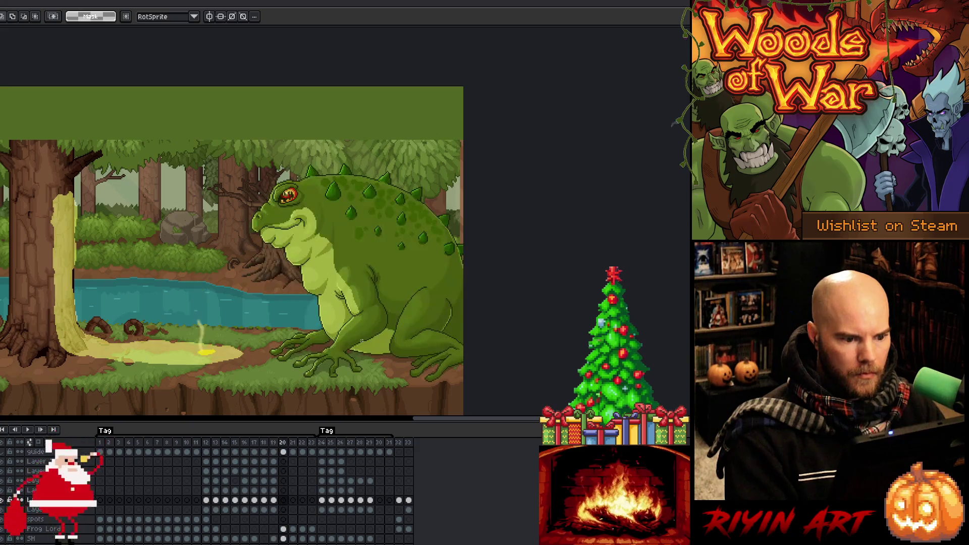
- Insert a new frame 20 after frame 19
{"action": "key", "text": "Left"}
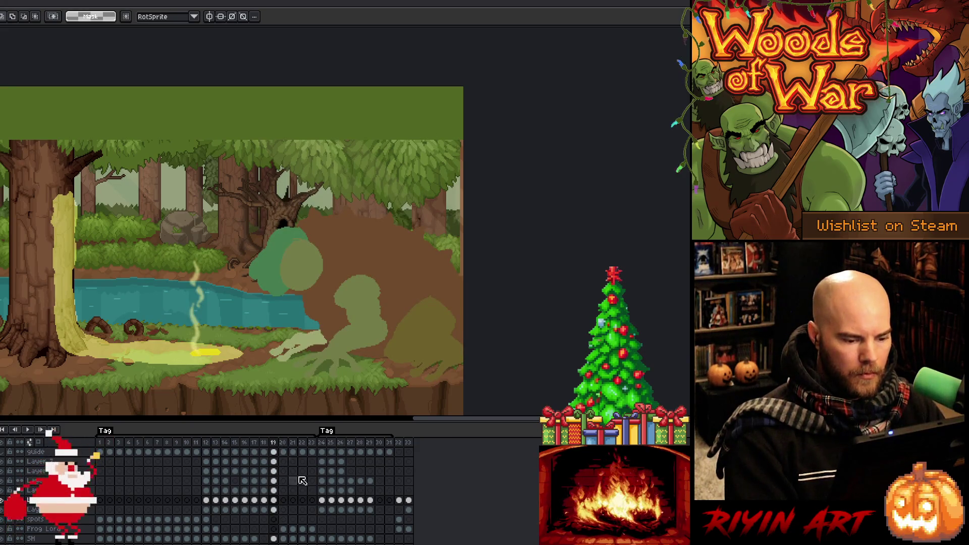
{"action": "left_click", "coordinate": [323, 472]}
{"action": "left_click_drag", "start_coordinate": [326, 476], "coordinate": [326, 512]}
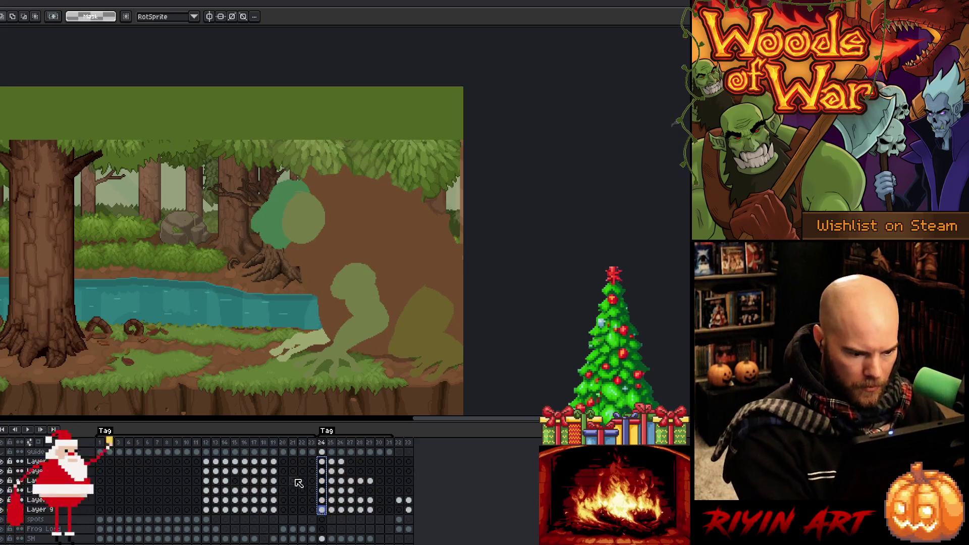
{"action": "right_click", "coordinate": [274, 443]}
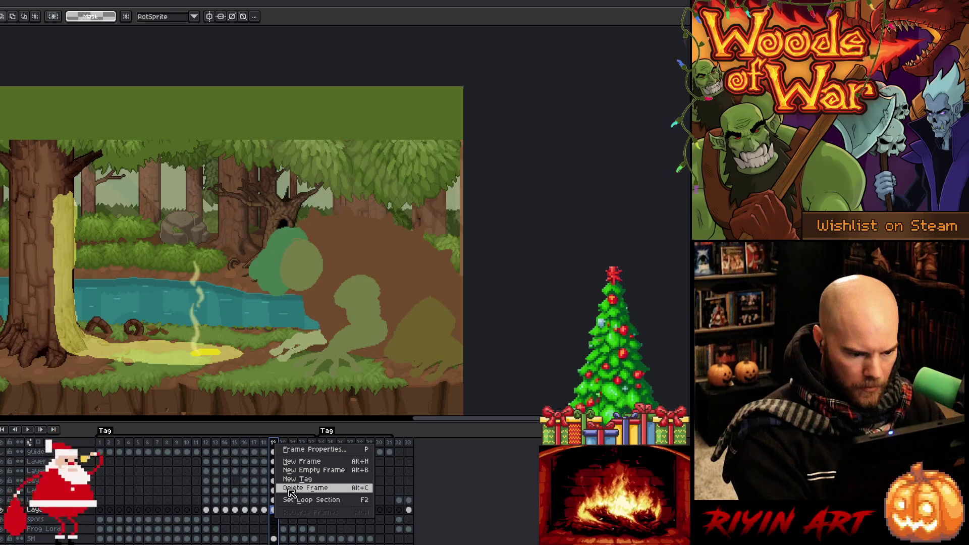
{"action": "left_click", "coordinate": [296, 462]}
- Select the cels of the new frame 20 and the following frames across the layers
{"action": "left_click", "coordinate": [284, 462]}
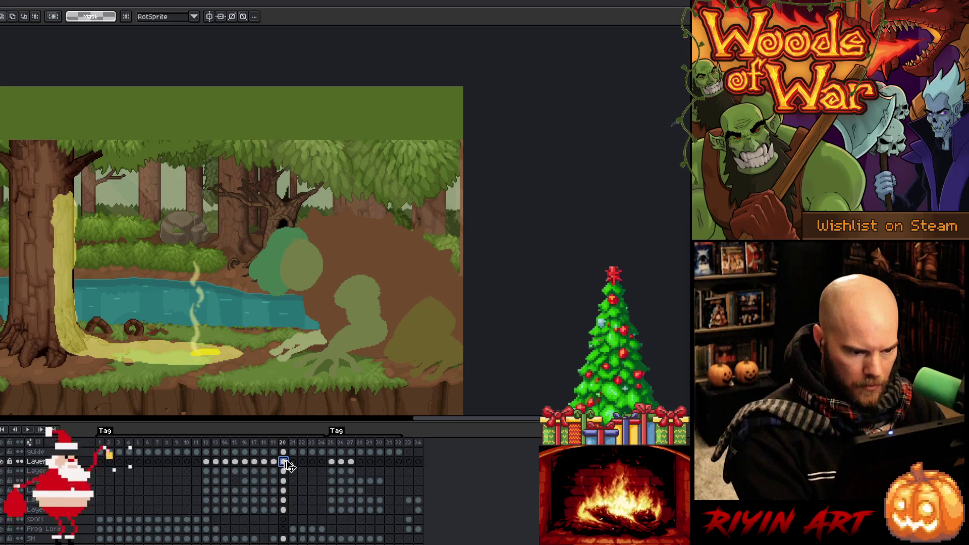
{"action": "left_click_drag", "start_coordinate": [331, 461], "coordinate": [325, 507]}
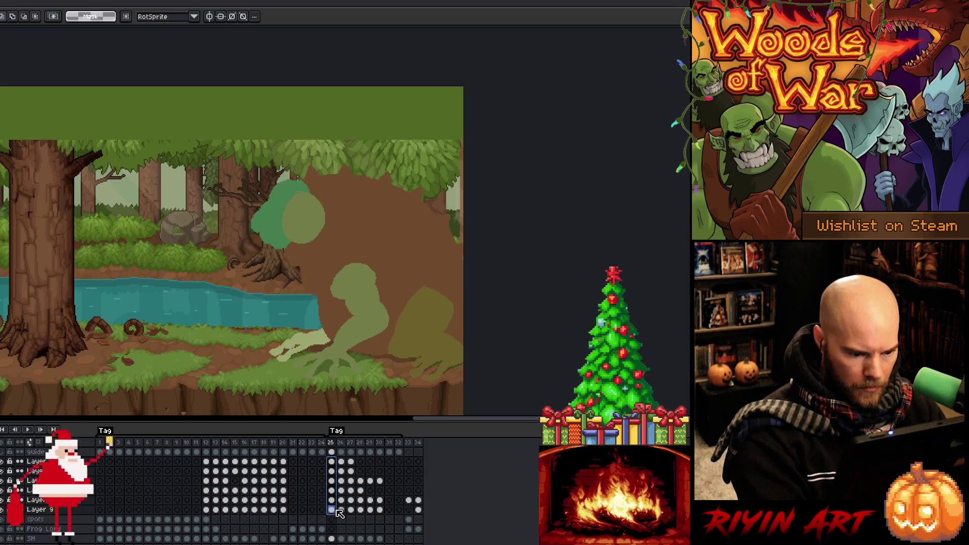
{"action": "left_click", "coordinate": [284, 461]}
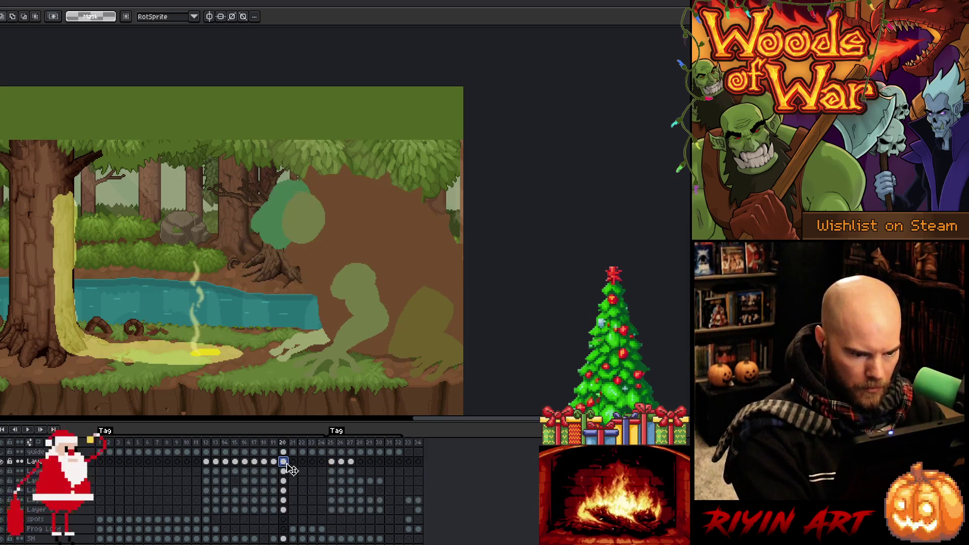
{"action": "scroll", "coordinate": [288, 477], "scroll_direction": "down", "scroll_amount": 1}
{"action": "scroll", "coordinate": [288, 477], "scroll_direction": "down", "scroll_amount": 3}
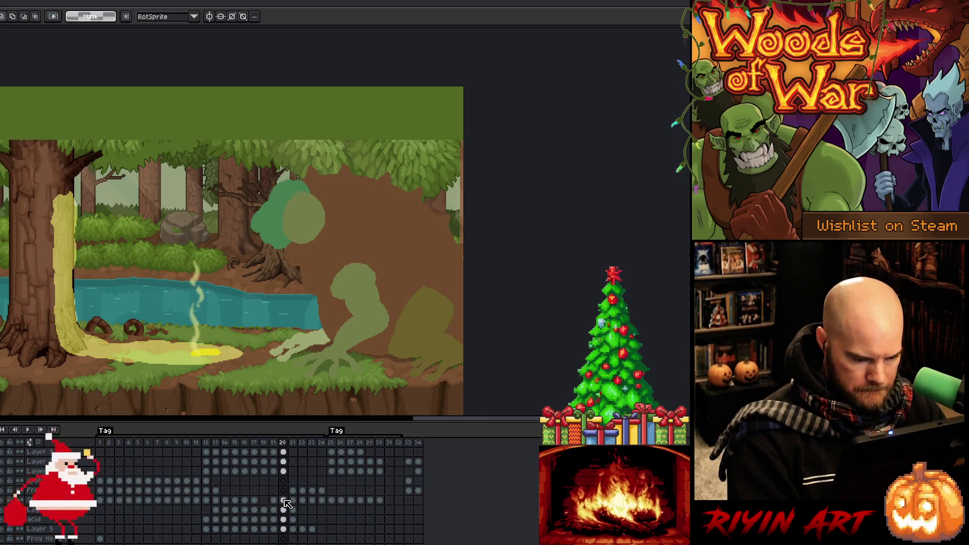
{"action": "mouse_move", "coordinate": [293, 510]}
{"action": "left_mouse_down"}
{"action": "mouse_move", "coordinate": [311, 529]}
{"action": "mouse_move", "coordinate": [285, 526]}
{"action": "left_mouse_up"}
- Play the animation from frame 16, stopping on the smiling frog
{"action": "left_click", "coordinate": [245, 447]}
{"action": "key", "text": "Return"}
{"action": "key", "text": "Return"}
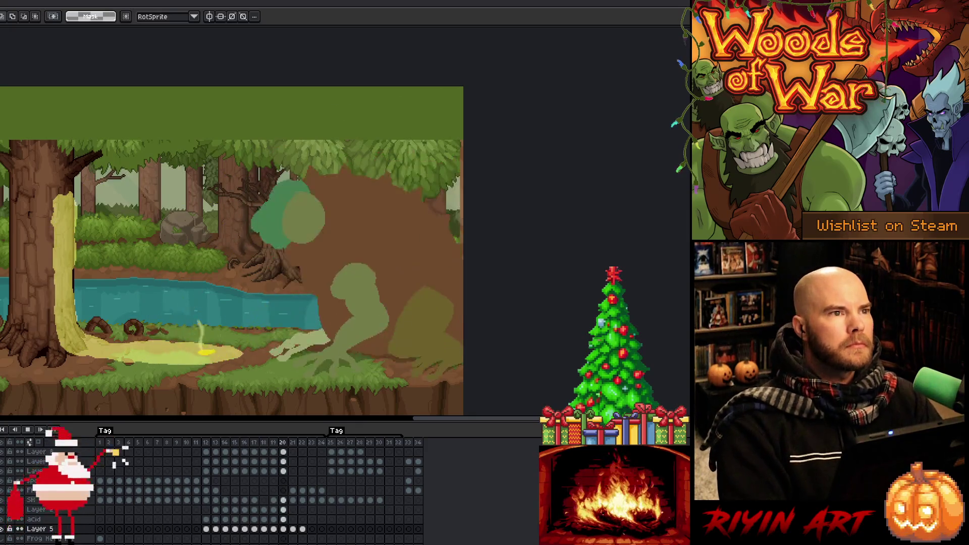
{"action": "key", "text": "Return"}
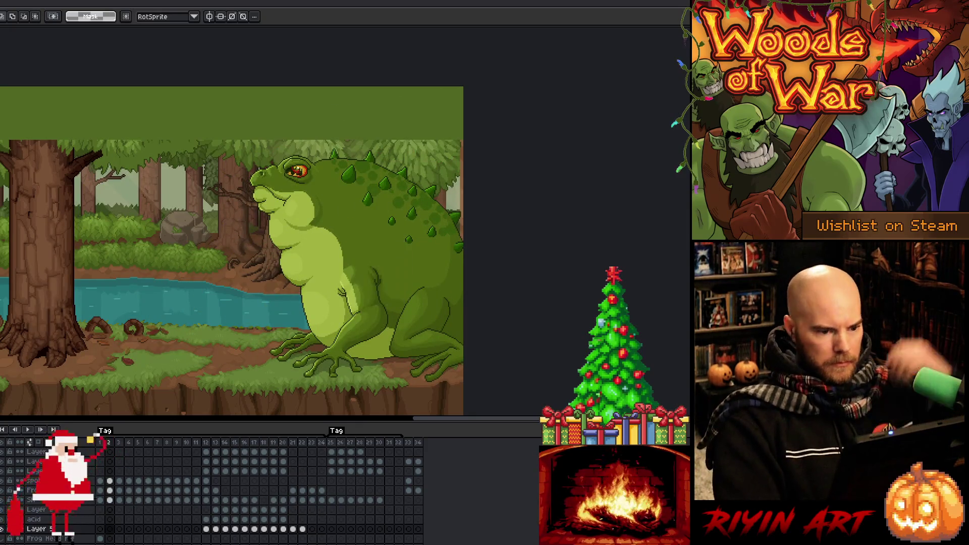
{"action": "key", "text": "Return"}
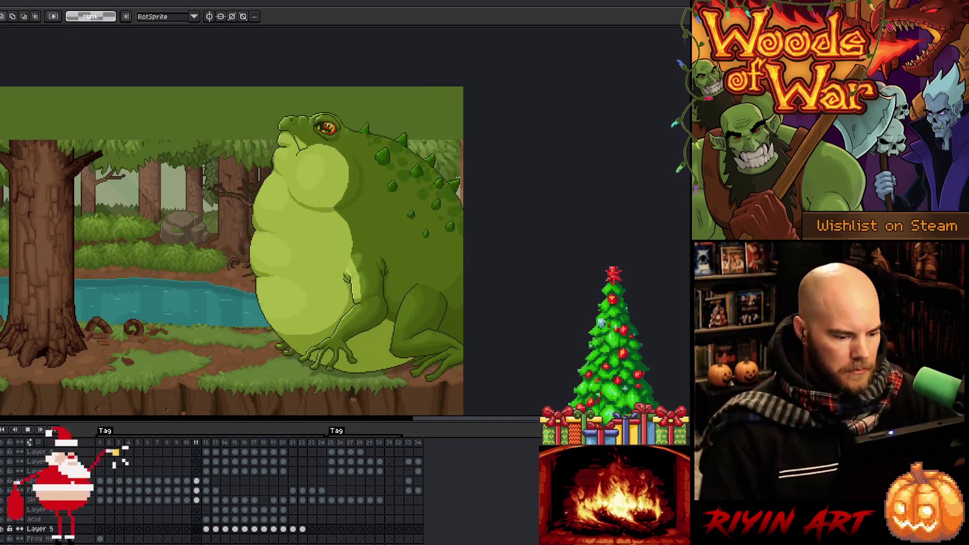
{"action": "key", "text": "Return"}
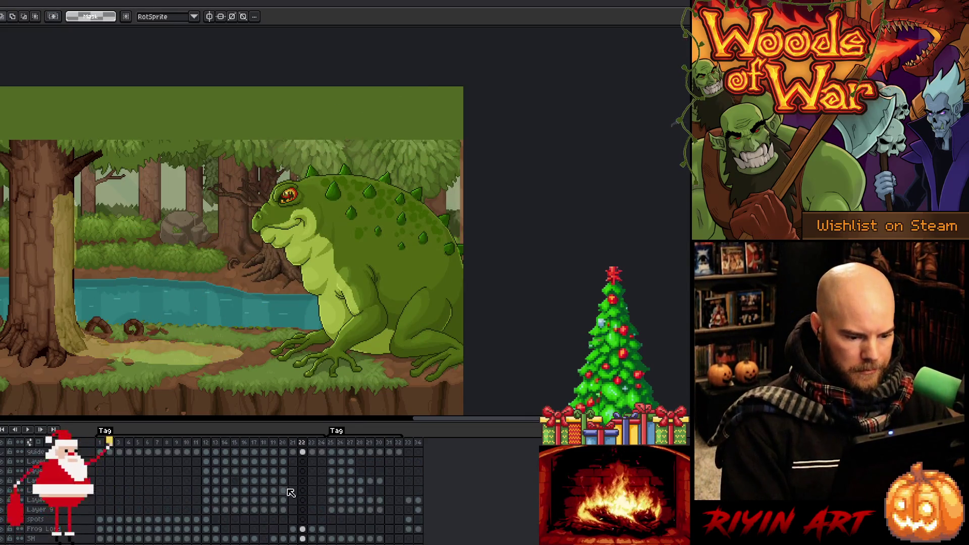
- Link the cels of frames 20–23 together and play back to check
{"action": "mouse_move", "coordinate": [283, 460]}
{"action": "left_mouse_down"}
{"action": "mouse_move", "coordinate": [285, 510]}
{"action": "mouse_move", "coordinate": [312, 511]}
{"action": "mouse_move", "coordinate": [284, 507]}
{"action": "mouse_move", "coordinate": [311, 468]}
{"action": "left_mouse_up"}
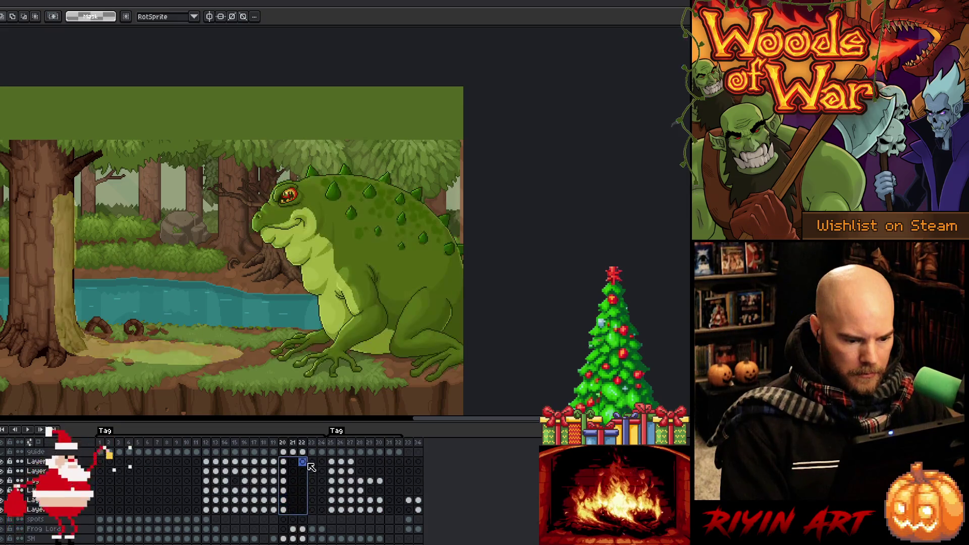
{"action": "right_click", "coordinate": [307, 465]}
{"action": "left_click", "coordinate": [313, 496]}
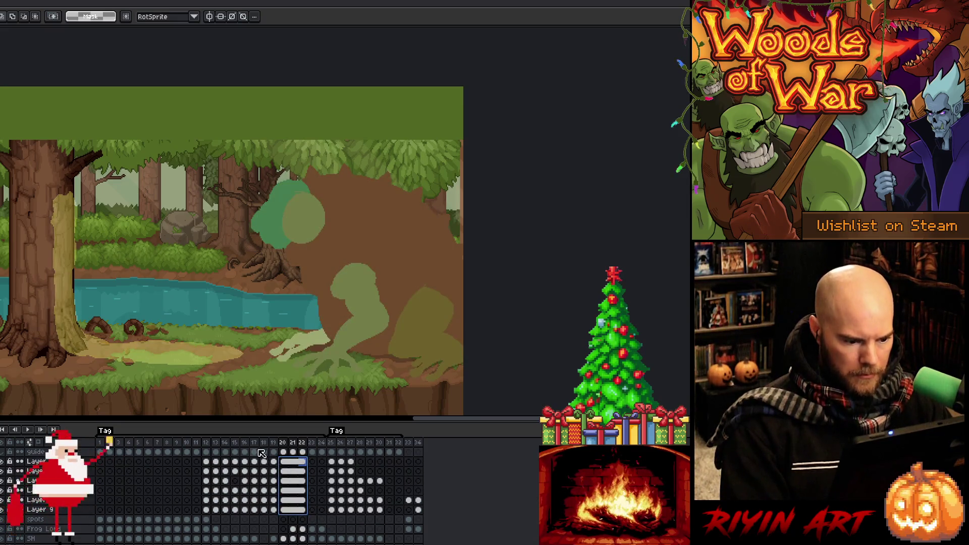
{"action": "left_click", "coordinate": [254, 461]}
{"action": "key", "text": "Return"}
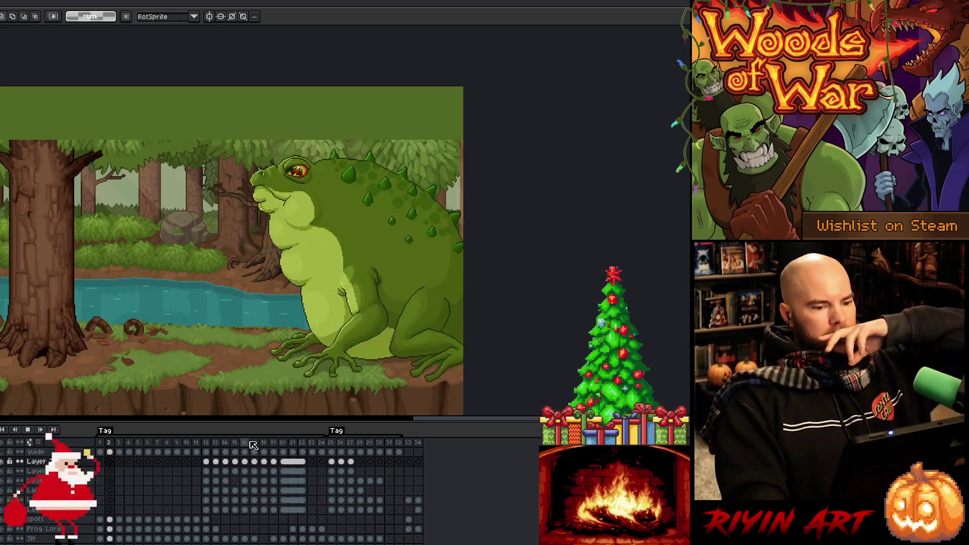
{"action": "key", "text": "Return"}
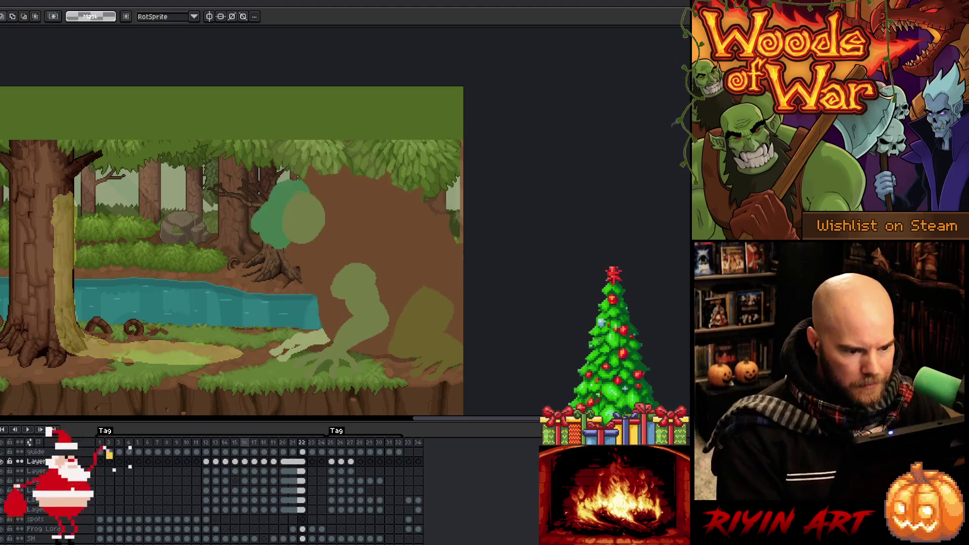
- Unlink frame 21's cels from the linked group
{"action": "left_click", "coordinate": [293, 461]}
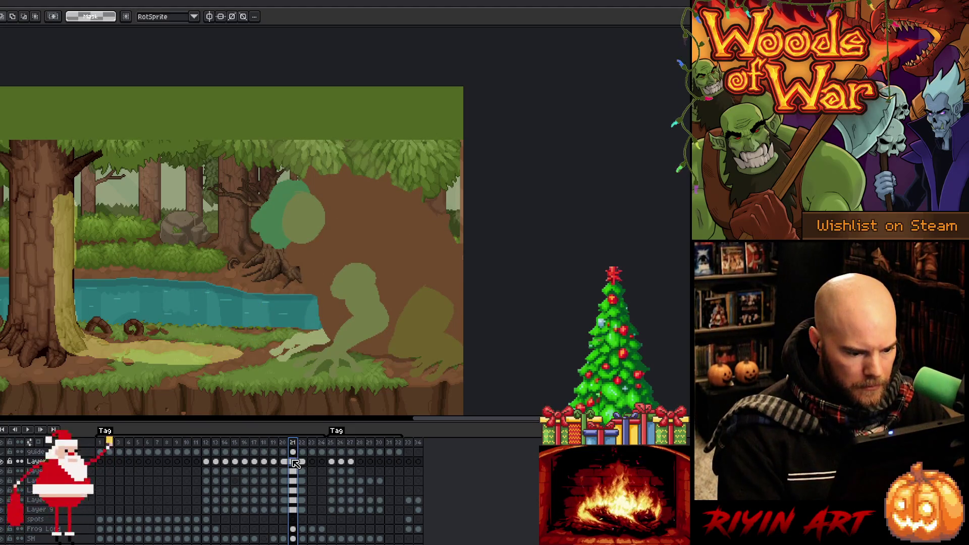
{"action": "left_click_drag", "start_coordinate": [297, 468], "coordinate": [301, 511]}
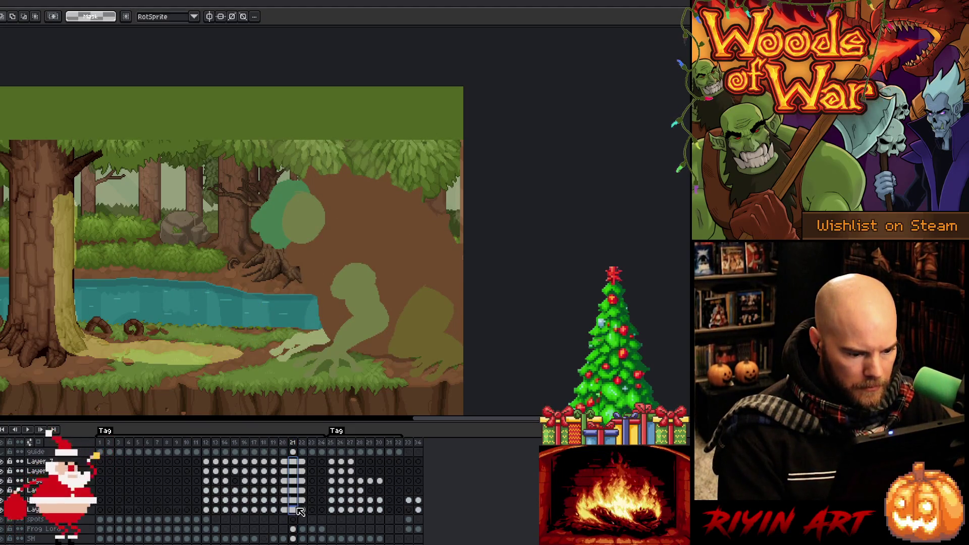
{"action": "left_click", "coordinate": [275, 462]}
{"action": "left_click", "coordinate": [285, 463]}
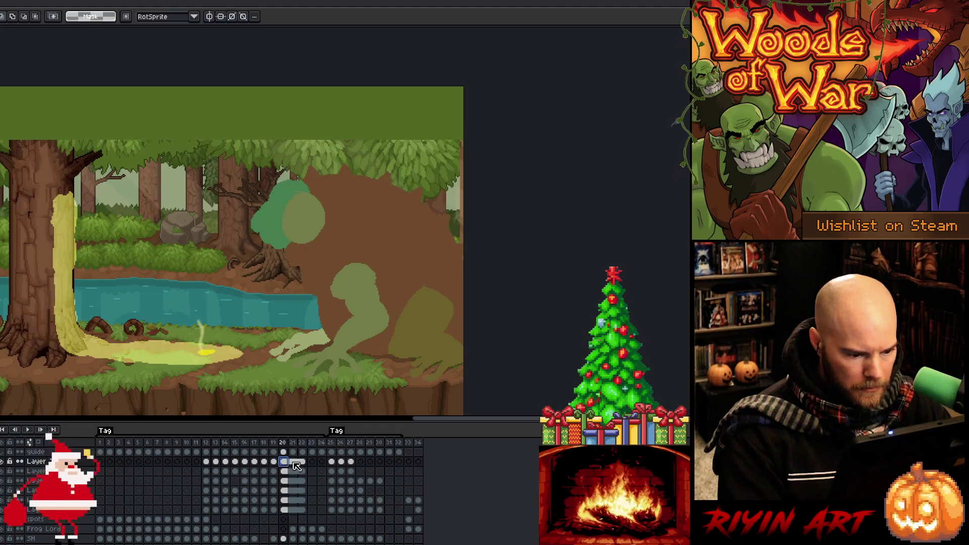
{"action": "left_click_drag", "start_coordinate": [297, 465], "coordinate": [299, 510]}
{"action": "right_click", "coordinate": [296, 499]}
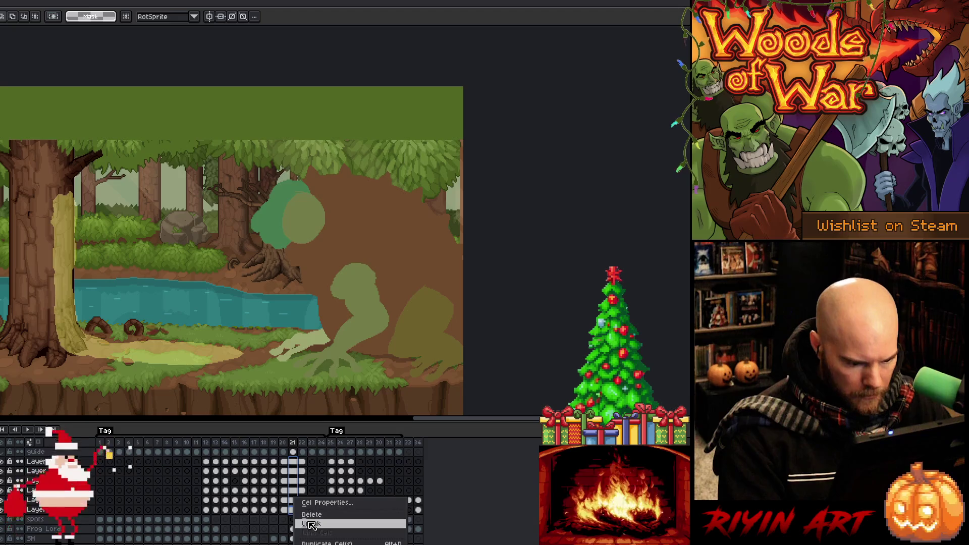
{"action": "left_click", "coordinate": [311, 525]}
- Unlink frame 22's cels as well, then return to frame 21's lower-layer cel
{"action": "left_click_drag", "start_coordinate": [302, 462], "coordinate": [302, 510]}
{"action": "right_click", "coordinate": [304, 500]}
{"action": "left_click", "coordinate": [312, 524]}
{"action": "left_click", "coordinate": [293, 461]}
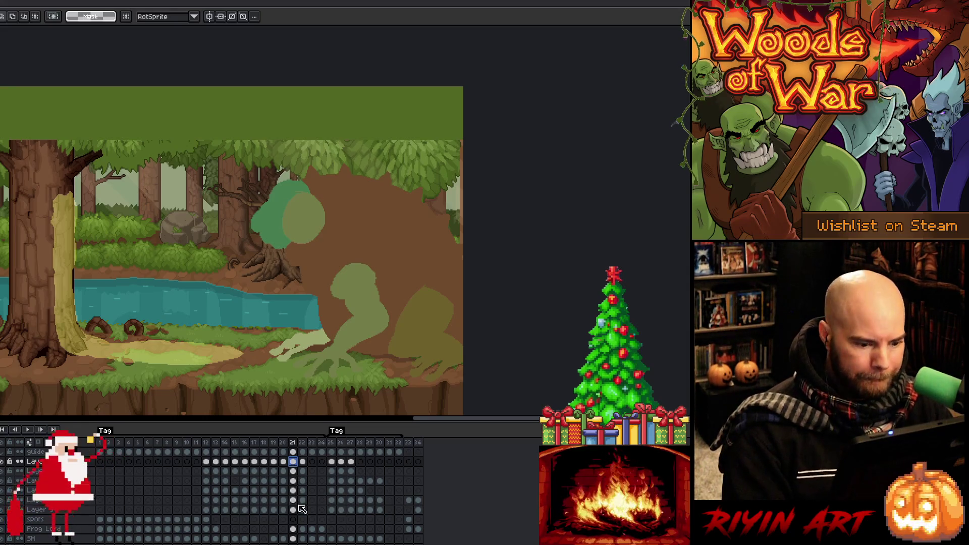
{"action": "left_click", "coordinate": [296, 501]}
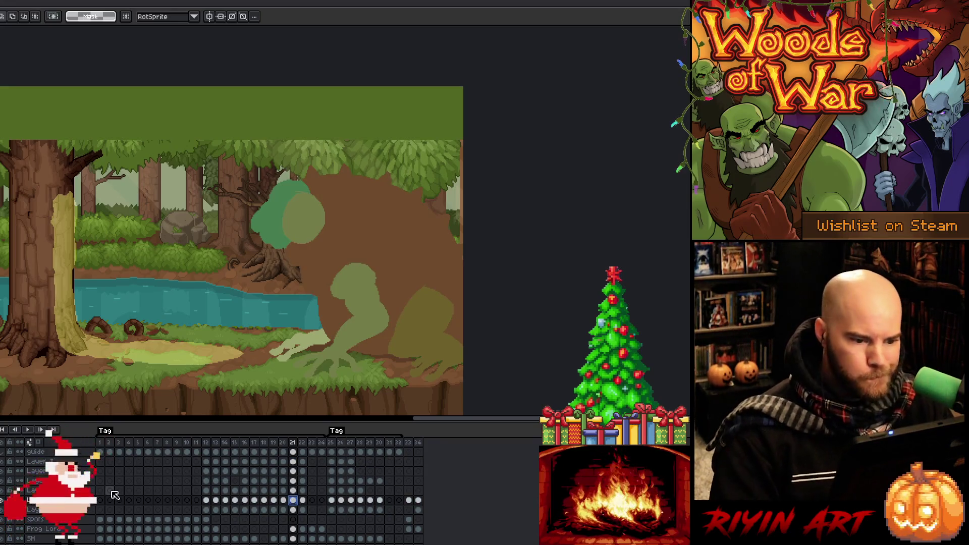
- Enlarge the frog shape slightly toward the top right and nudge it one pixel left and down
{"action": "left_click", "coordinate": [410, 318], "text": "ctrl"}
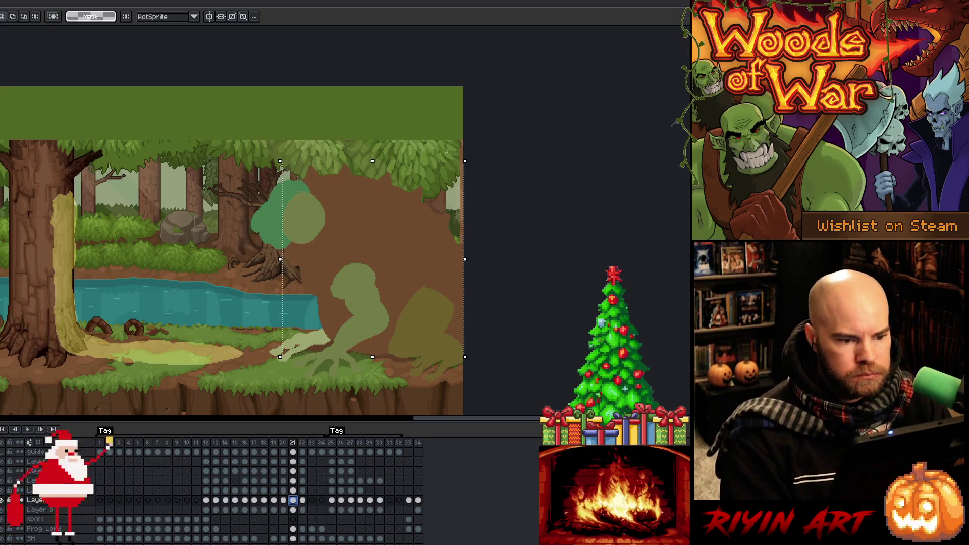
{"action": "left_click_drag", "start_coordinate": [468, 161], "coordinate": [474, 149]}
{"action": "key", "text": "Left"}
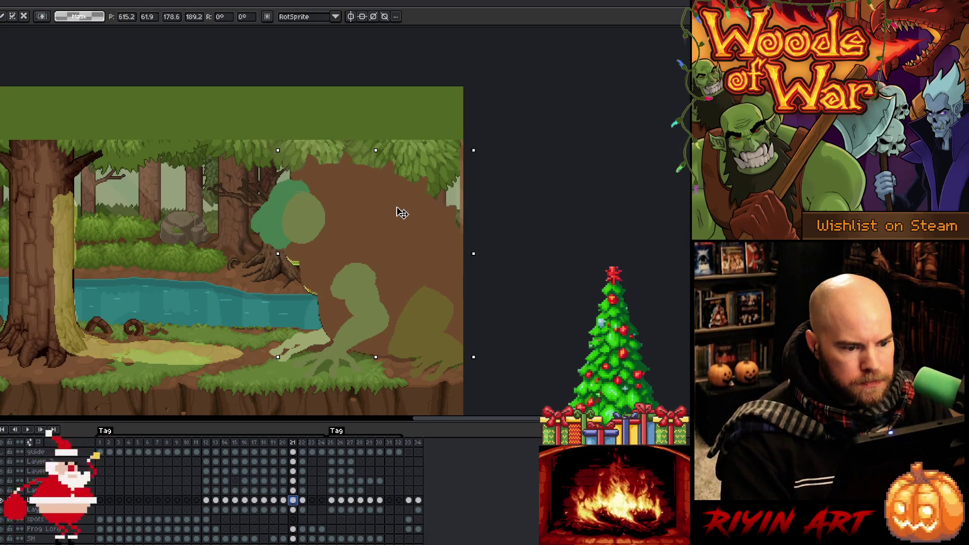
{"action": "key", "text": "Down"}
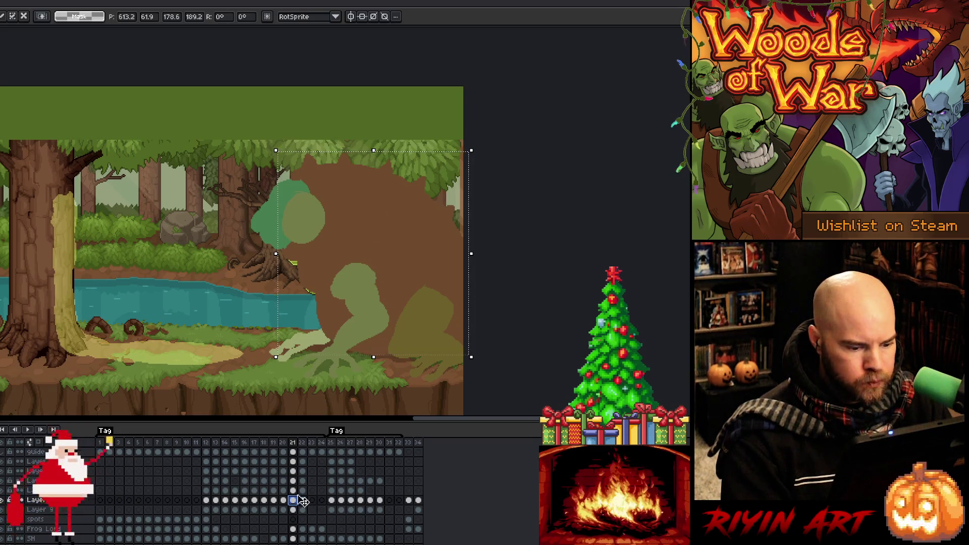
{"action": "left_click", "coordinate": [293, 490]}
{"action": "key", "text": "ctrl+d"}
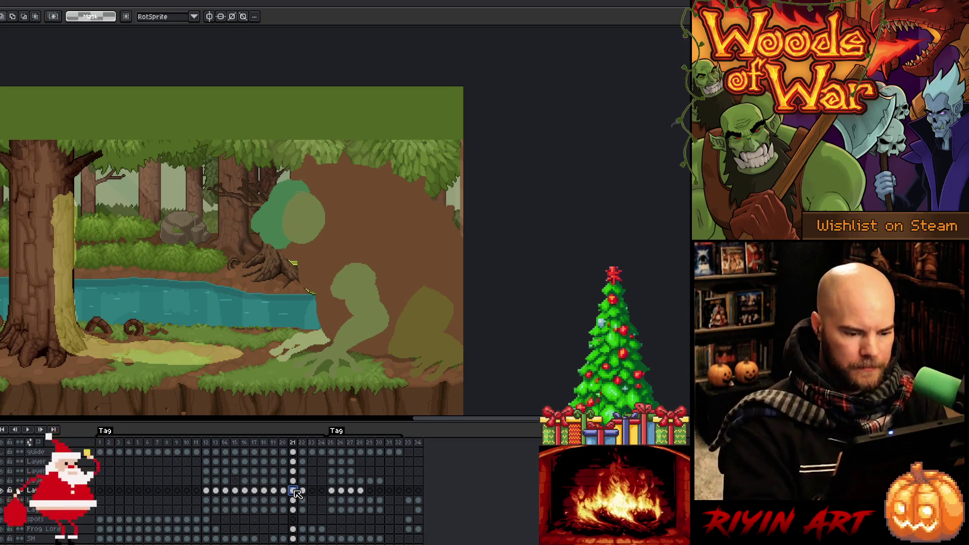
- Lasso the frog's head and tilt it slightly
{"action": "left_click", "coordinate": [3, 492]}
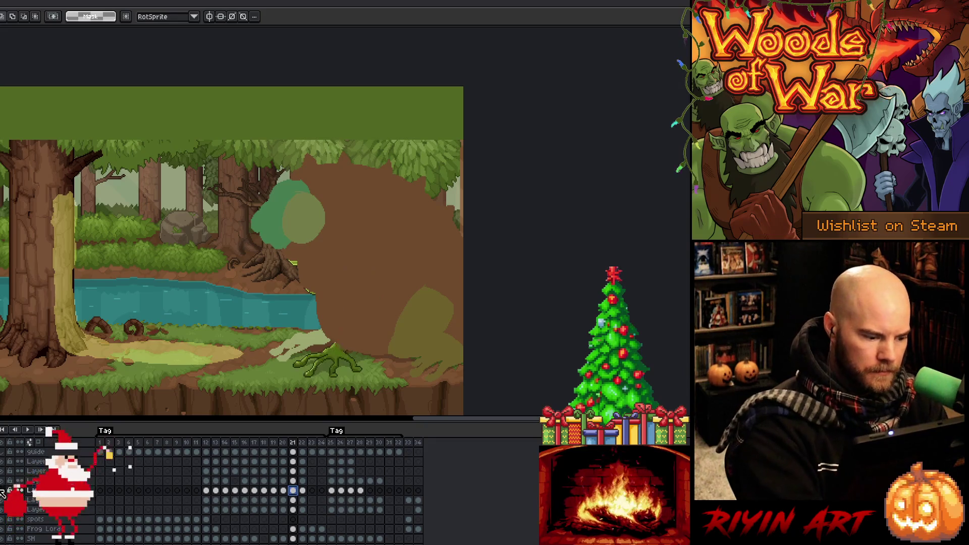
{"action": "left_click", "coordinate": [3, 492]}
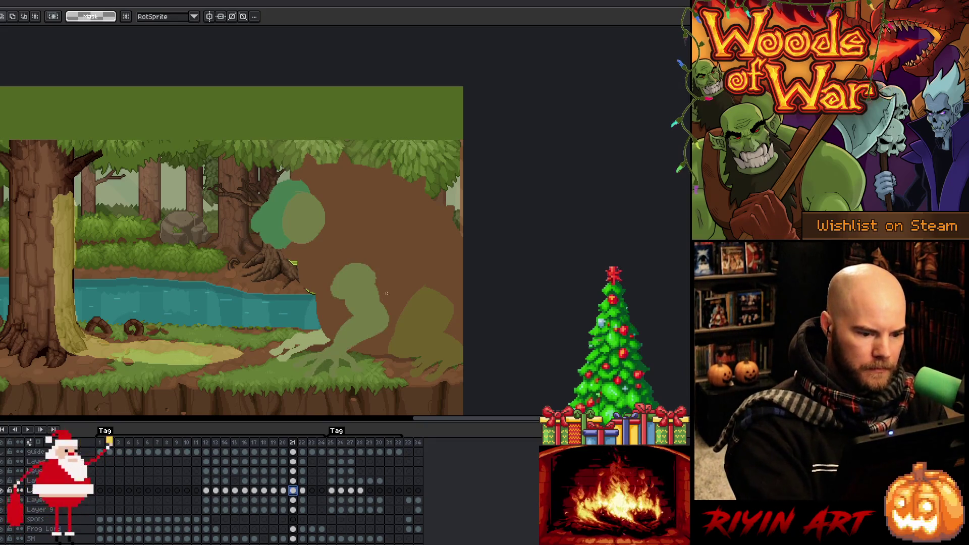
{"action": "key", "text": "b"}
{"action": "key", "text": "Escape"}
{"action": "left_click_drag", "start_coordinate": [405, 278], "coordinate": [331, 303]}
{"action": "left_click_drag", "start_coordinate": [412, 241], "coordinate": [424, 238]}
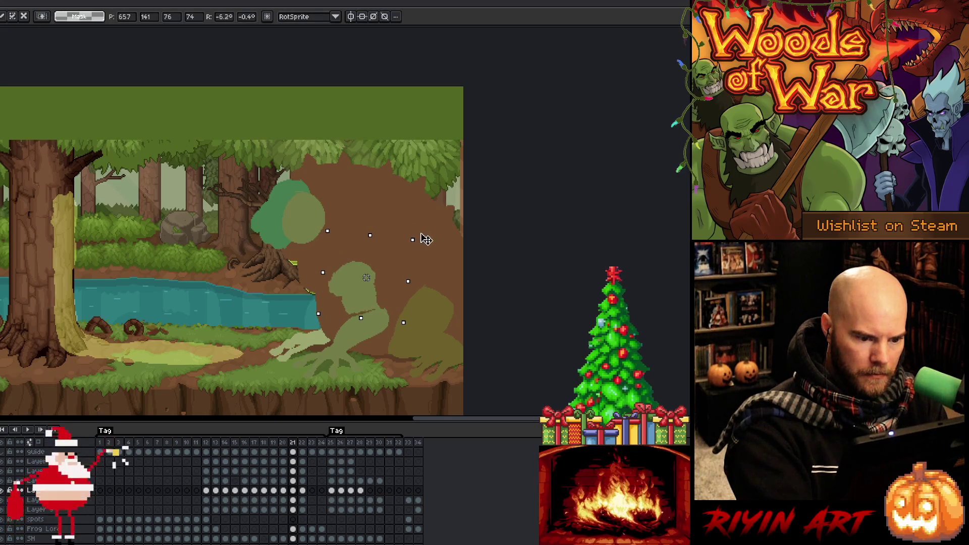
{"action": "left_click", "coordinate": [397, 322]}
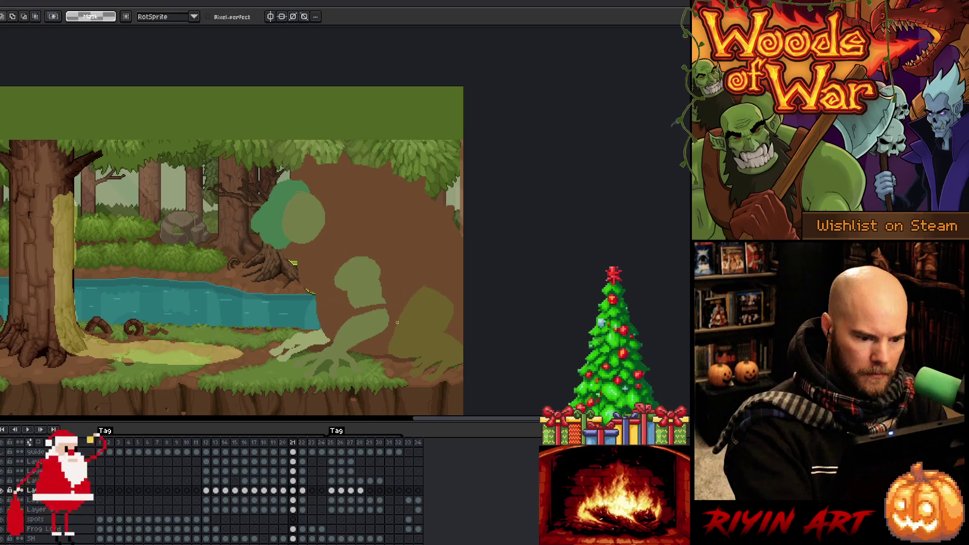
- Lasso the rotated arm piece, nudge it down-left, commit it and clear the selection
{"action": "left_click_drag", "start_coordinate": [394, 316], "coordinate": [407, 291]}
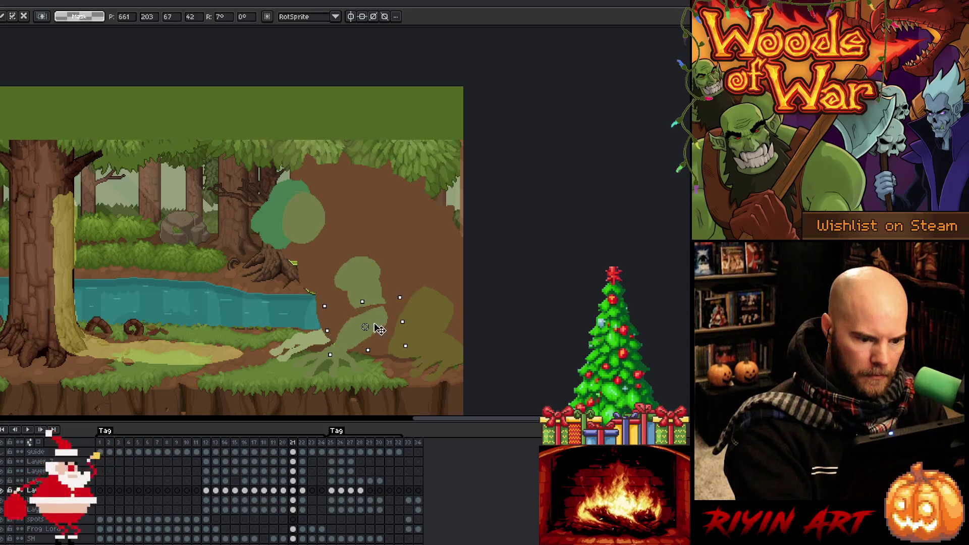
{"action": "left_click_drag", "start_coordinate": [375, 324], "coordinate": [372, 327]}
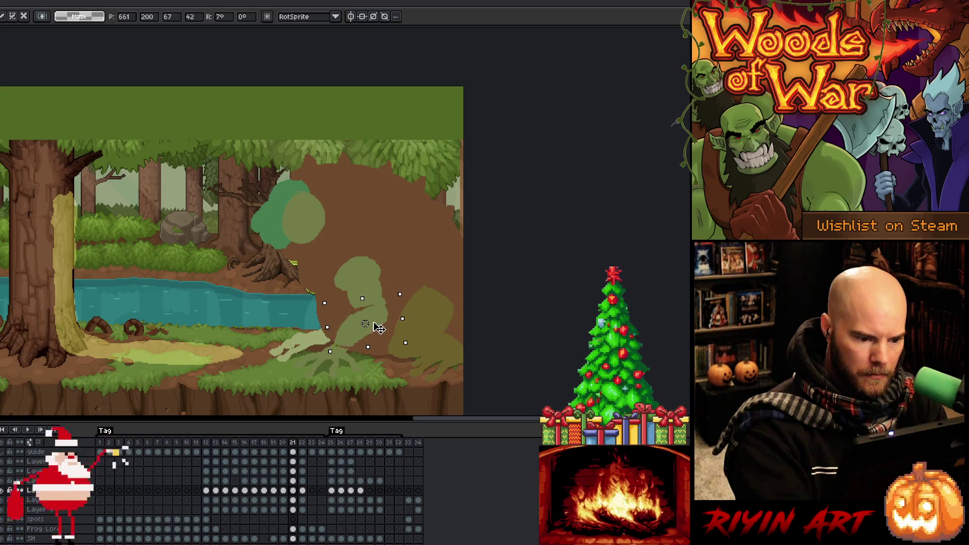
{"action": "left_click", "coordinate": [387, 287]}
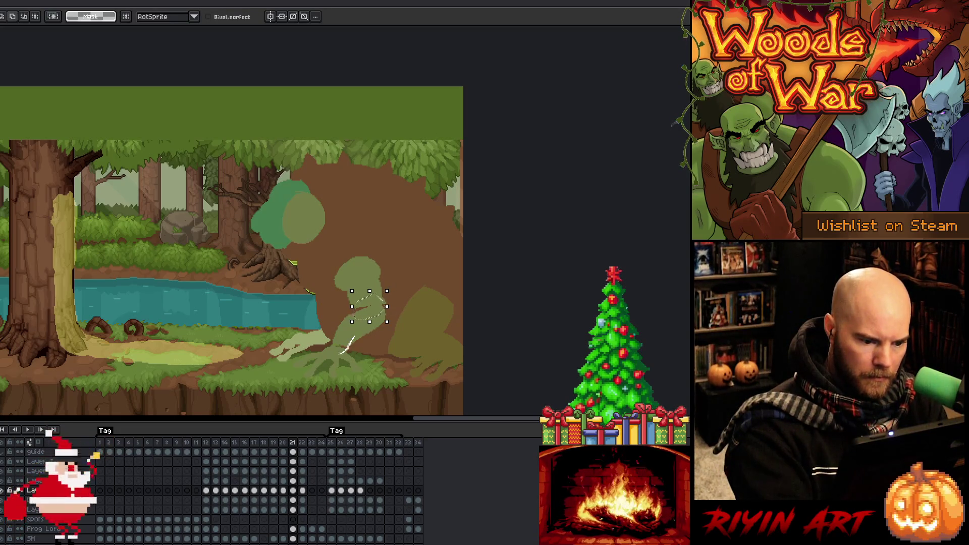
{"action": "key", "text": "b"}
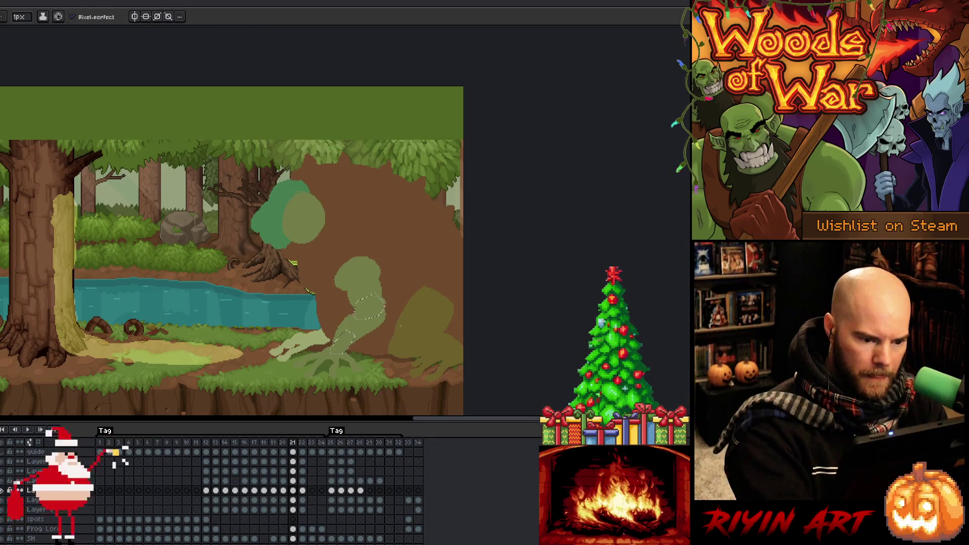
{"action": "key", "text": "ctrl+d"}
{"action": "key", "text": "b"}
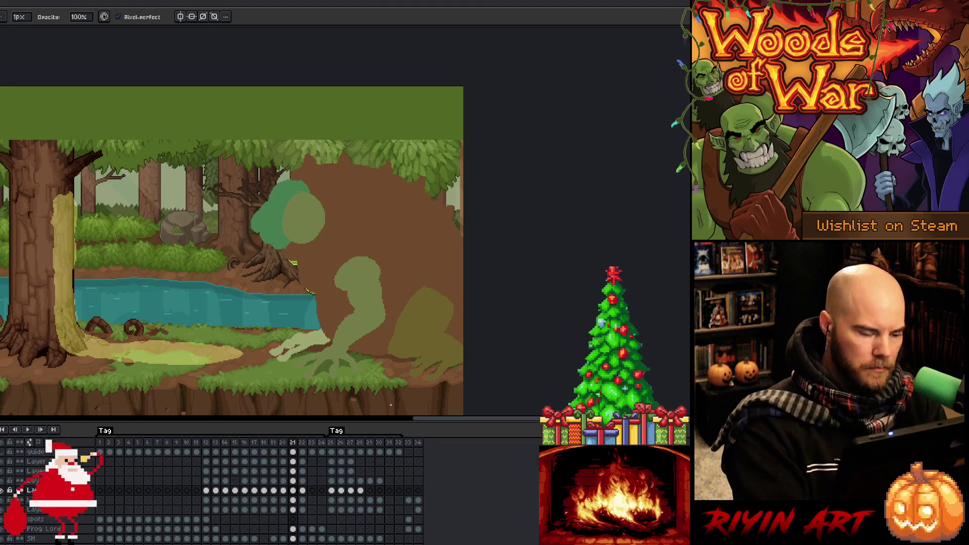
{"action": "left_click", "coordinate": [293, 510]}
- Lasso the frog's hand on frame 21 and move it into place
{"action": "key", "text": "m"}
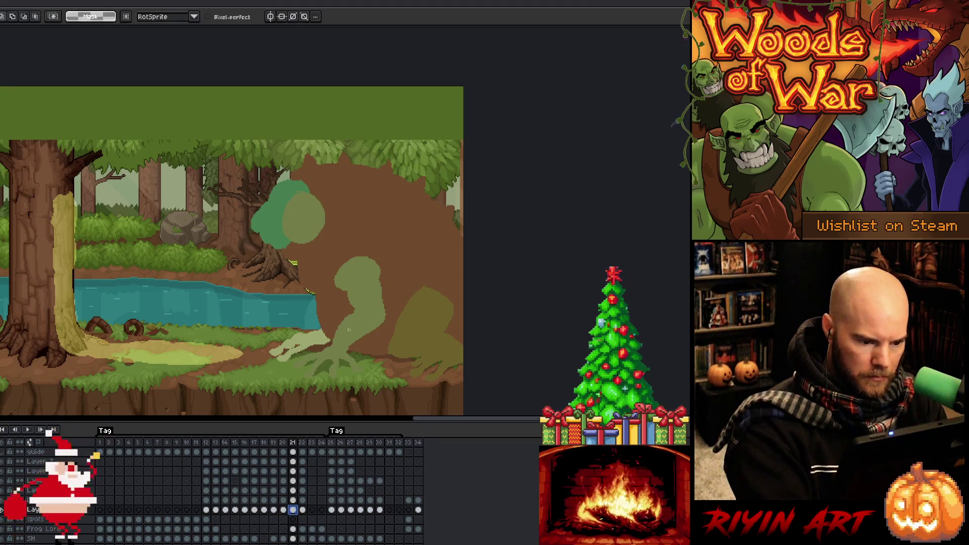
{"action": "mouse_move", "coordinate": [297, 348]}
{"action": "left_mouse_down"}
{"action": "mouse_move", "coordinate": [303, 323]}
{"action": "mouse_move", "coordinate": [358, 310]}
{"action": "left_mouse_up"}
{"action": "left_click_drag", "start_coordinate": [326, 348], "coordinate": [320, 340]}
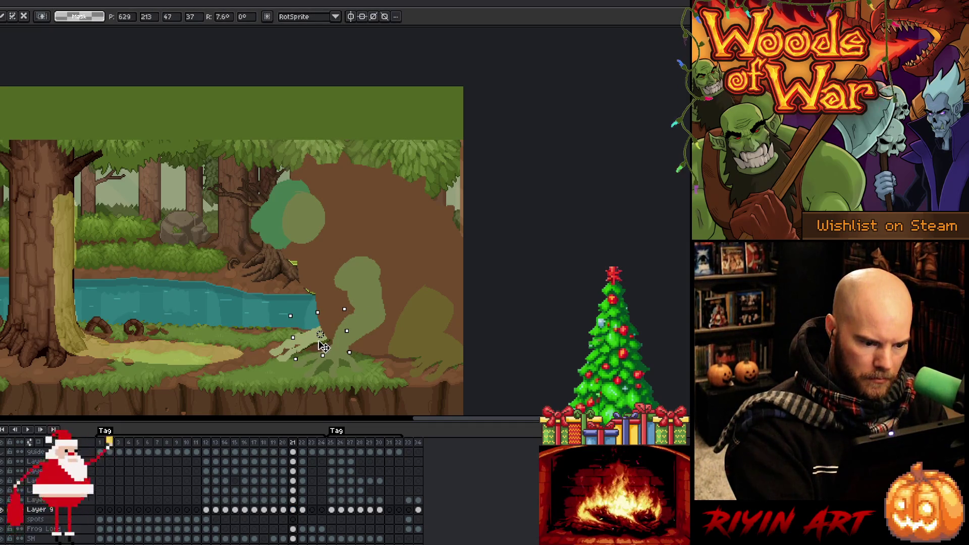
{"action": "key", "text": "Return"}
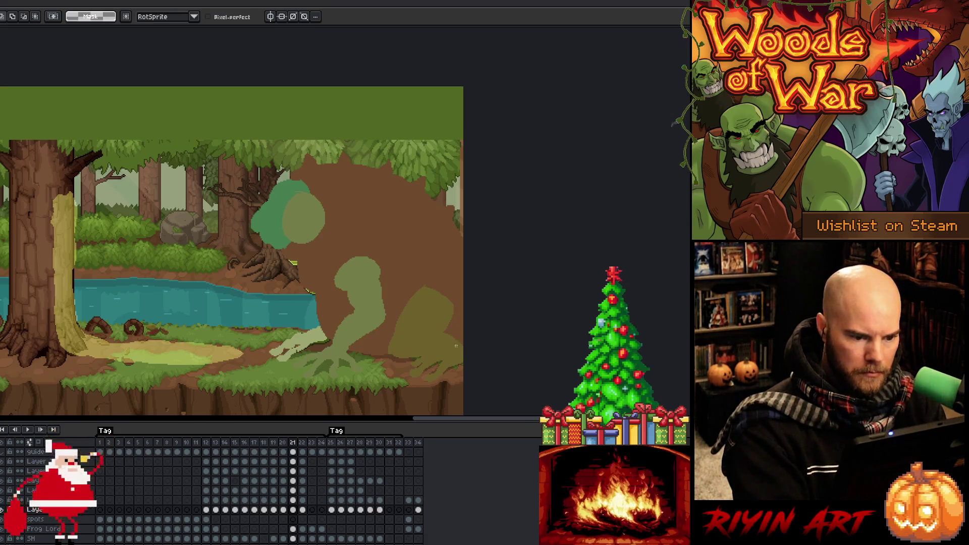
- Select the rear leg on the upper layer and repaint it with an 8px brush
{"action": "left_click", "coordinate": [294, 491]}
{"action": "left_click", "coordinate": [294, 481]}
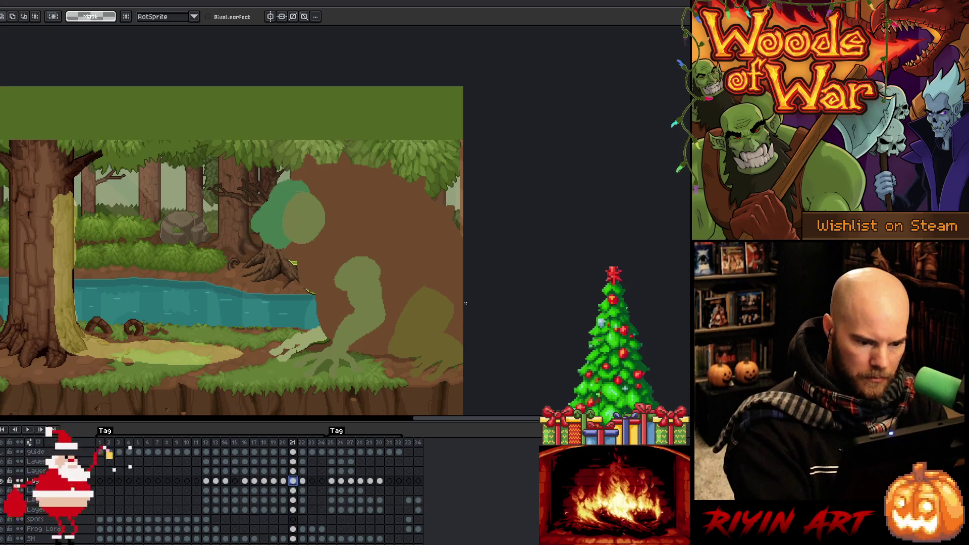
{"action": "left_click_drag", "start_coordinate": [461, 295], "coordinate": [434, 309]}
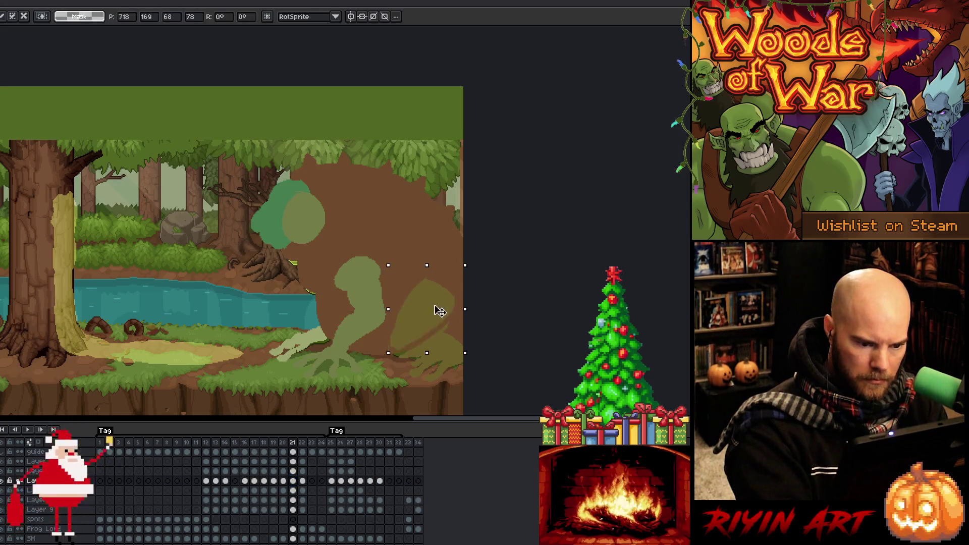
{"action": "key", "text": "ctrl+d"}
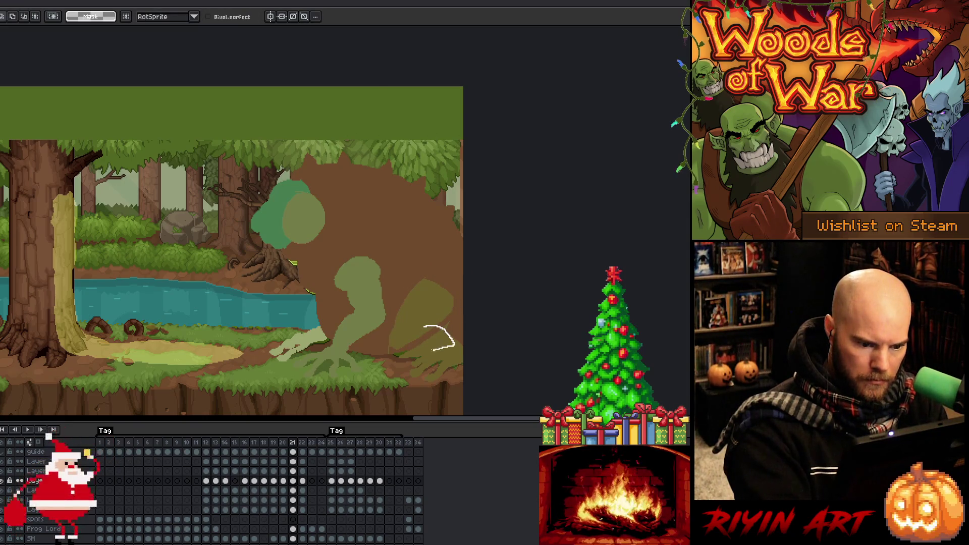
{"action": "key", "text": "b"}
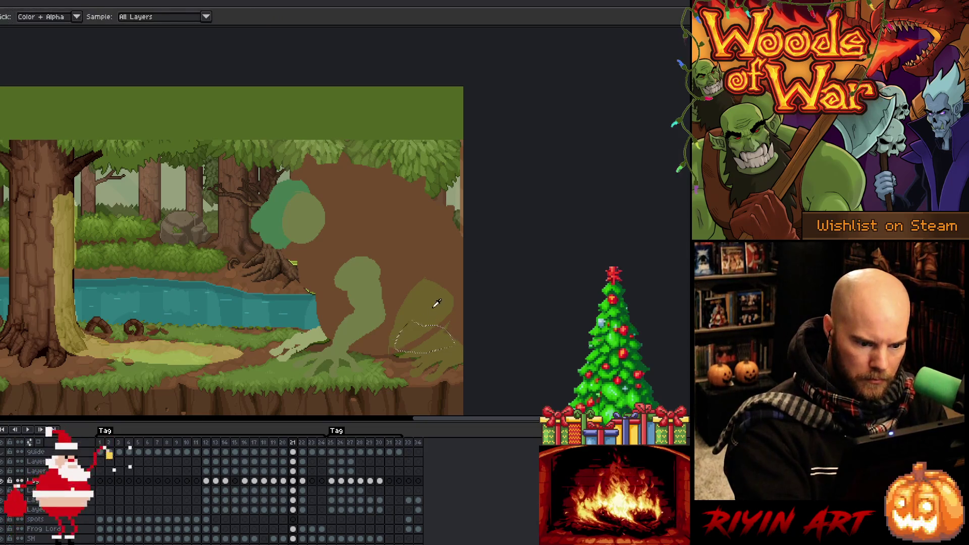
{"action": "key", "text": "e"}
{"action": "key", "text": "bracketright"}
{"action": "key", "text": "bracketright"}
{"action": "key", "text": "bracketright"}
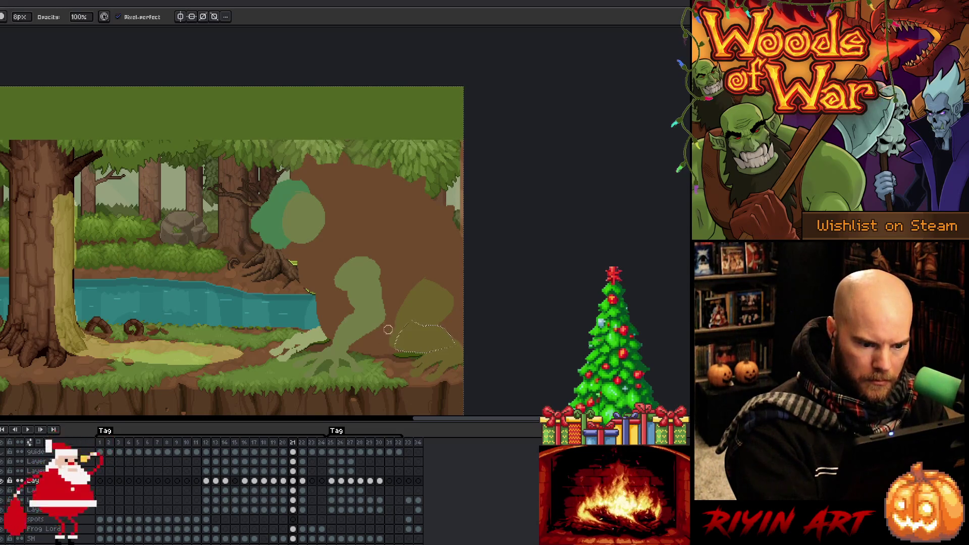
{"action": "key", "text": "ctrl+d"}
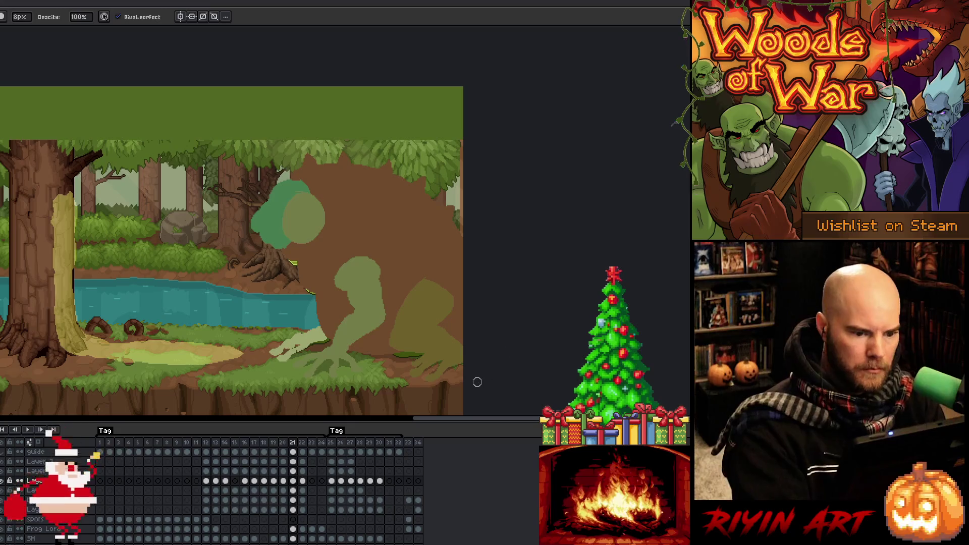
- Shift frame 21's green head blob upward, comparing it against frame 20
{"action": "key", "text": "comma"}
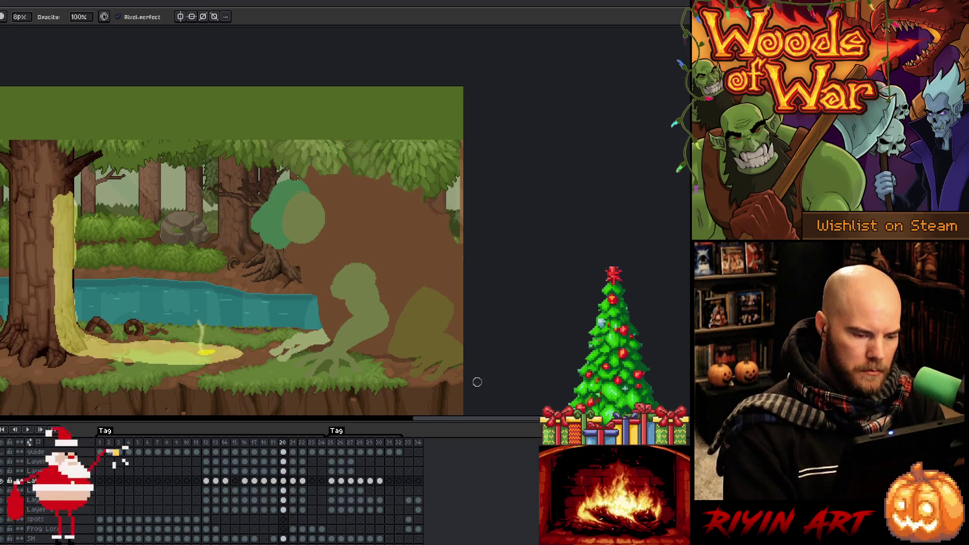
{"action": "key", "text": "period"}
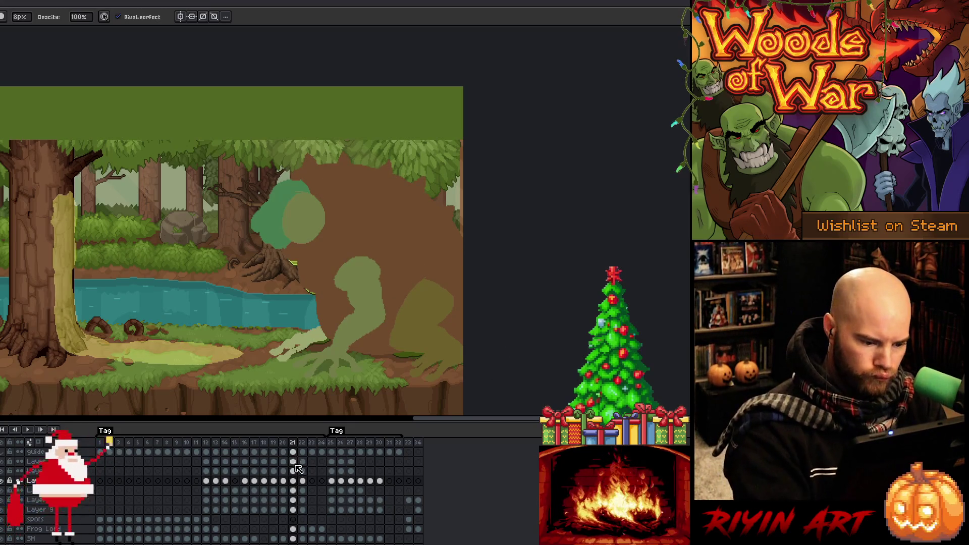
{"action": "left_click_drag", "start_coordinate": [296, 469], "coordinate": [294, 462]}
{"action": "key", "text": "v"}
{"action": "left_click_drag", "start_coordinate": [303, 217], "coordinate": [302, 210]}
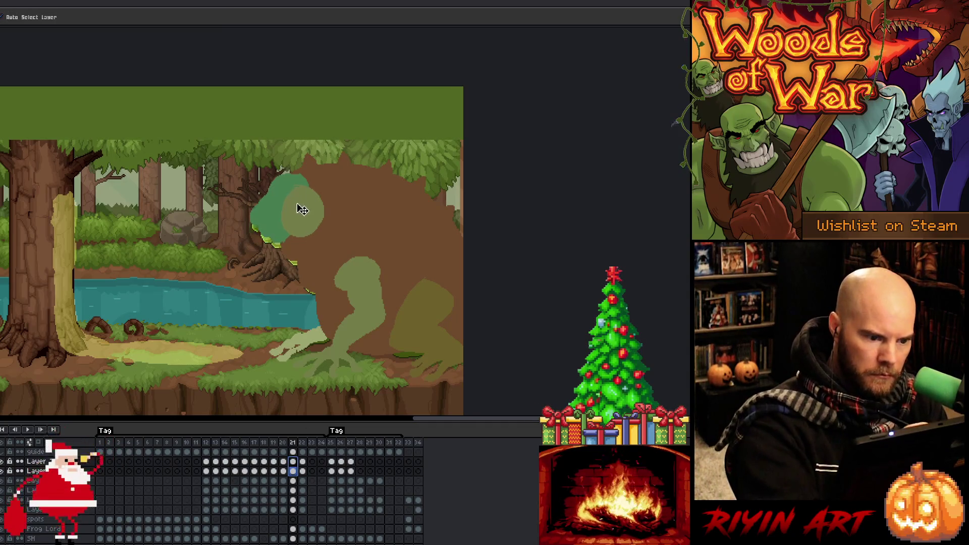
{"action": "key", "text": "comma"}
{"action": "key", "text": "period"}
{"action": "key", "text": "period"}
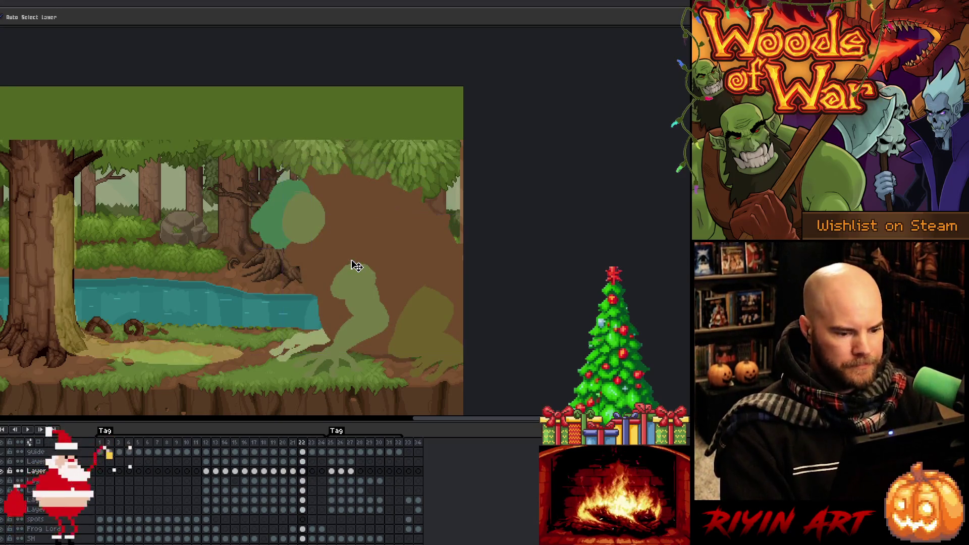
- Play the animation to review frame 21's new pose
{"action": "right_click", "coordinate": [352, 261]}
{"action": "key", "text": "Escape"}
{"action": "key", "text": "Return"}
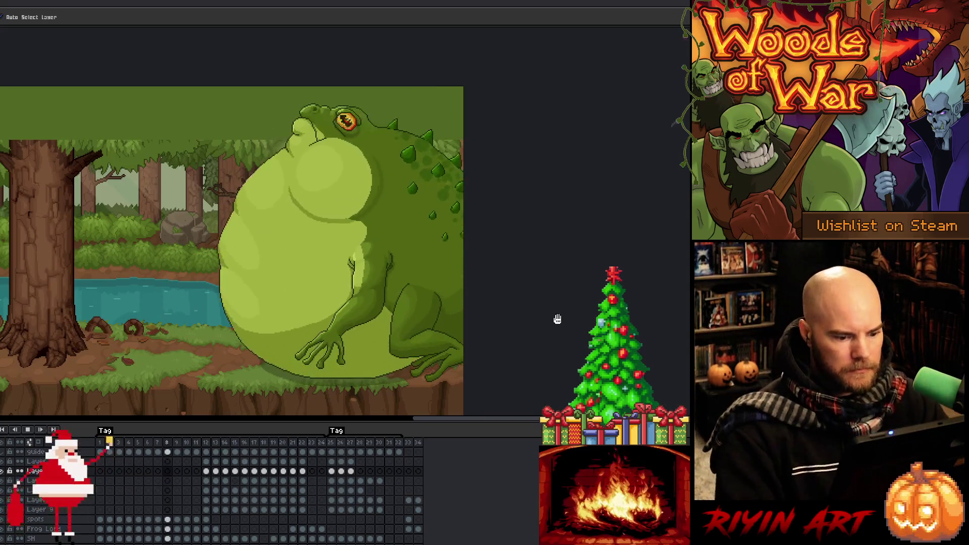
- Stretch the animation tag toward frame 34, then pull its end back to frame 32
{"action": "left_click", "coordinate": [322, 443]}
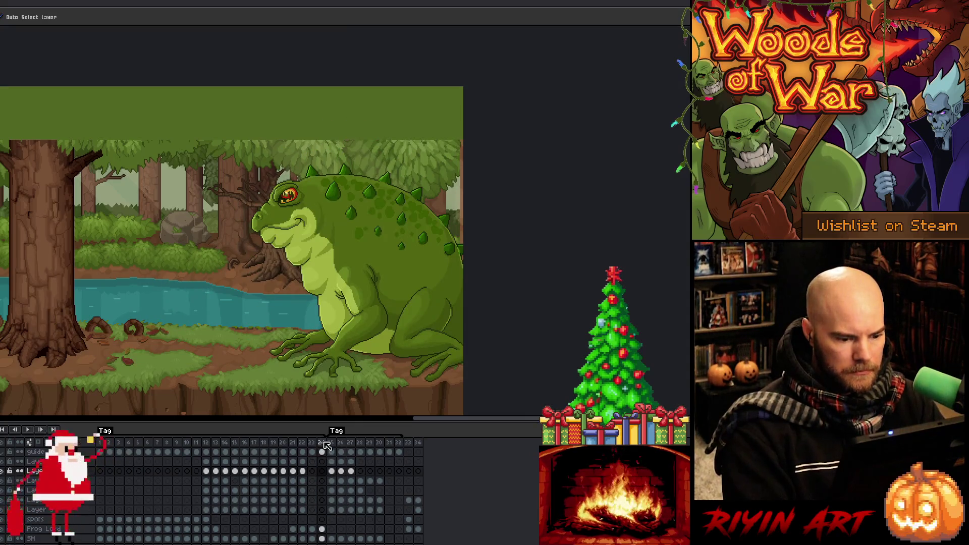
{"action": "right_click", "coordinate": [337, 435]}
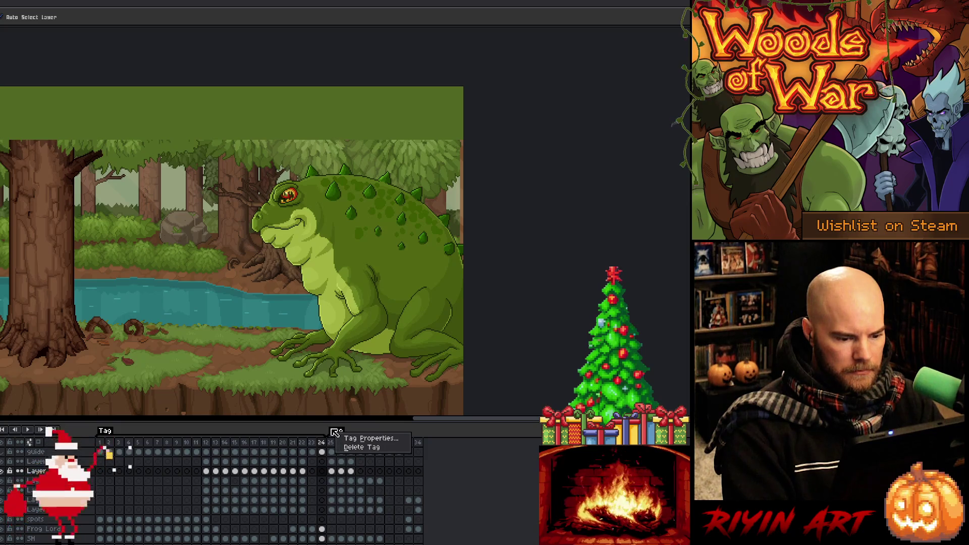
{"action": "left_click", "coordinate": [319, 438]}
{"action": "left_click_drag", "start_coordinate": [323, 435], "coordinate": [414, 441]}
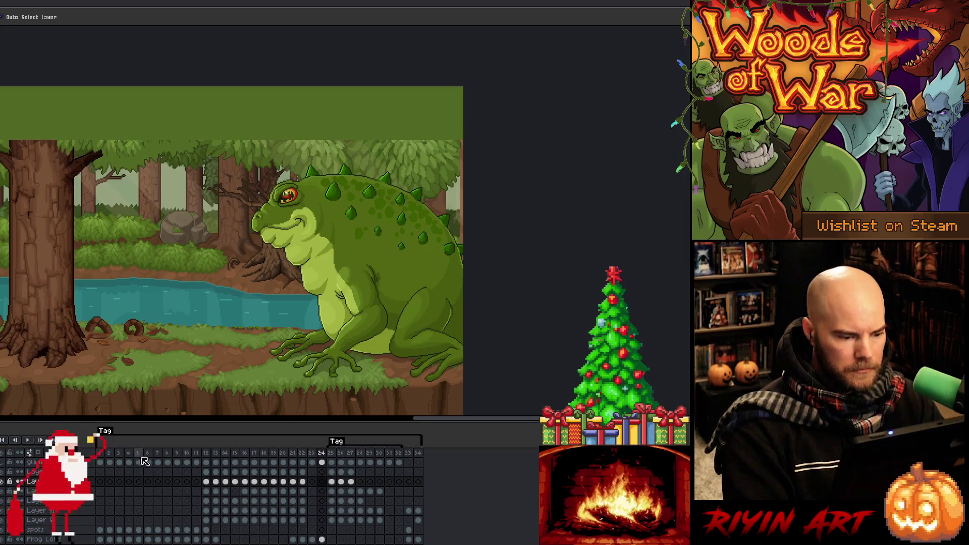
{"action": "key", "text": "Return"}
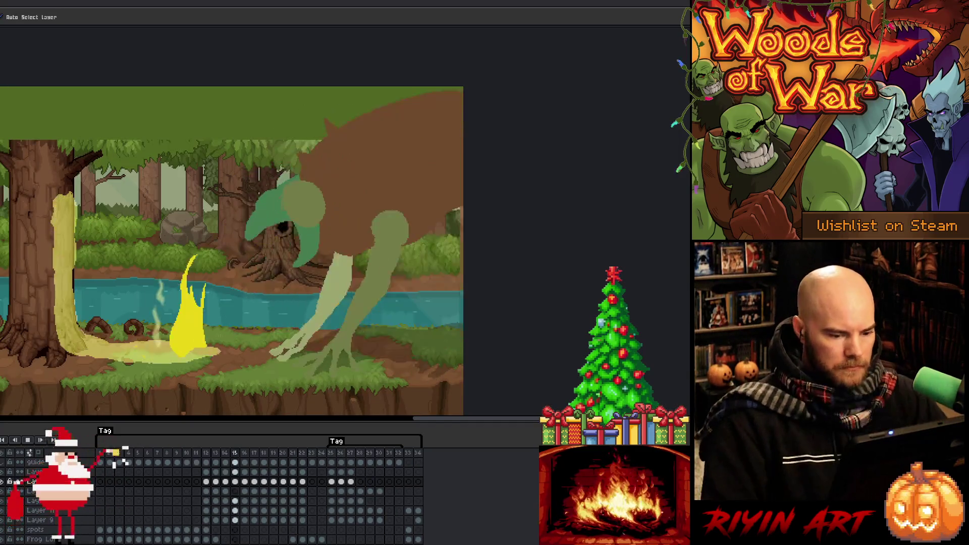
{"action": "left_click_drag", "start_coordinate": [420, 439], "coordinate": [399, 439]}
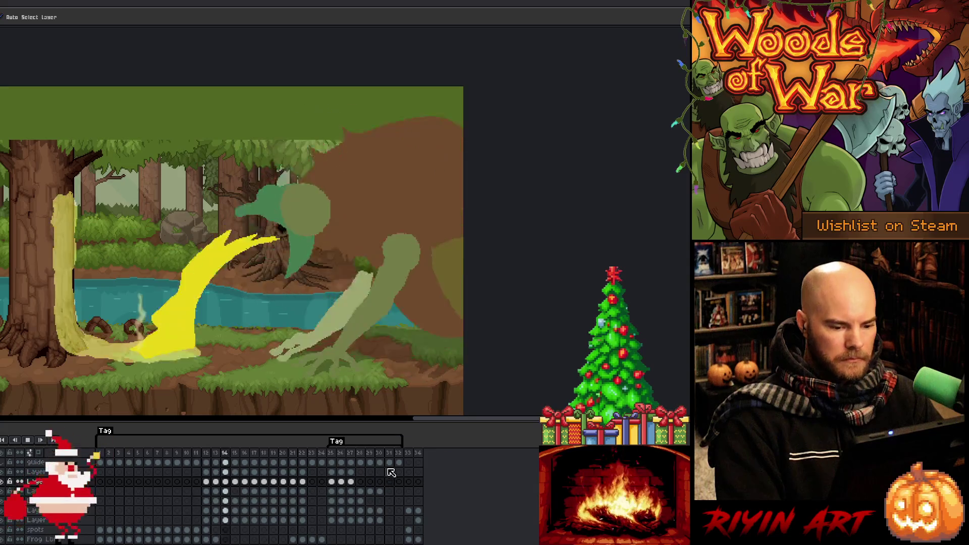
{"action": "key", "text": "Return"}
{"action": "left_click", "coordinate": [399, 454]}
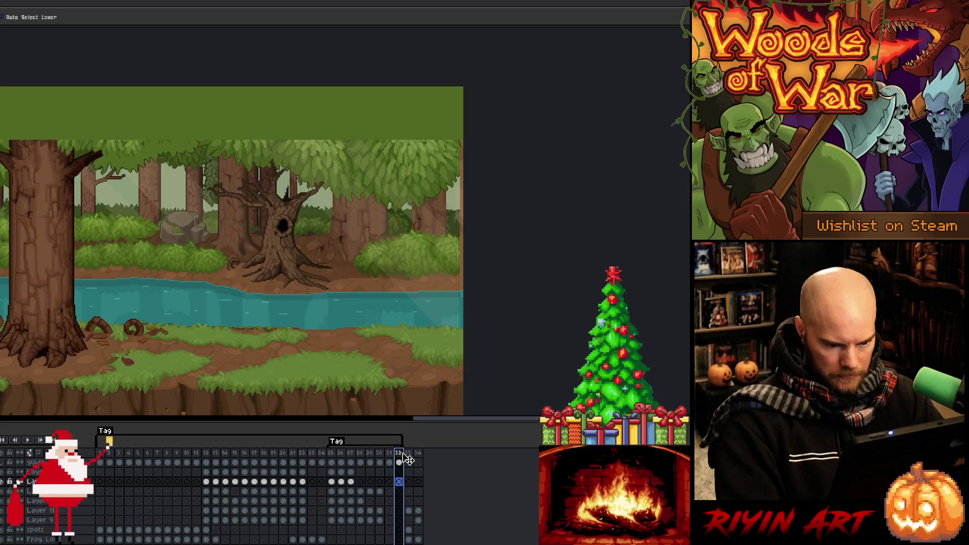
- Add empty frames after frame 32 to lengthen the frog animation
{"action": "right_click", "coordinate": [400, 453]}
{"action": "left_click", "coordinate": [413, 481]}
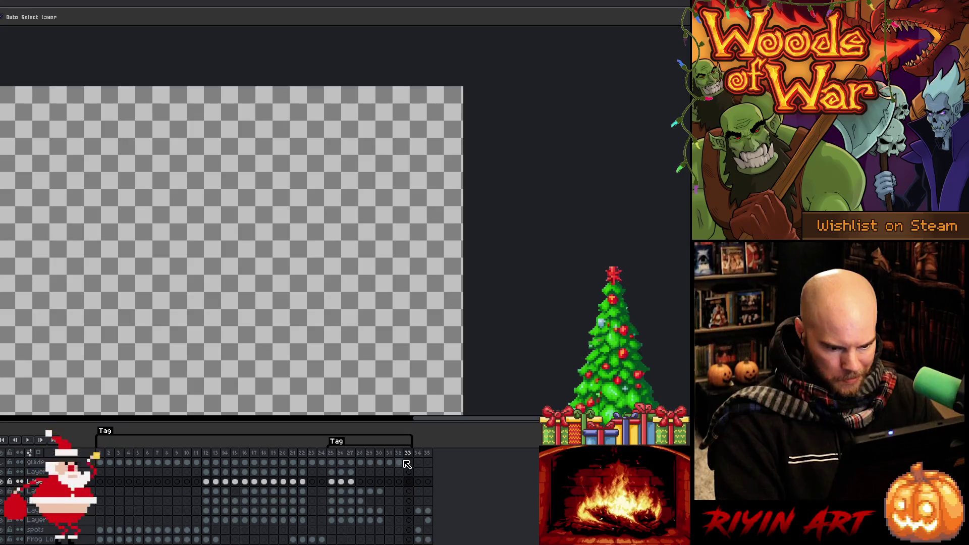
{"action": "key", "text": "Return"}
{"action": "scroll", "coordinate": [398, 484], "scroll_direction": "down", "scroll_amount": 3}
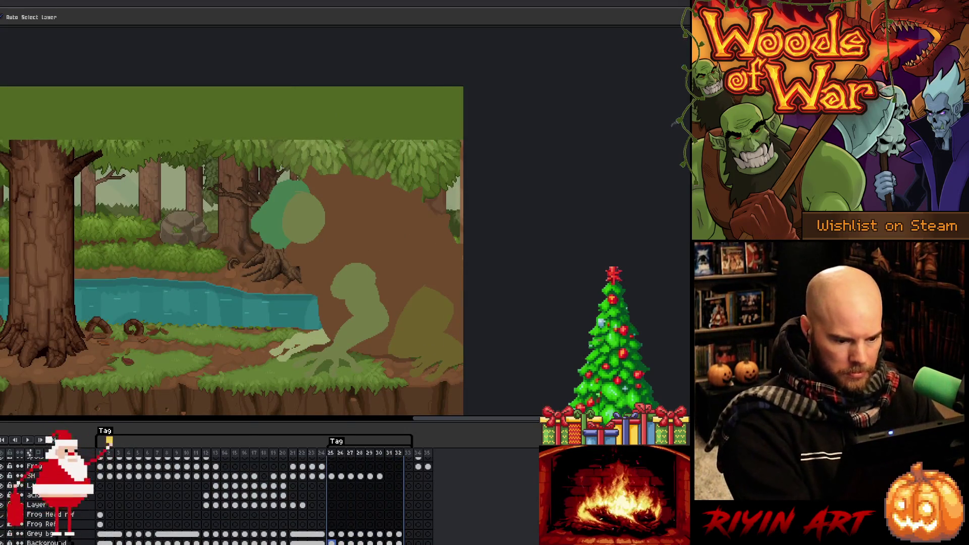
{"action": "scroll", "coordinate": [383, 495], "scroll_direction": "up", "scroll_amount": 3}
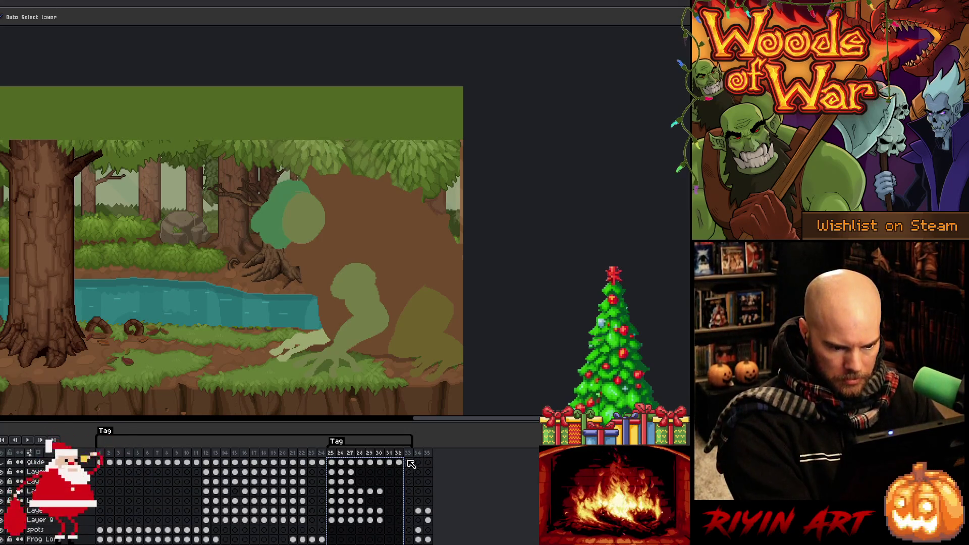
{"action": "left_click", "coordinate": [411, 464]}
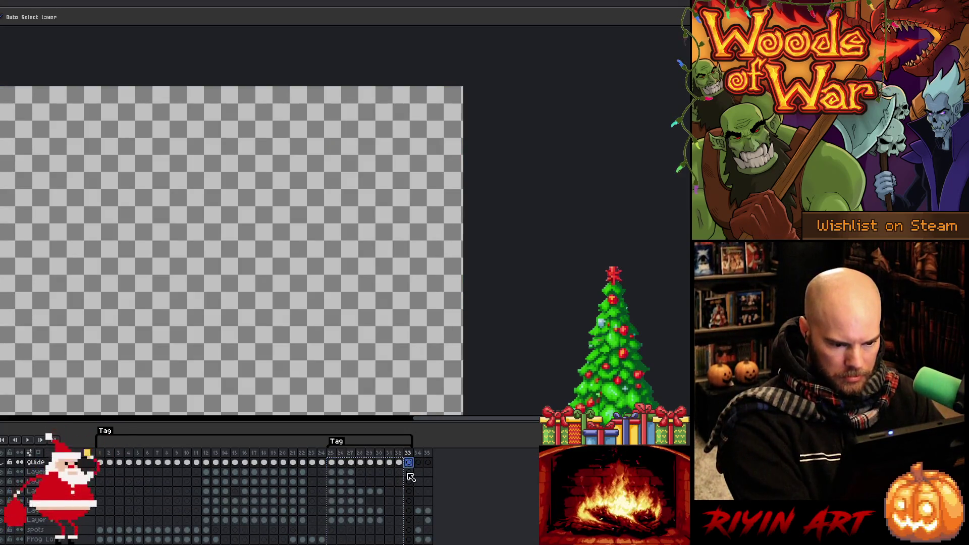
{"action": "key", "text": "End"}
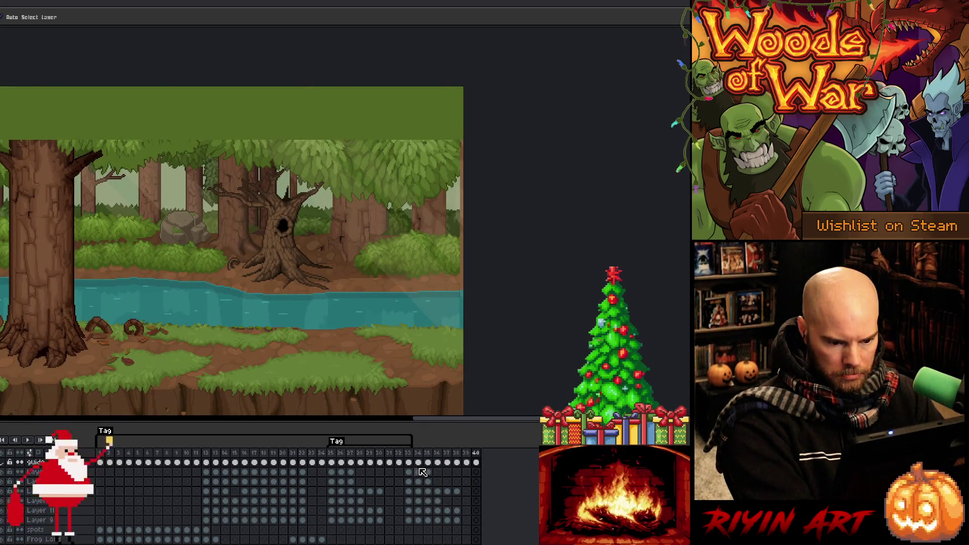
{"action": "key", "text": "ctrl+z"}
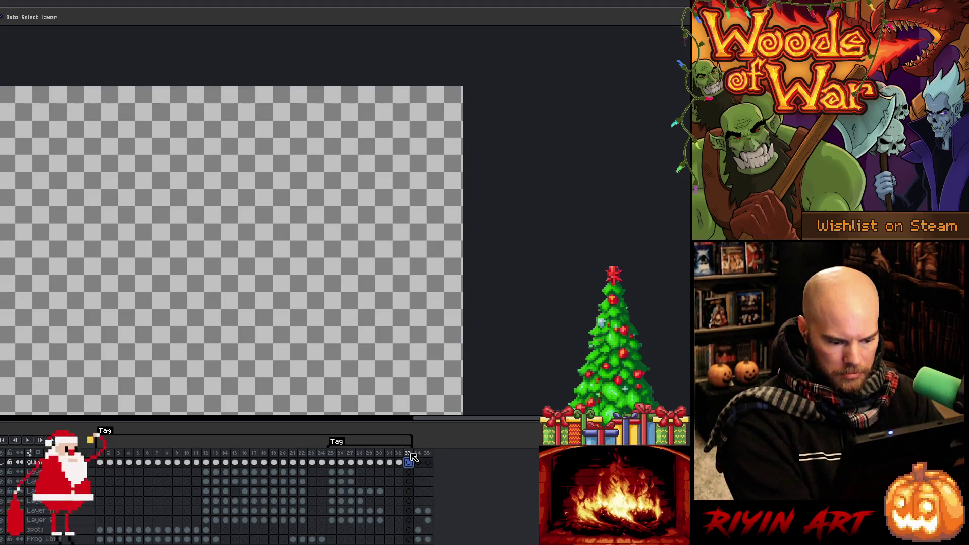
{"action": "key", "text": "alt+n"}
{"action": "key", "text": "alt+n"}
{"action": "key", "text": "alt+n"}
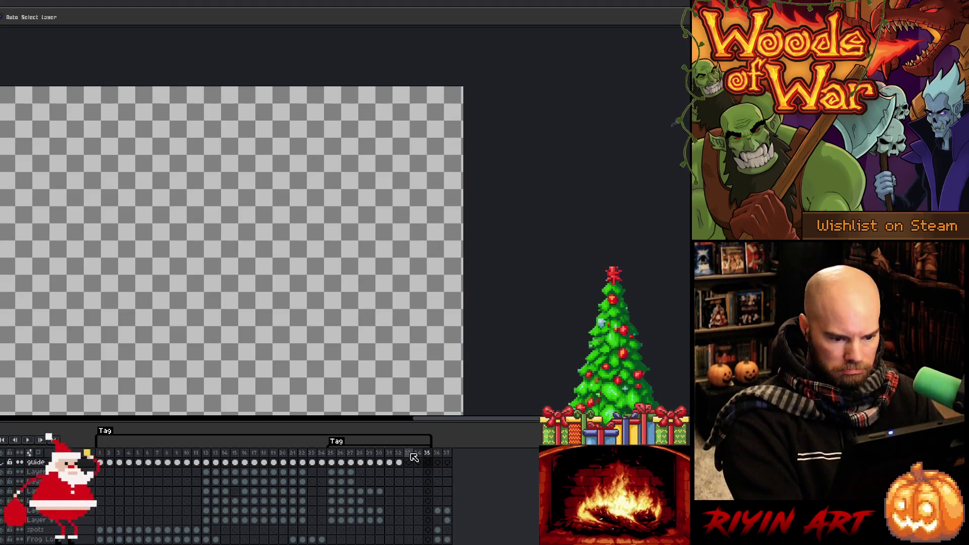
{"action": "key", "text": "alt+n"}
{"action": "left_click", "coordinate": [411, 454]}
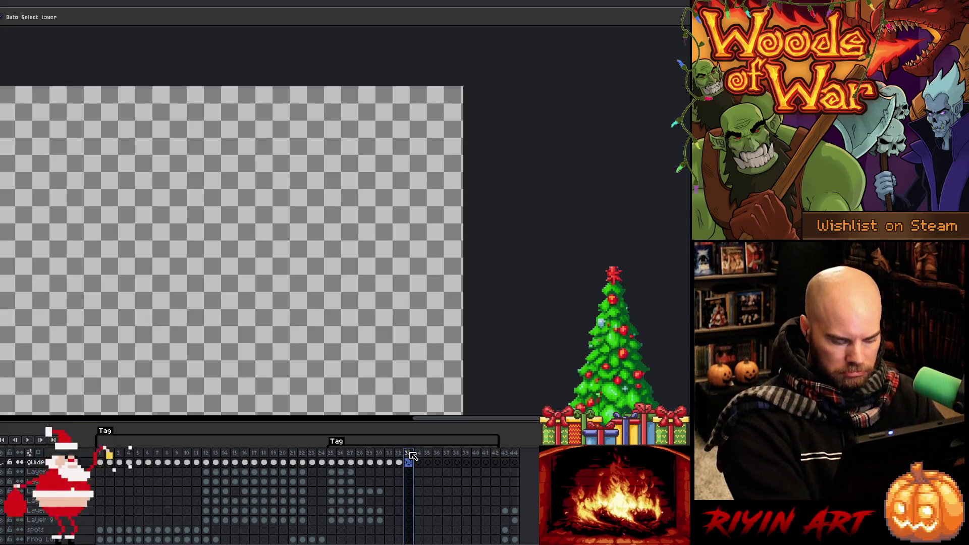
- Copy frames 25–32 across all layers and paste them into frames 33–40
{"action": "left_click", "coordinate": [331, 462]}
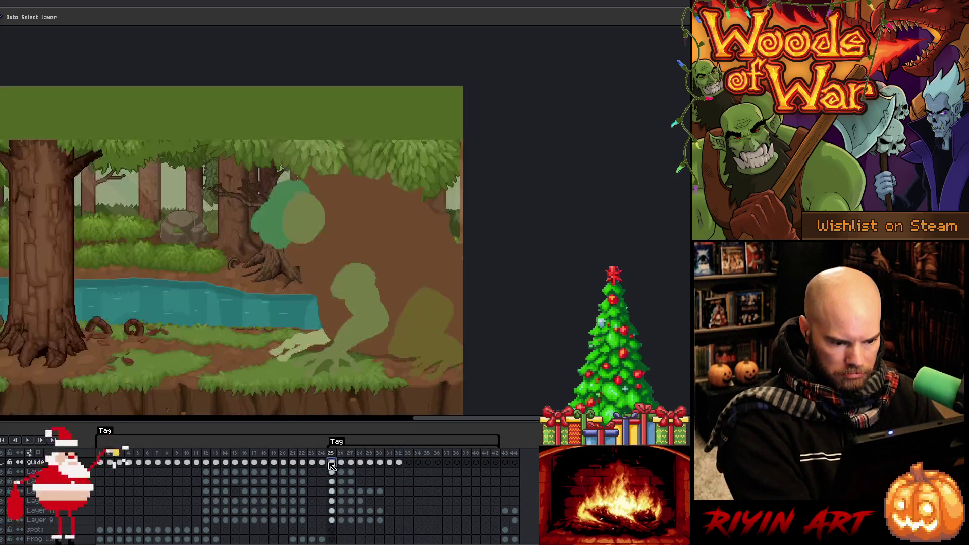
{"action": "mouse_move", "coordinate": [346, 476]}
{"action": "left_mouse_down"}
{"action": "mouse_move", "coordinate": [373, 539]}
{"action": "mouse_move", "coordinate": [399, 538]}
{"action": "left_mouse_up"}
{"action": "scroll", "coordinate": [407, 480], "scroll_direction": "up", "scroll_amount": 5}
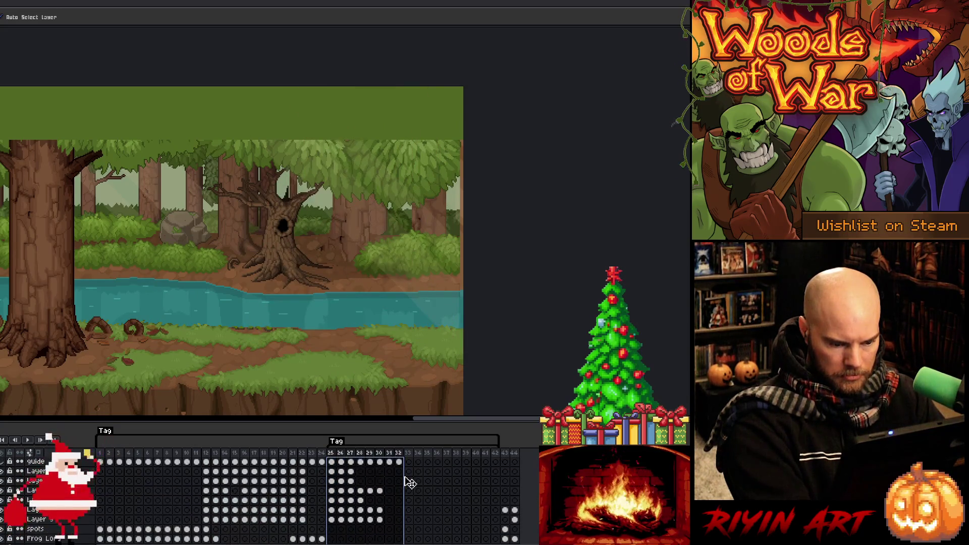
{"action": "left_click", "coordinate": [408, 463]}
{"action": "key", "text": "ctrl+v"}
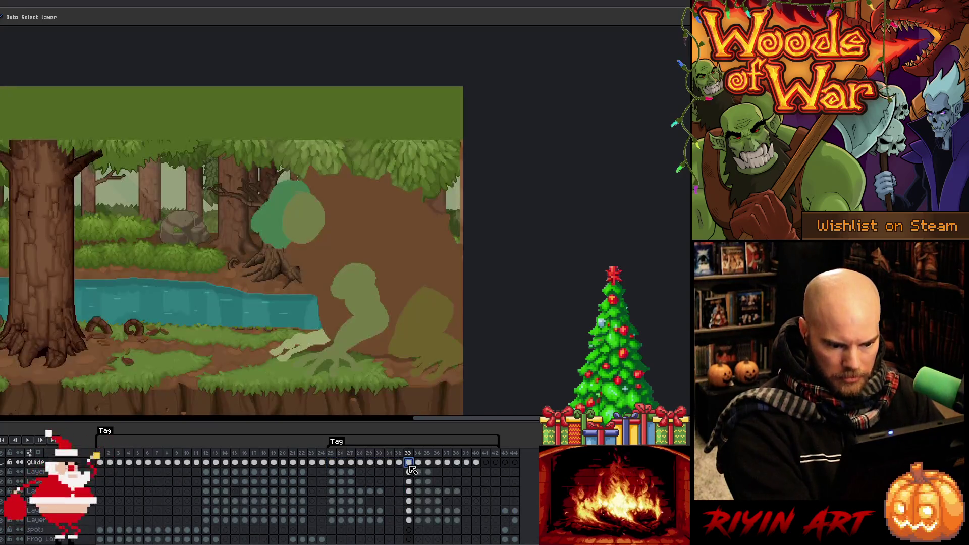
- Reverse frames 33–40 and stretch the tag to end at frame 40
{"action": "mouse_move", "coordinate": [408, 463]}
{"action": "left_mouse_down"}
{"action": "mouse_move", "coordinate": [410, 505]}
{"action": "mouse_move", "coordinate": [444, 538]}
{"action": "mouse_move", "coordinate": [476, 538]}
{"action": "left_mouse_up"}
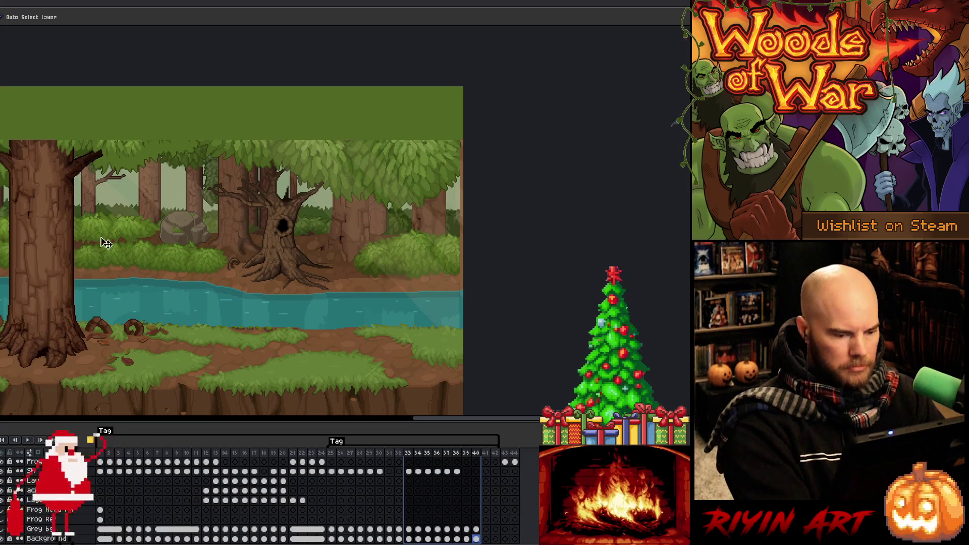
{"action": "left_click", "coordinate": [13, 2]}
{"action": "left_click", "coordinate": [30, 101]}
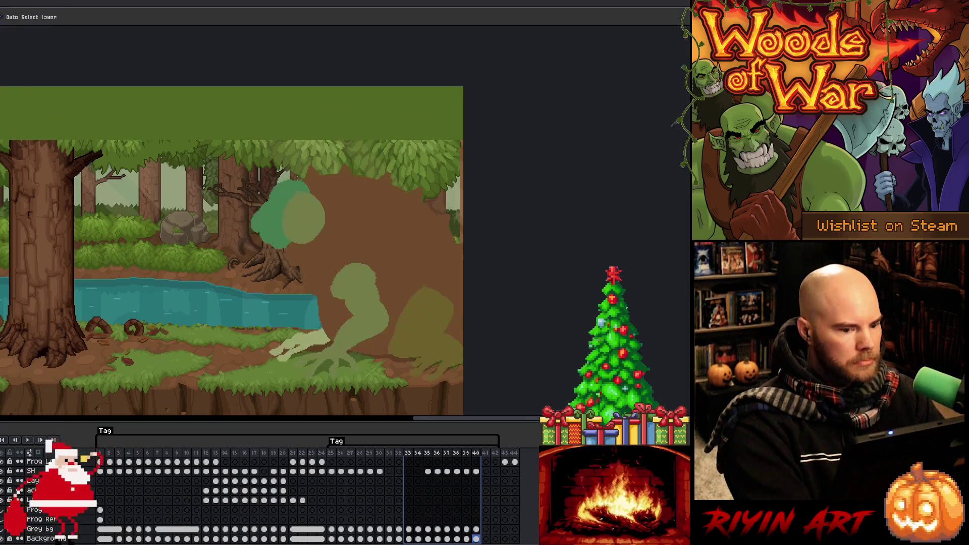
{"action": "left_click", "coordinate": [494, 441]}
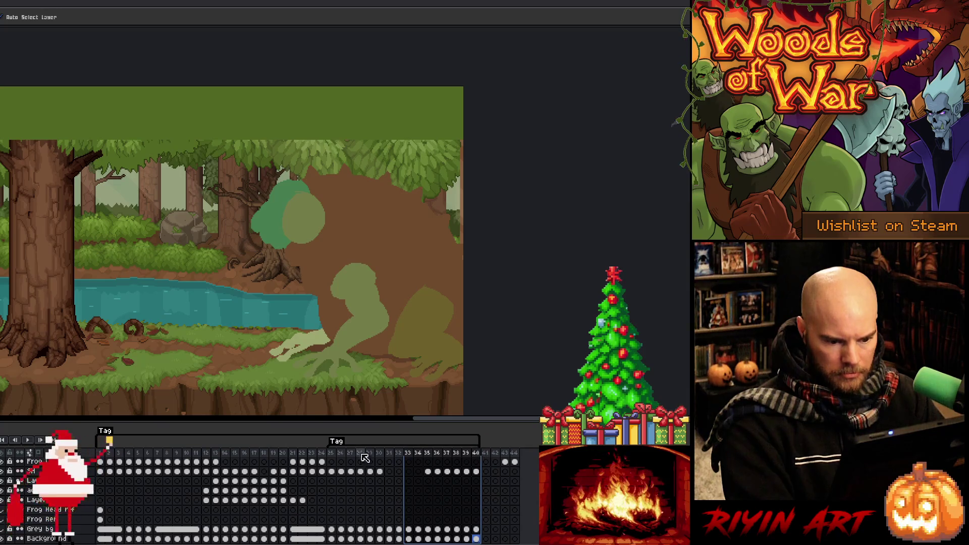
- Play the extended animation, then step forward to frame 35
{"action": "key", "text": "Return"}
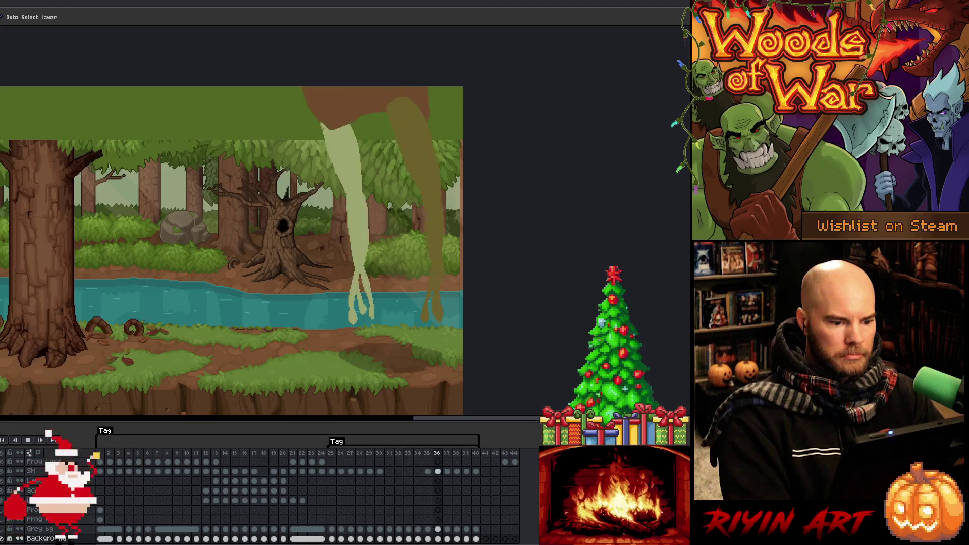
{"action": "key", "text": "Return"}
{"action": "key", "text": "Return"}
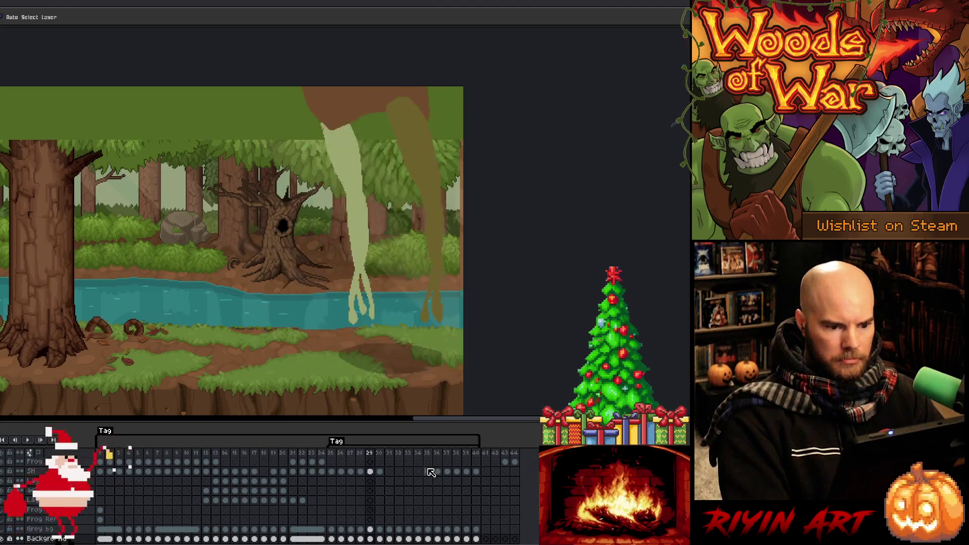
{"action": "key", "text": "Right"}
{"action": "key", "text": "Right"}
{"action": "key", "text": "Right"}
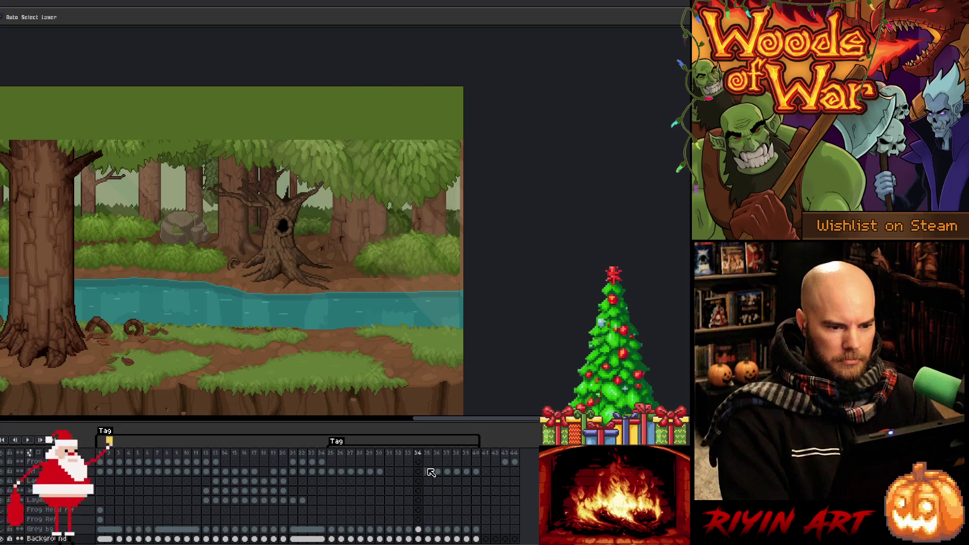
{"action": "scroll", "coordinate": [433, 474], "scroll_direction": "up", "scroll_amount": 4}
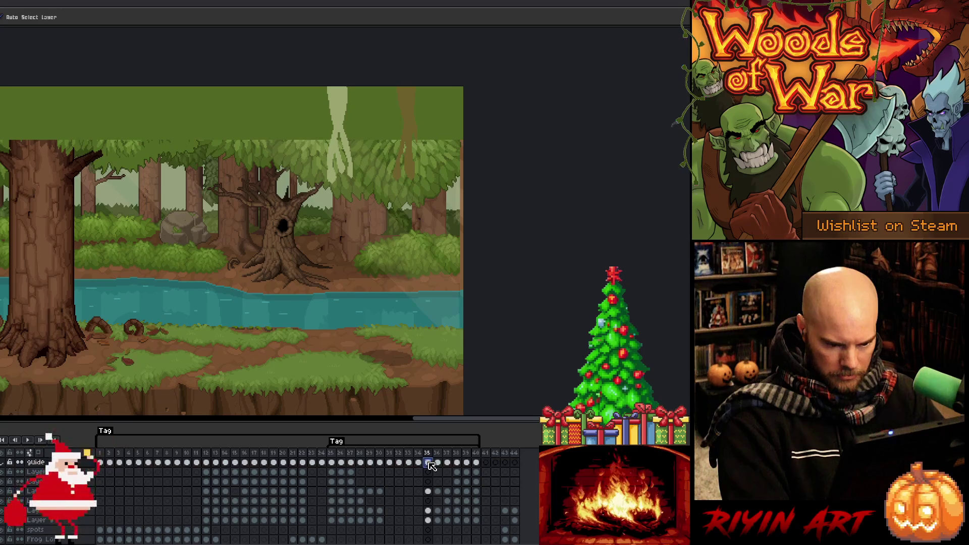
- Delete frame 35 twice to remove two frames from the sequence
{"action": "right_click", "coordinate": [428, 454]}
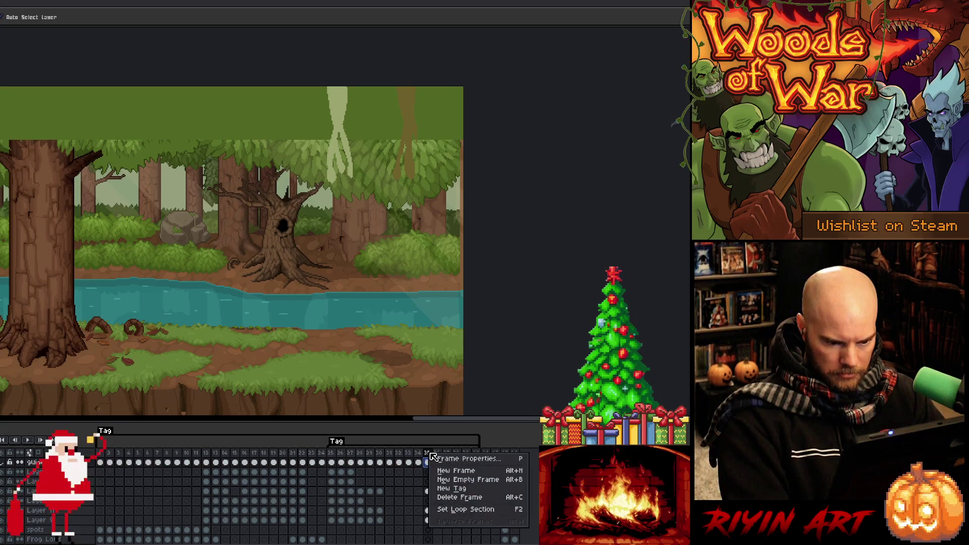
{"action": "left_click", "coordinate": [449, 499]}
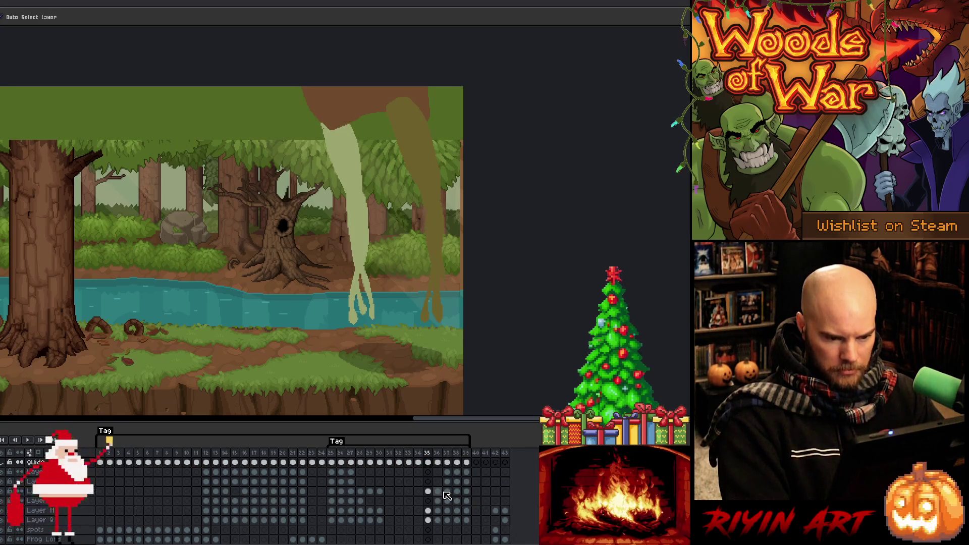
{"action": "key", "text": "Right"}
{"action": "key", "text": "Right"}
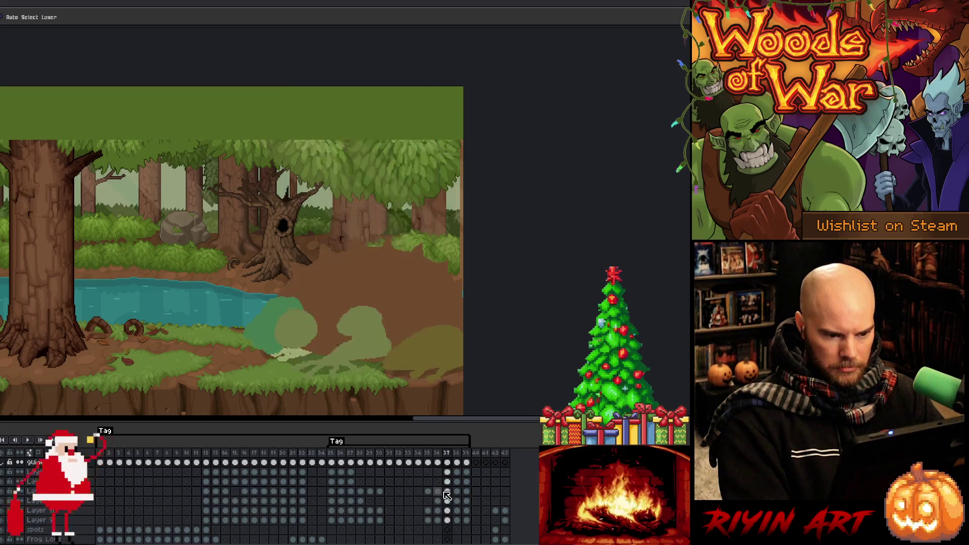
{"action": "key", "text": "Left"}
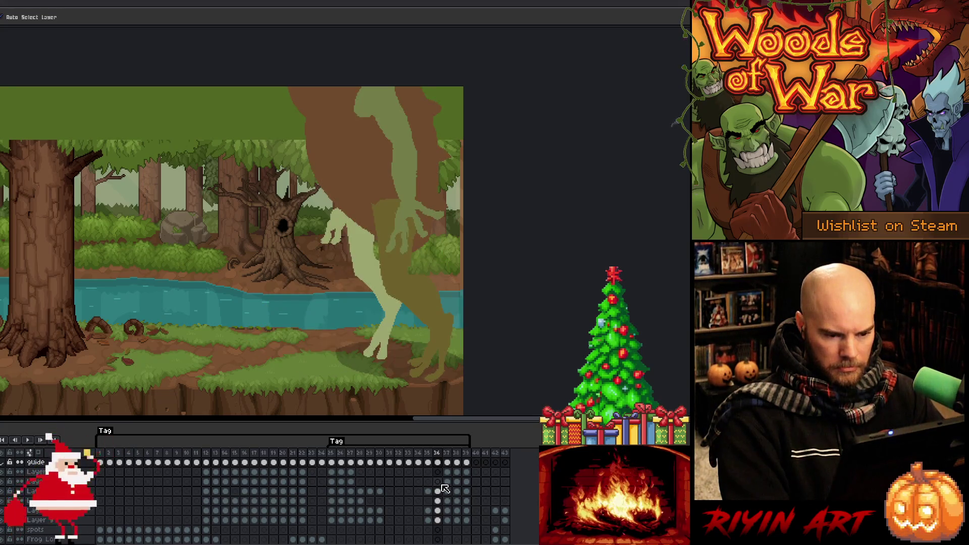
{"action": "right_click", "coordinate": [429, 463]}
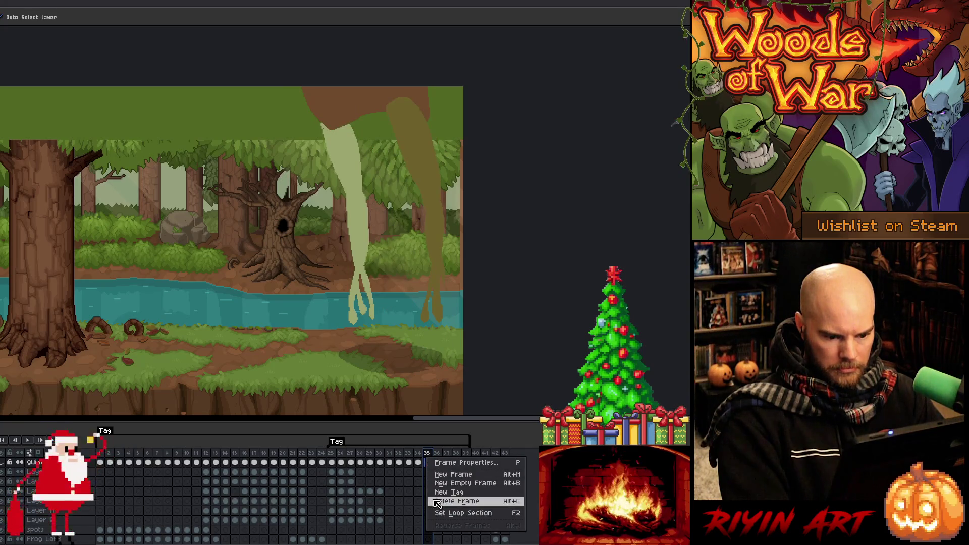
{"action": "left_click", "coordinate": [437, 501]}
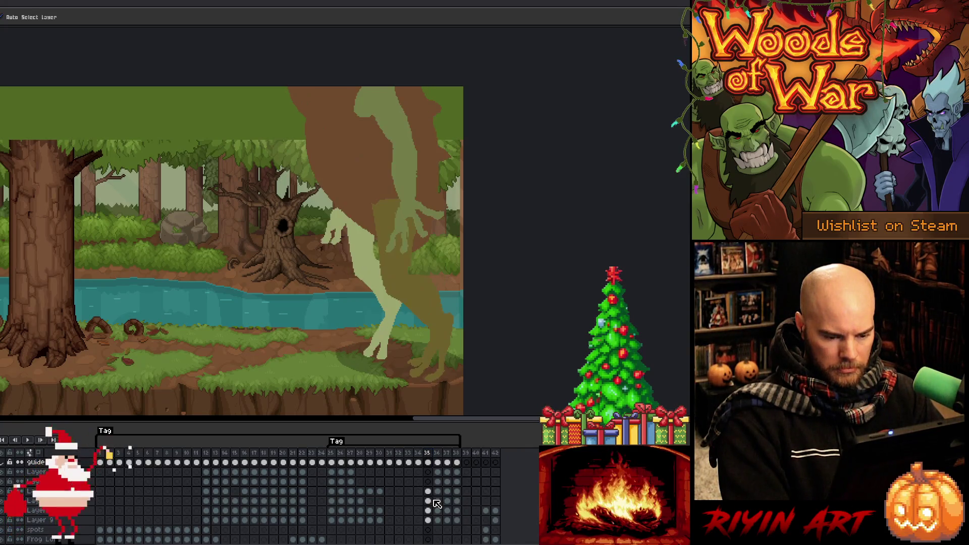
- Copy the frame 22 frog pose cels and paste them into frame 35
{"action": "left_click", "coordinate": [210, 462]}
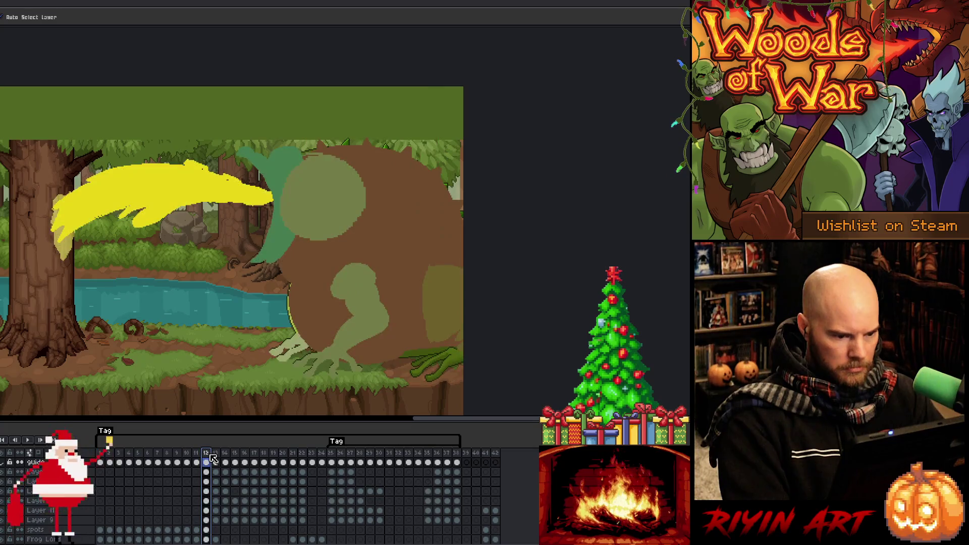
{"action": "left_click", "coordinate": [303, 457]}
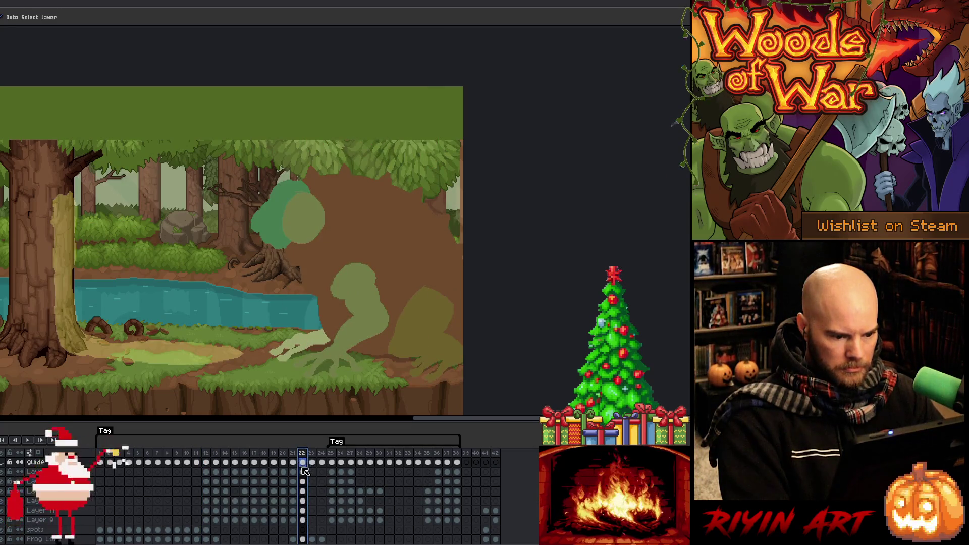
{"action": "left_click_drag", "start_coordinate": [304, 473], "coordinate": [303, 520]}
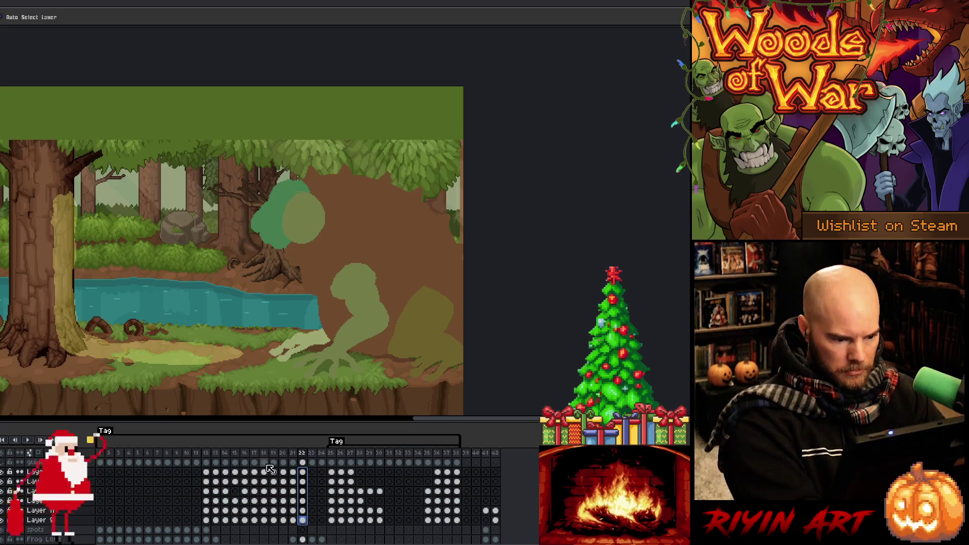
{"action": "key", "text": "ctrl+c"}
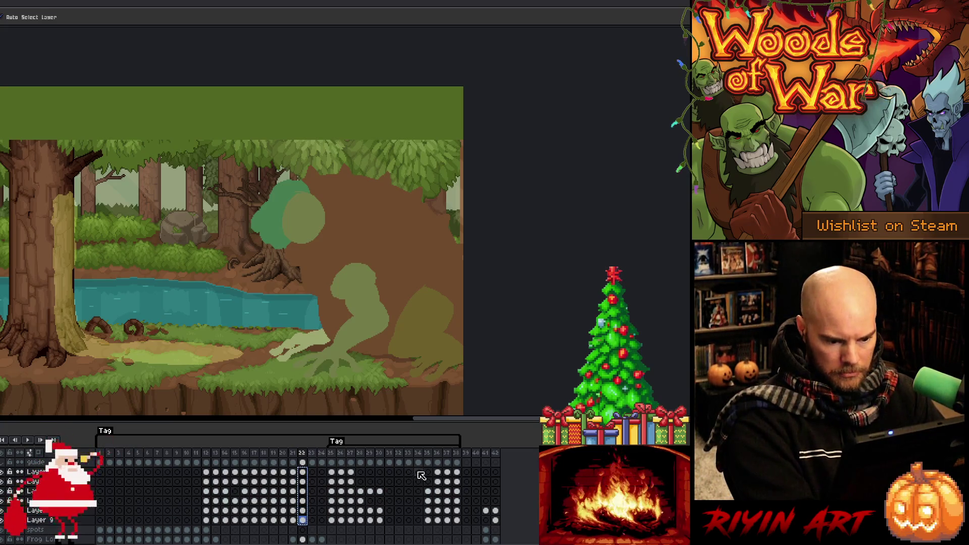
{"action": "left_click", "coordinate": [420, 472]}
{"action": "left_click", "coordinate": [429, 473]}
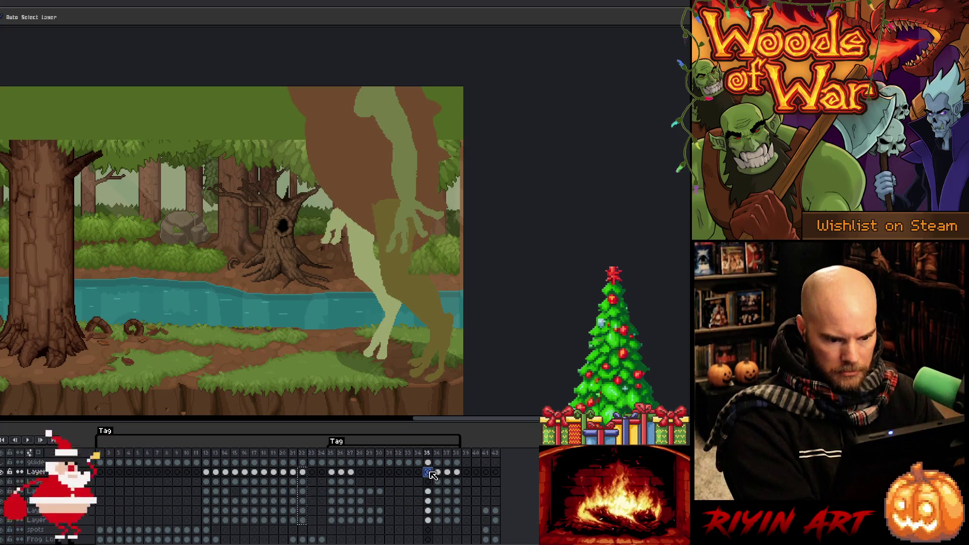
{"action": "key", "text": "ctrl+v"}
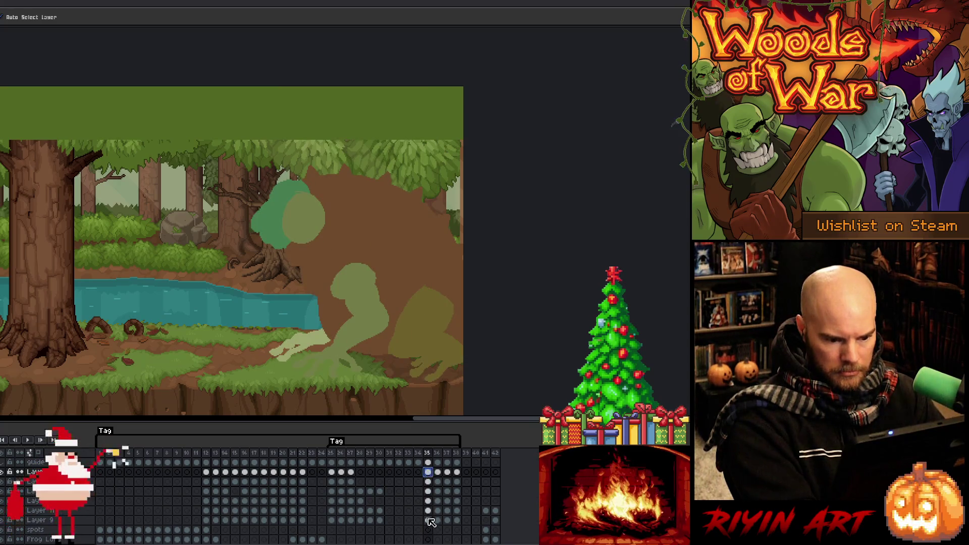
{"action": "left_click", "coordinate": [429, 519], "text": "shift"}
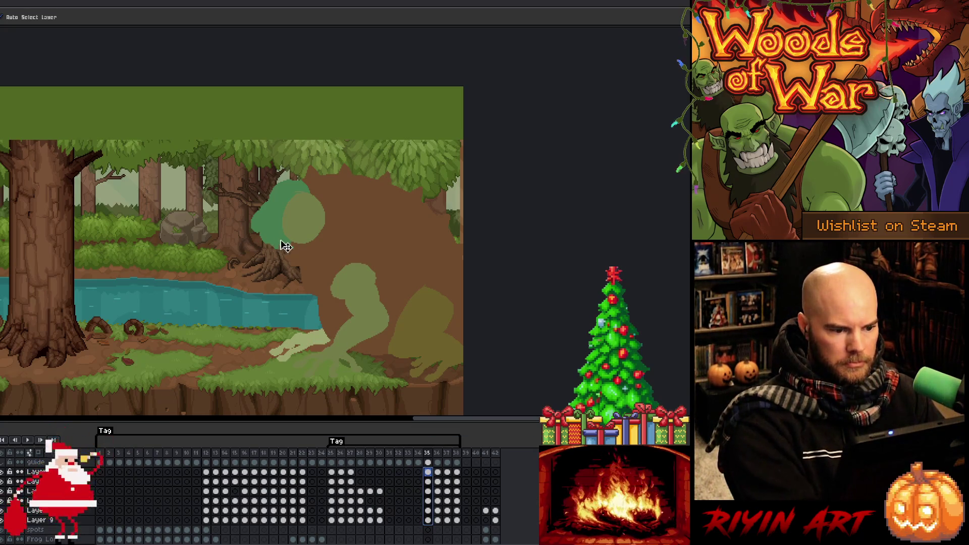
- Rotate the green blob on frame 35 (about 78°, then 118°) and move it upward
{"action": "key", "text": "m"}
{"action": "left_click_drag", "start_coordinate": [157, 116], "coordinate": [464, 409]}
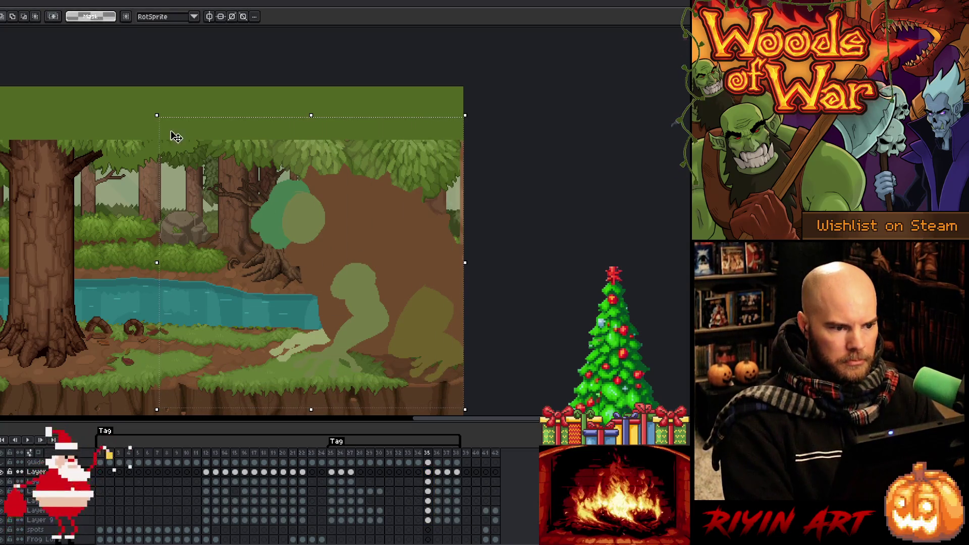
{"action": "mouse_move", "coordinate": [159, 115]}
{"action": "left_mouse_down"}
{"action": "mouse_move", "coordinate": [87, 374]}
{"action": "mouse_move", "coordinate": [87, 420]}
{"action": "left_mouse_up"}
{"action": "left_click_drag", "start_coordinate": [372, 290], "coordinate": [386, 185]}
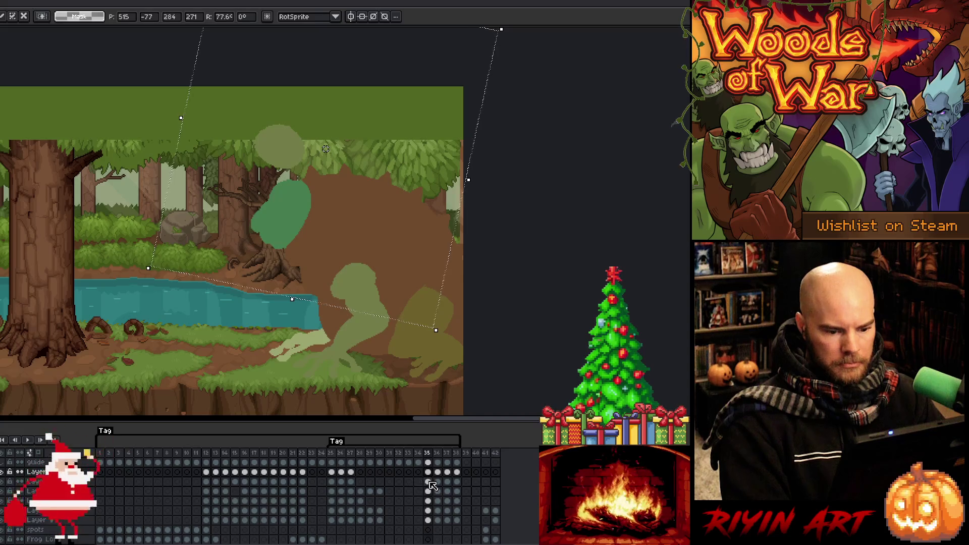
{"action": "left_click_drag", "start_coordinate": [427, 471], "coordinate": [428, 520]}
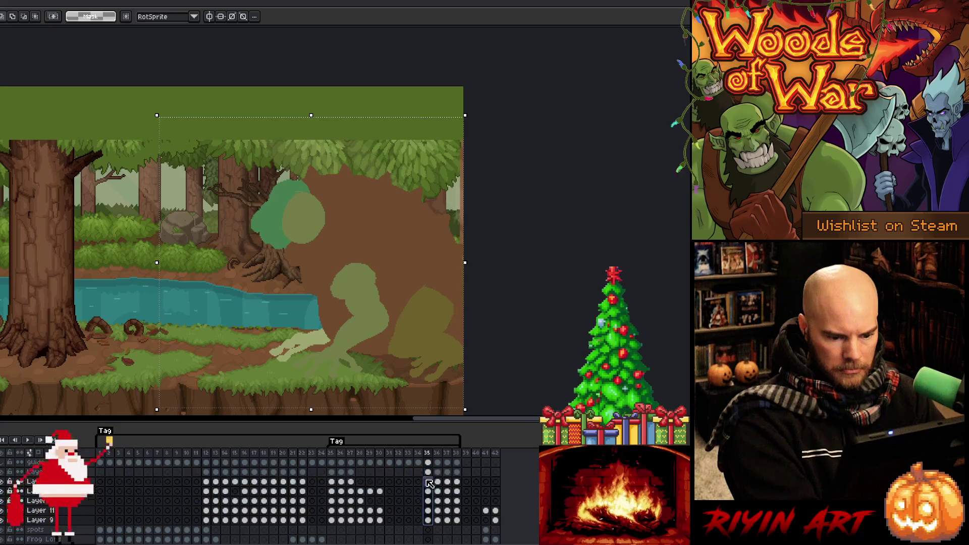
{"action": "left_click_drag", "start_coordinate": [418, 249], "coordinate": [399, 194]}
{"action": "mouse_move", "coordinate": [455, 55]}
{"action": "left_mouse_down"}
{"action": "mouse_move", "coordinate": [309, 54]}
{"action": "mouse_move", "coordinate": [164, 82]}
{"action": "mouse_move", "coordinate": [145, 164]}
{"action": "left_mouse_up"}
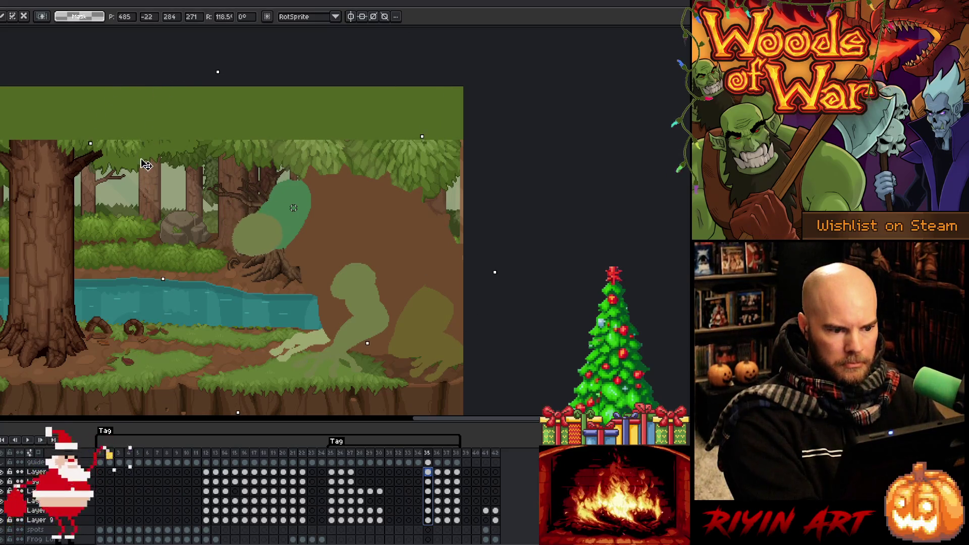
{"action": "left_click", "coordinate": [428, 491]}
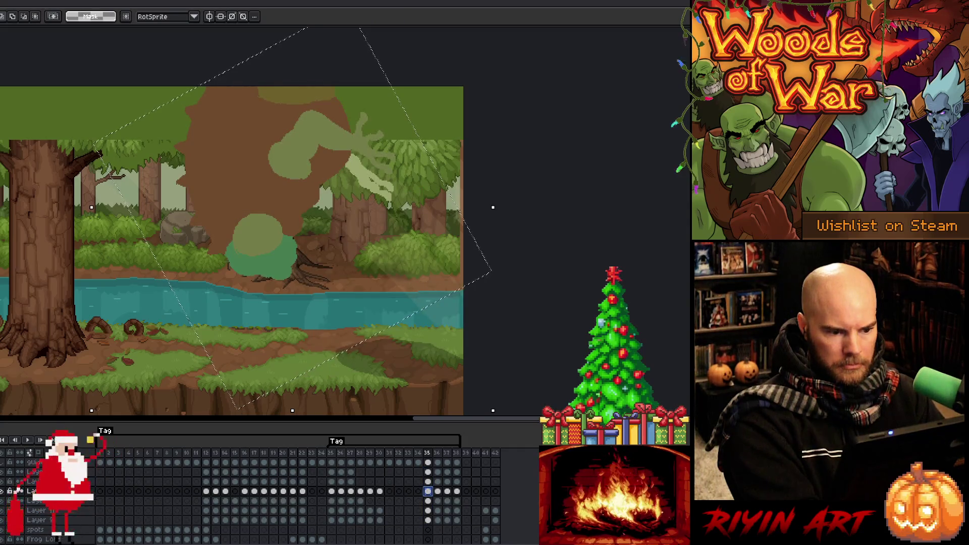
- Shift the second layer's blob up-right, preview the motion, and rotate the green blob about 39°
{"action": "key", "text": "Down"}
{"action": "key", "text": "Down"}
{"action": "key", "text": "Down"}
{"action": "left_click", "coordinate": [429, 472]}
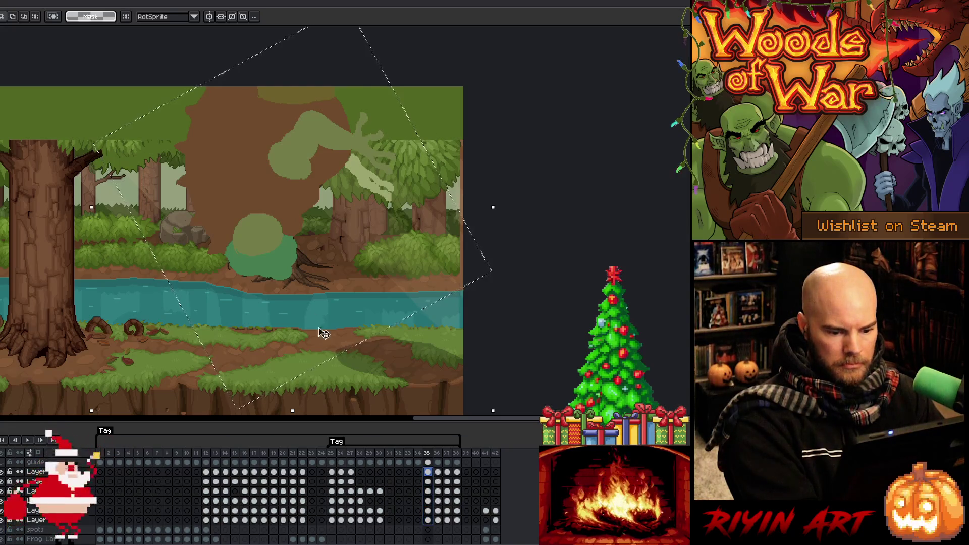
{"action": "mouse_move", "coordinate": [265, 213]}
{"action": "left_mouse_down"}
{"action": "mouse_move", "coordinate": [305, 173]}
{"action": "mouse_move", "coordinate": [309, 157]}
{"action": "mouse_move", "coordinate": [301, 162]}
{"action": "left_mouse_up"}
{"action": "left_click", "coordinate": [428, 481]}
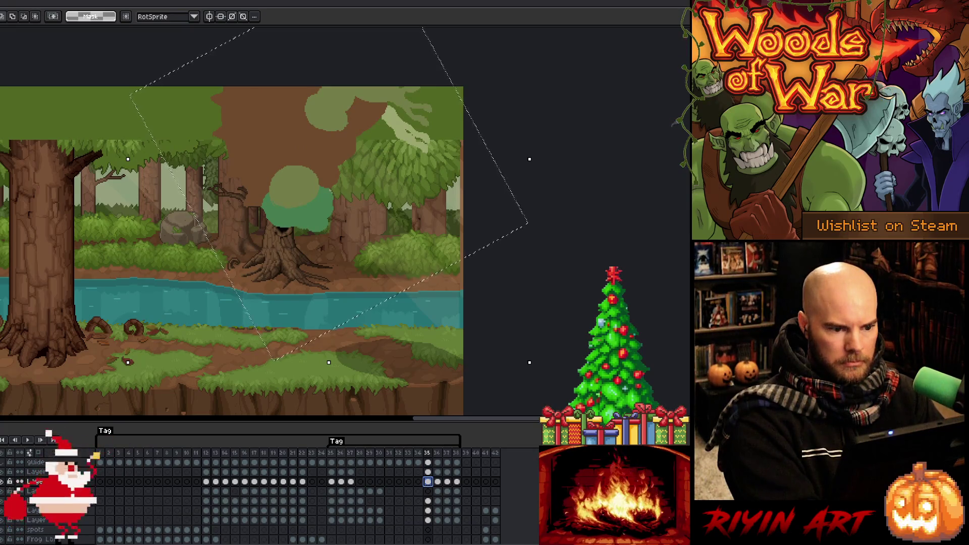
{"action": "key", "text": "Return"}
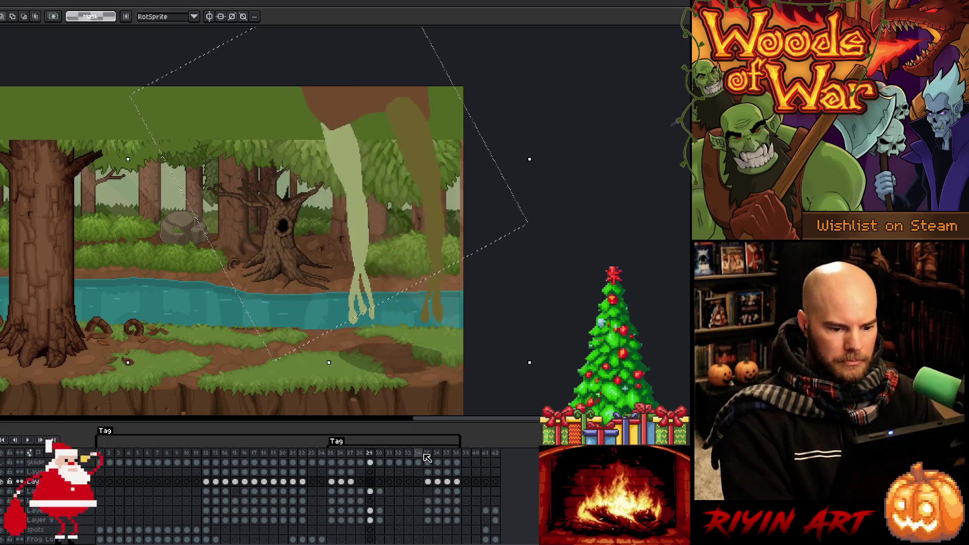
{"action": "left_click", "coordinate": [428, 453]}
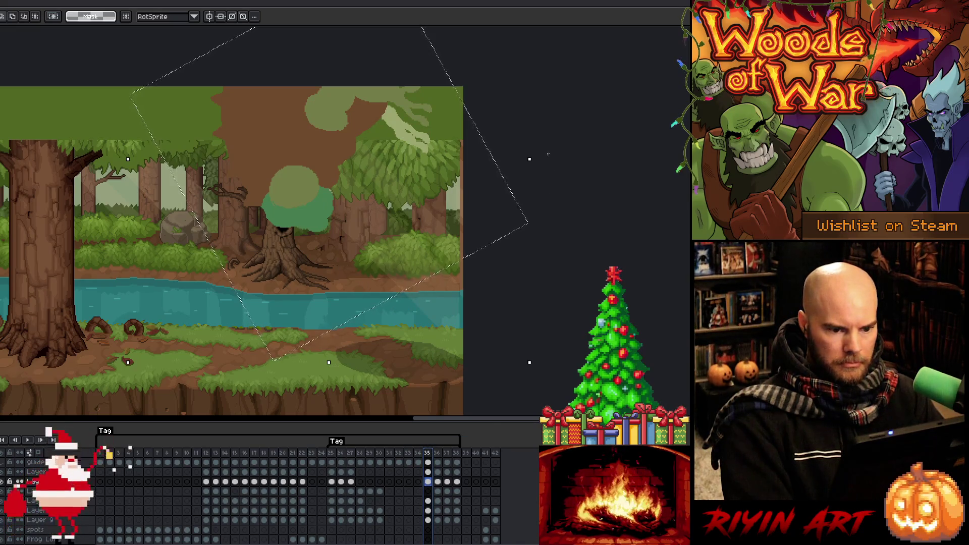
{"action": "mouse_move", "coordinate": [528, 156]}
{"action": "left_mouse_down"}
{"action": "mouse_move", "coordinate": [396, 389]}
{"action": "mouse_move", "coordinate": [348, 380]}
{"action": "mouse_move", "coordinate": [369, 414]}
{"action": "left_mouse_up"}
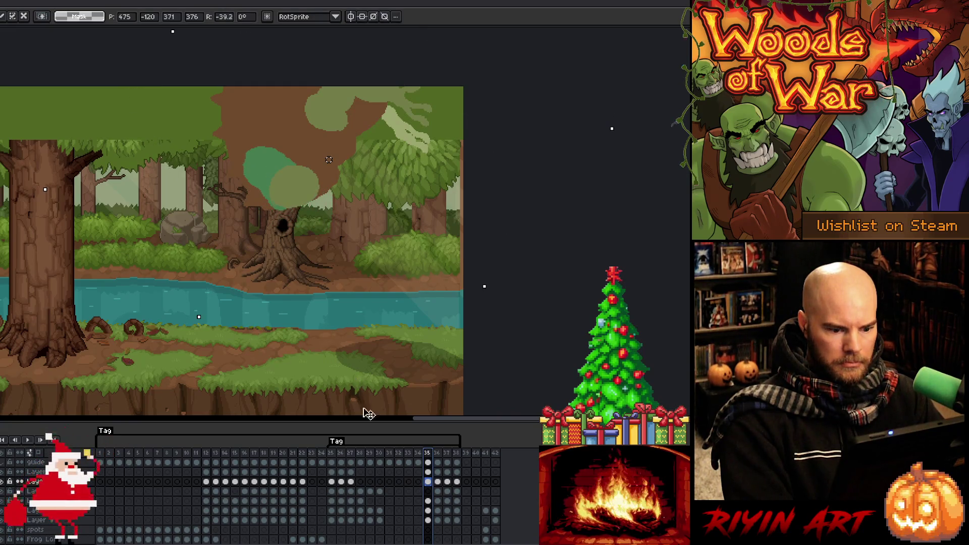
{"action": "left_click", "coordinate": [428, 473]}
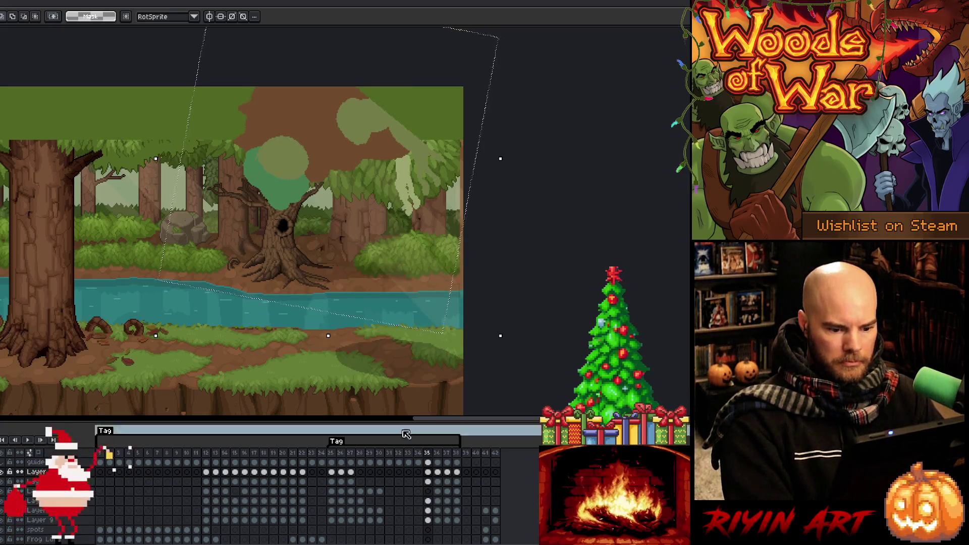
{"action": "left_click", "coordinate": [429, 523]}
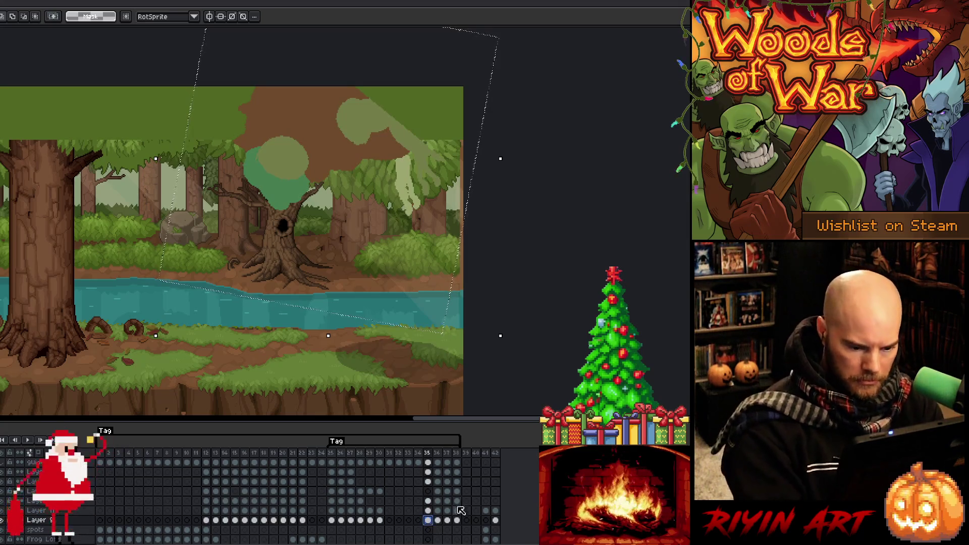
- Compare frames 30 and 34 on the SH layer, then shift frame 35's ground shadow left
{"action": "left_click", "coordinate": [379, 520]}
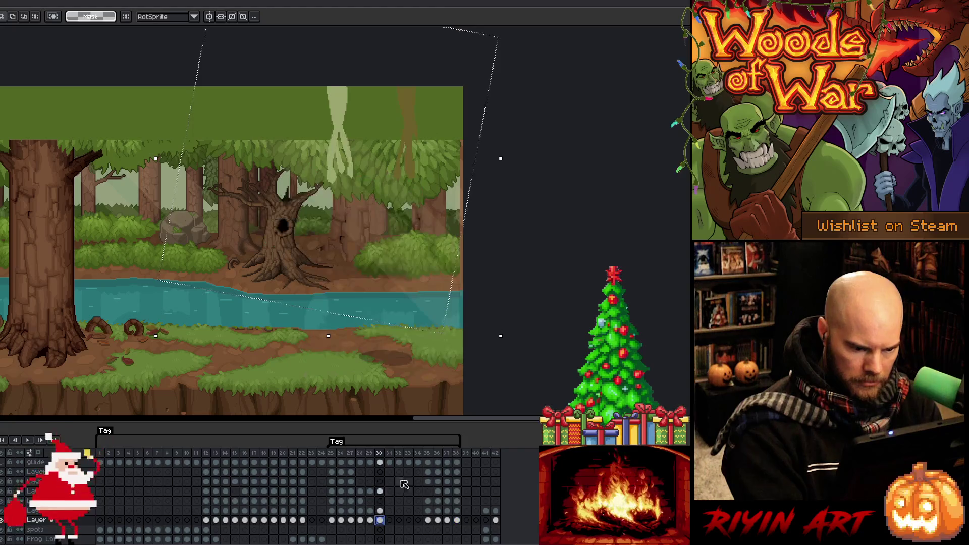
{"action": "left_click", "coordinate": [419, 520]}
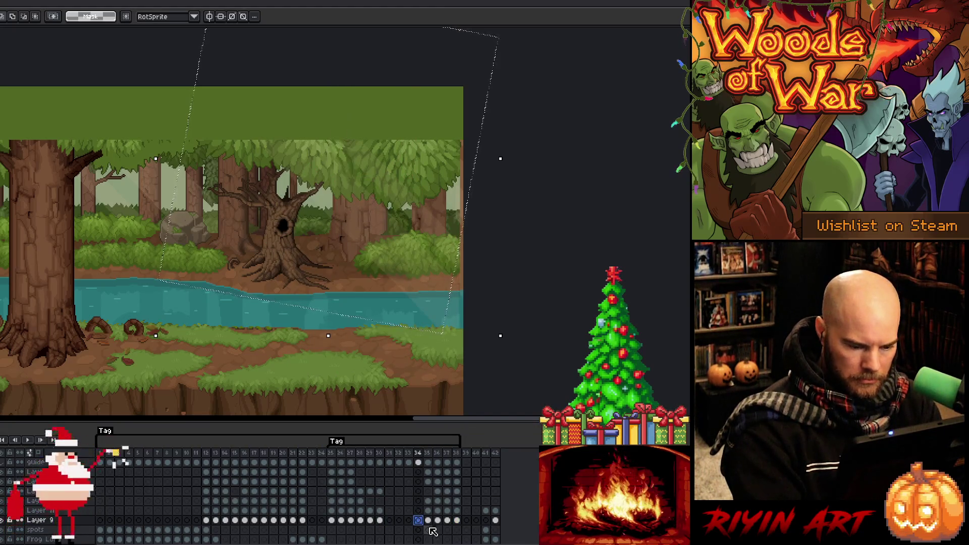
{"action": "scroll", "coordinate": [429, 528], "scroll_direction": "down", "scroll_amount": 3}
{"action": "left_click", "coordinate": [380, 521]}
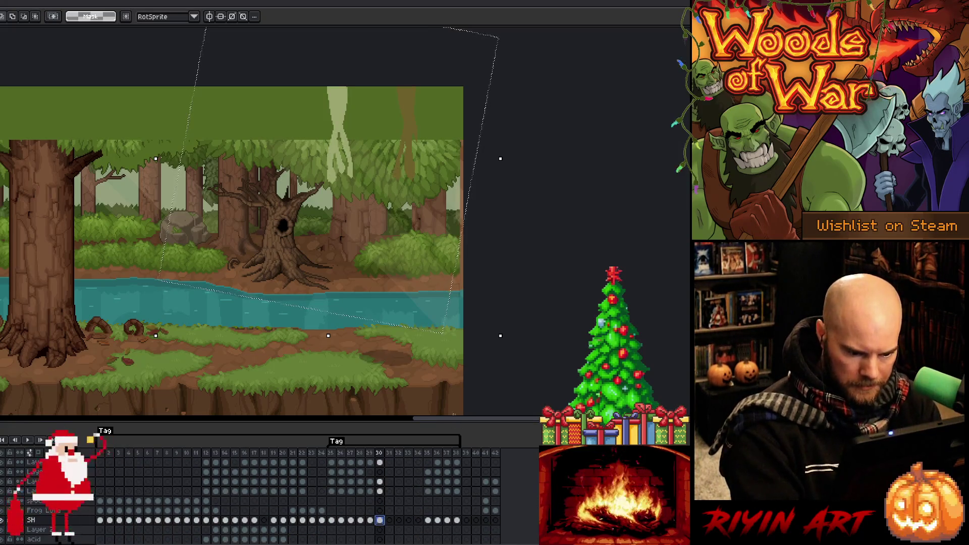
{"action": "left_click", "coordinate": [419, 520]}
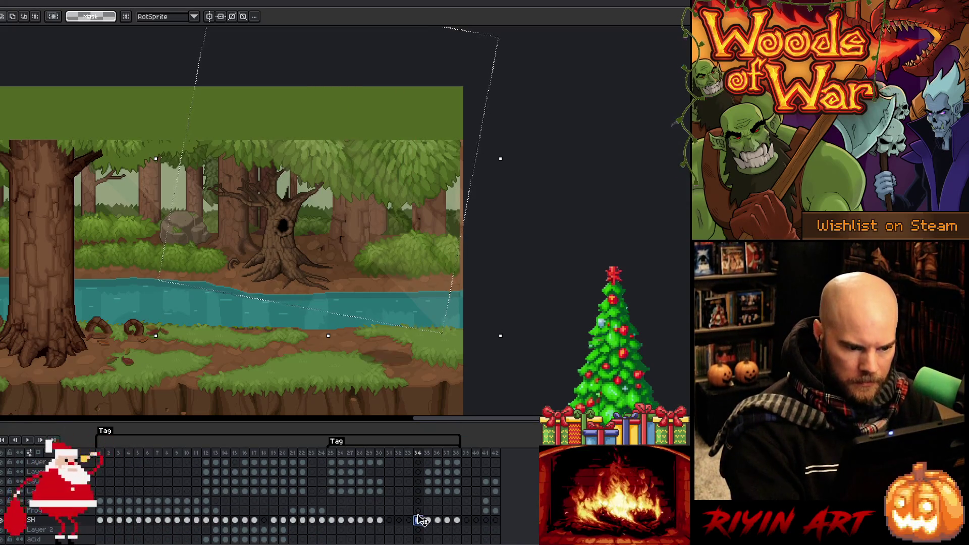
{"action": "key", "text": "Right"}
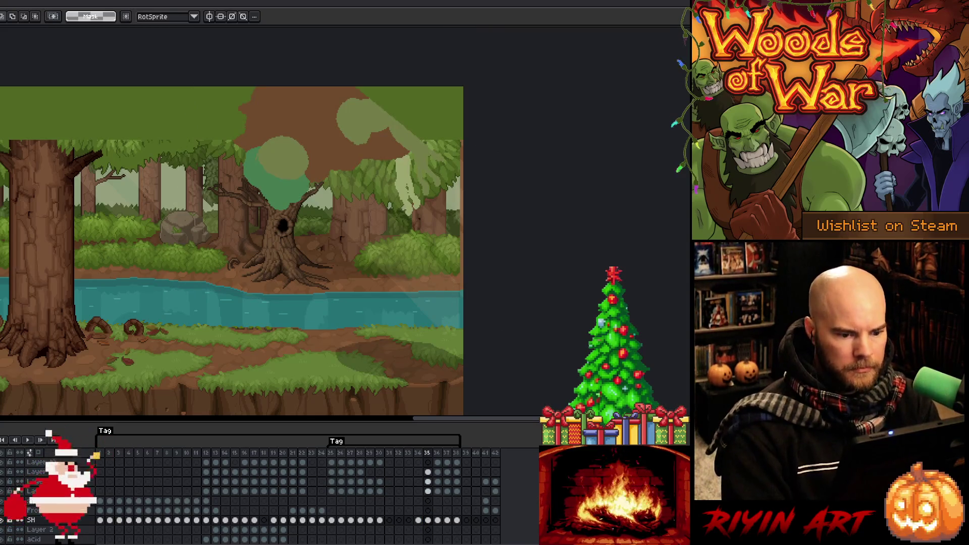
{"action": "key", "text": "v"}
{"action": "left_click_drag", "start_coordinate": [400, 374], "coordinate": [355, 368]}
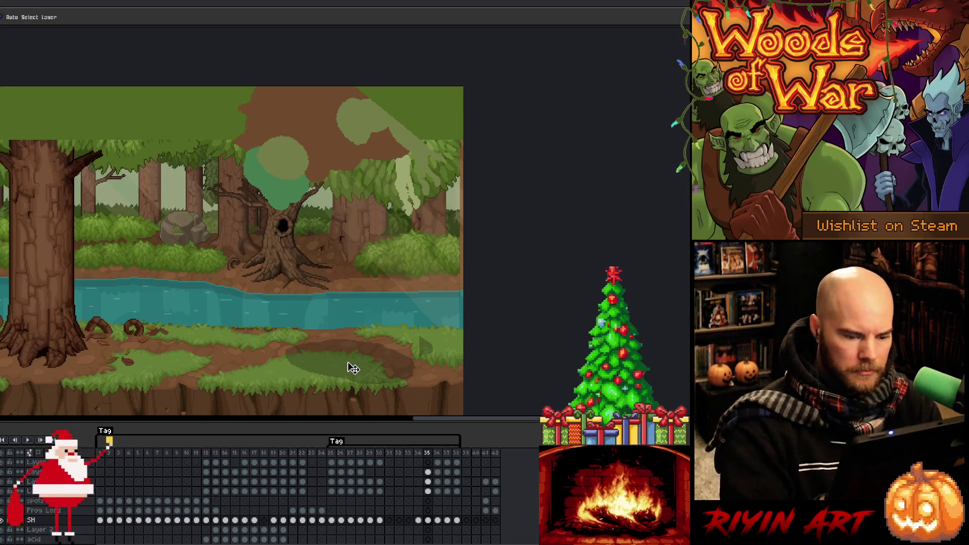
- Lasso the shape at the ground's right edge, preview playback, and clear the selection
{"action": "key", "text": "q"}
{"action": "left_click_drag", "start_coordinate": [434, 320], "coordinate": [421, 374]}
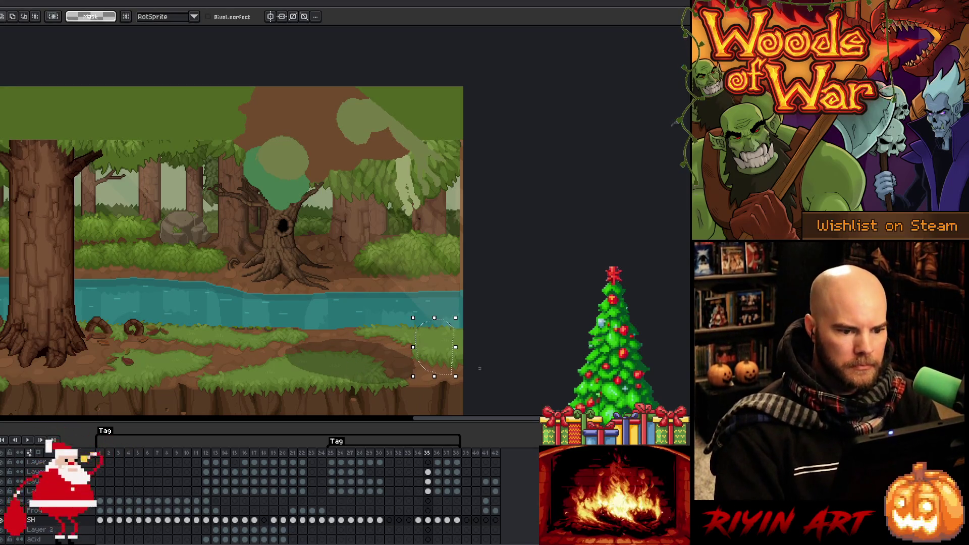
{"action": "key", "text": "Return"}
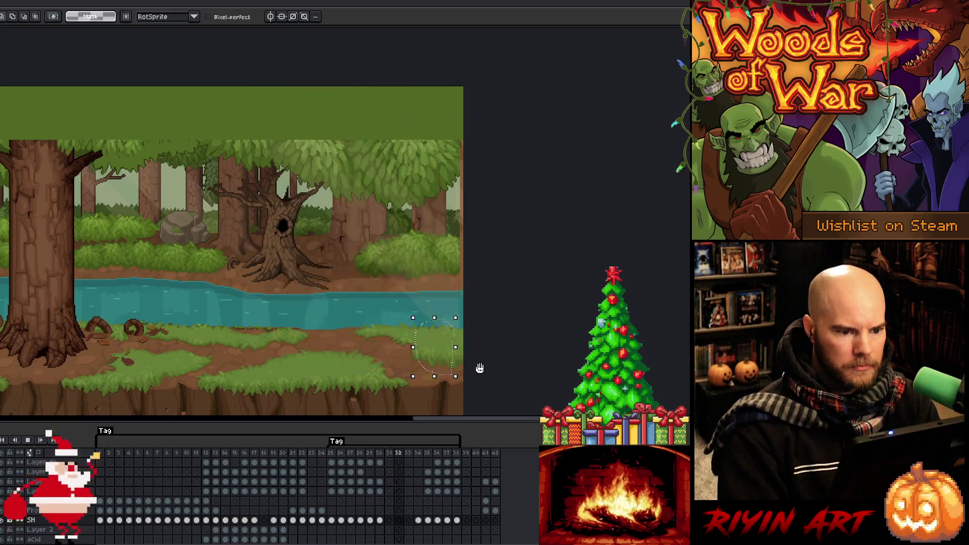
{"action": "key", "text": "Return"}
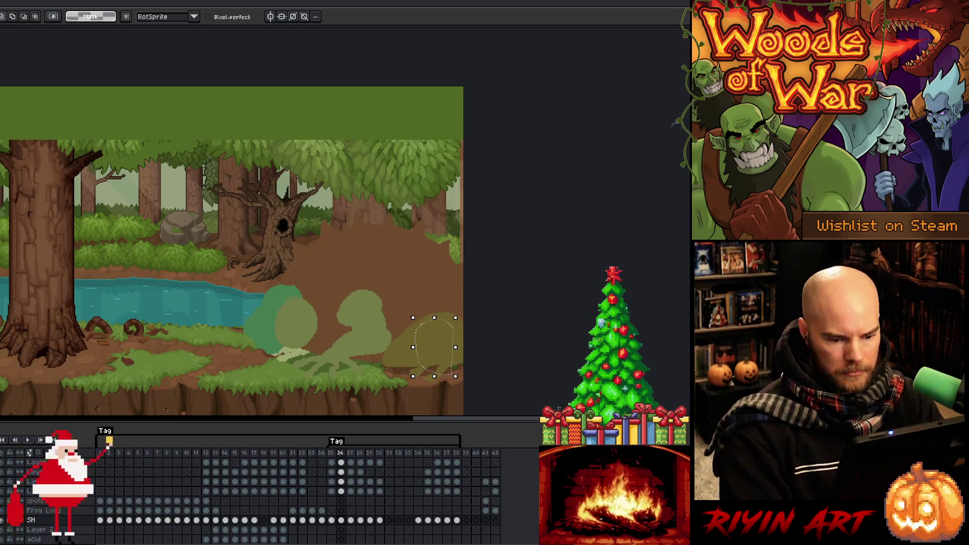
{"action": "left_click", "coordinate": [423, 455]}
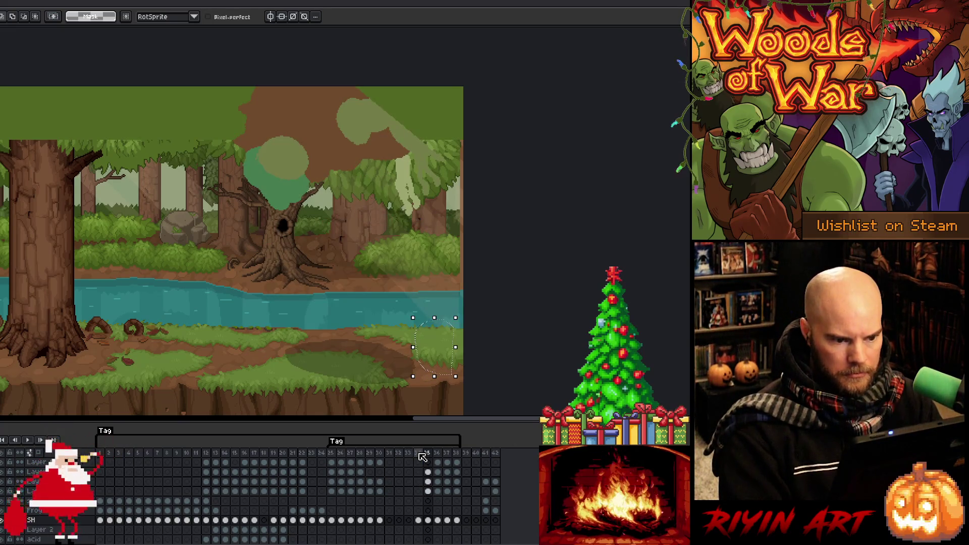
{"action": "key", "text": "ctrl+d"}
{"action": "left_click", "coordinate": [429, 491]}
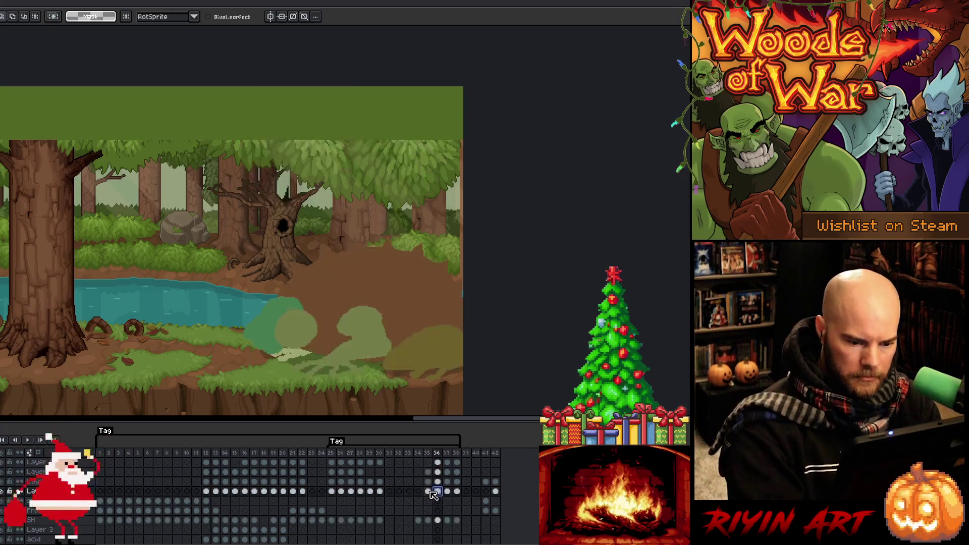
{"action": "scroll", "coordinate": [431, 494], "scroll_direction": "up", "scroll_amount": 2}
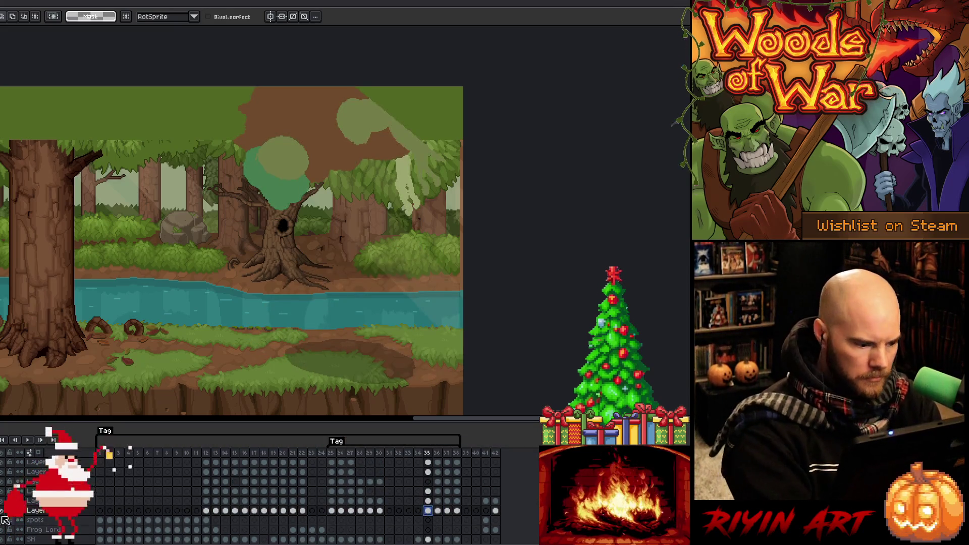
{"action": "key", "text": "Up"}
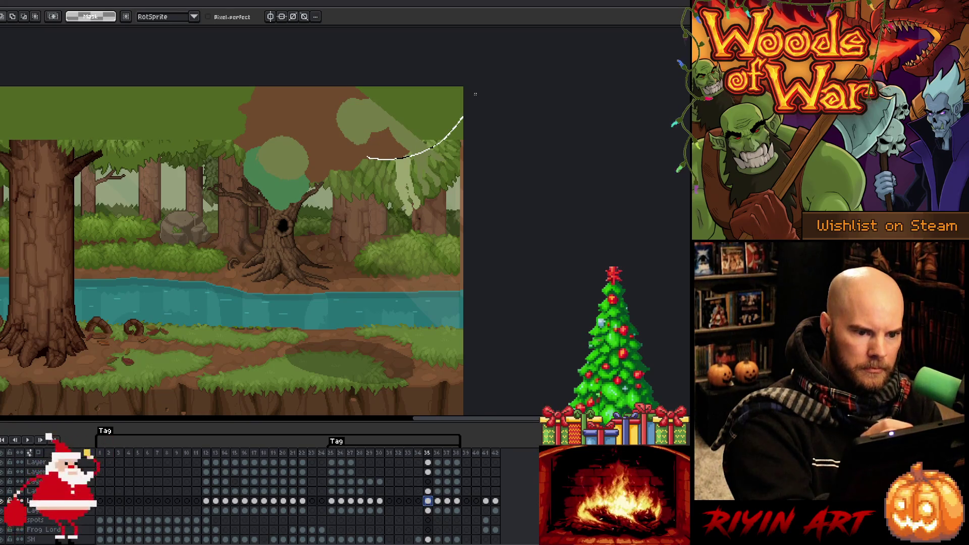
- Rotate the top-right blob about 80° and nudge it one pixel right and down
{"action": "key", "text": "b"}
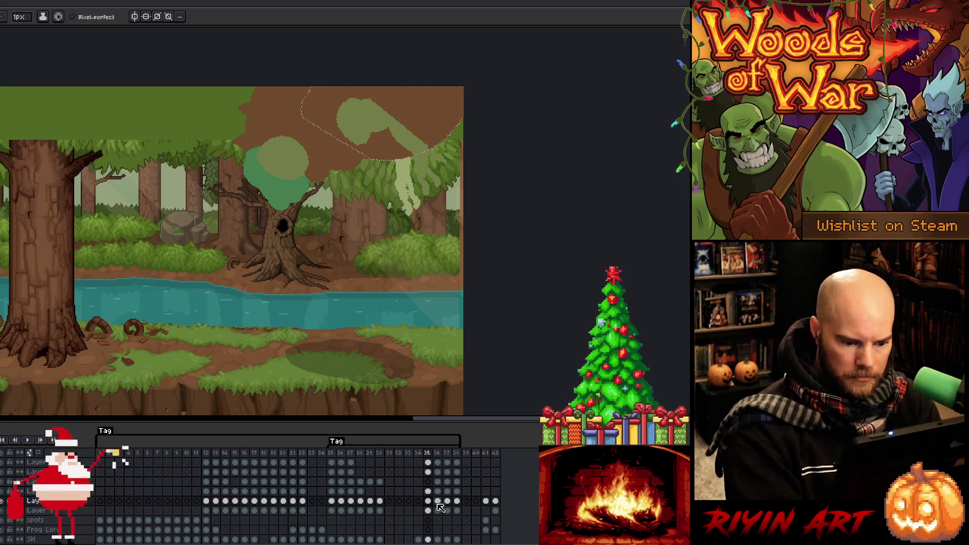
{"action": "left_click", "coordinate": [428, 491]}
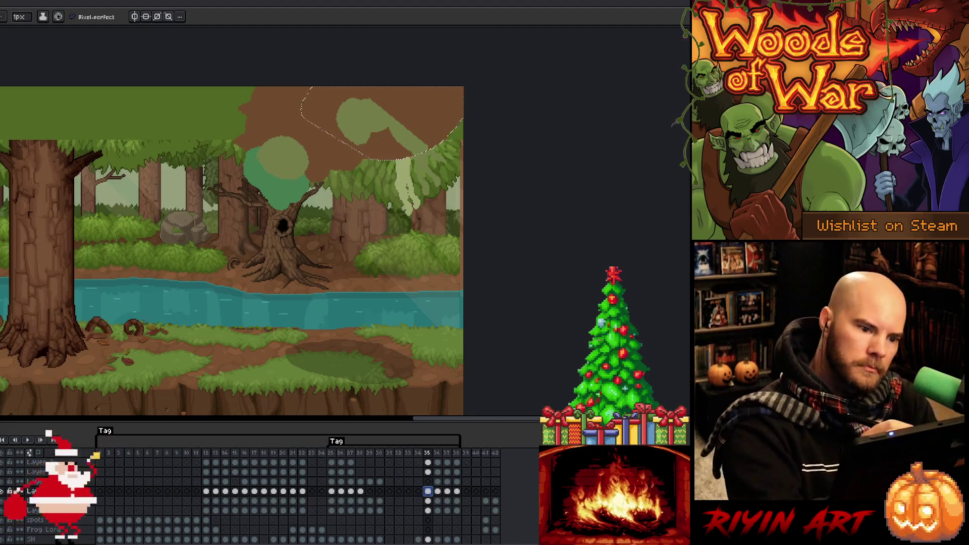
{"action": "key", "text": "m"}
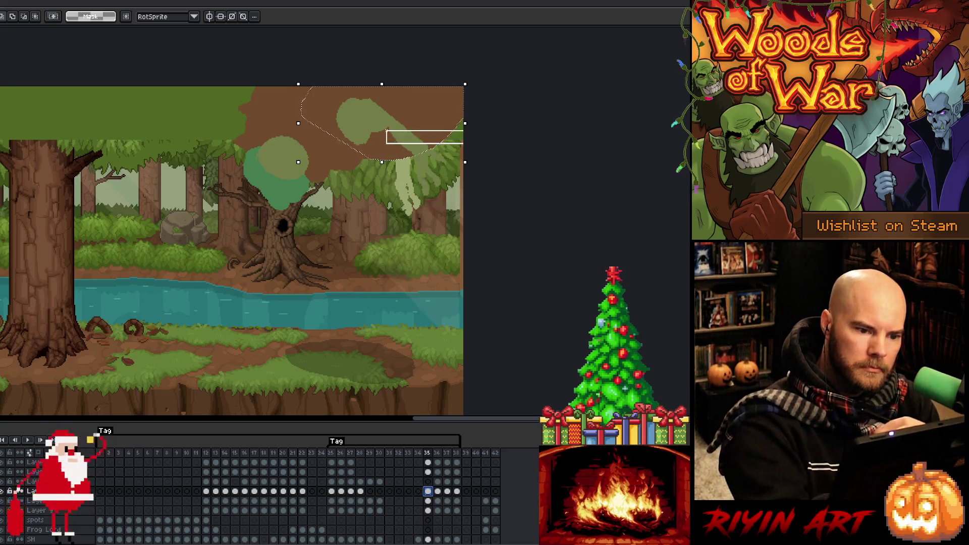
{"action": "left_click_drag", "start_coordinate": [463, 113], "coordinate": [389, 157]}
{"action": "mouse_move", "coordinate": [478, 109]}
{"action": "left_mouse_down"}
{"action": "mouse_move", "coordinate": [476, 195]}
{"action": "mouse_move", "coordinate": [443, 151]}
{"action": "left_mouse_up"}
{"action": "key", "text": "Right"}
{"action": "key", "text": "Down"}
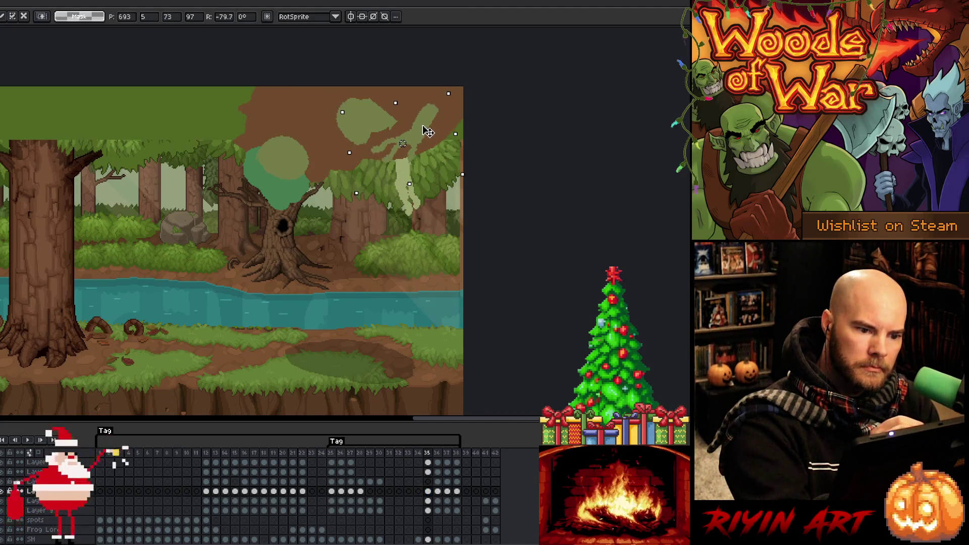
{"action": "left_click", "coordinate": [428, 510]}
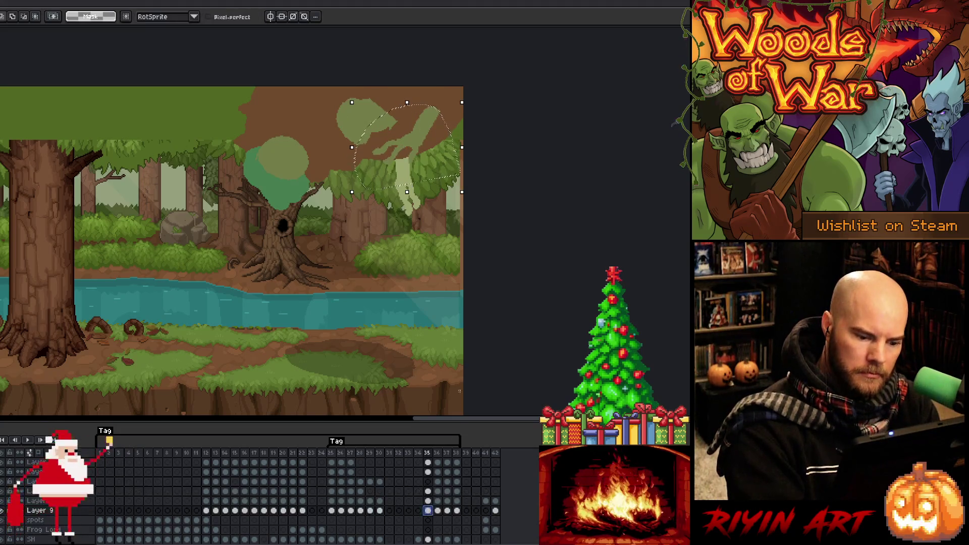
- Rotate a treetop shape about 52° and shift it up and left
{"action": "mouse_move", "coordinate": [377, 198]}
{"action": "left_mouse_down"}
{"action": "mouse_move", "coordinate": [467, 247]}
{"action": "mouse_move", "coordinate": [376, 197]}
{"action": "left_mouse_up"}
{"action": "left_click_drag", "start_coordinate": [477, 112], "coordinate": [465, 147]}
{"action": "left_click_drag", "start_coordinate": [429, 174], "coordinate": [394, 160]}
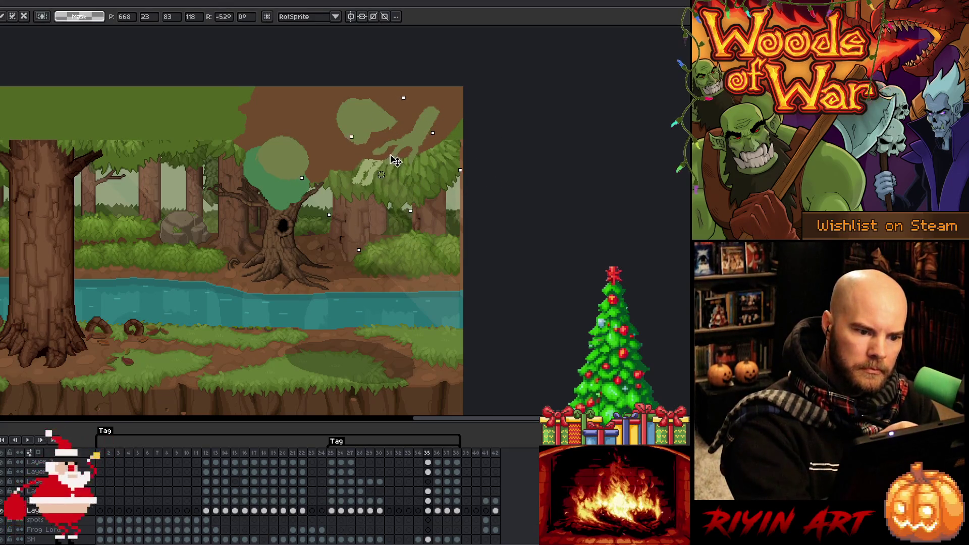
{"action": "left_click", "coordinate": [508, 191]}
- Move the light-green blob at top right higher and select the olive blob area
{"action": "key", "text": "Up"}
{"action": "key", "text": "Up"}
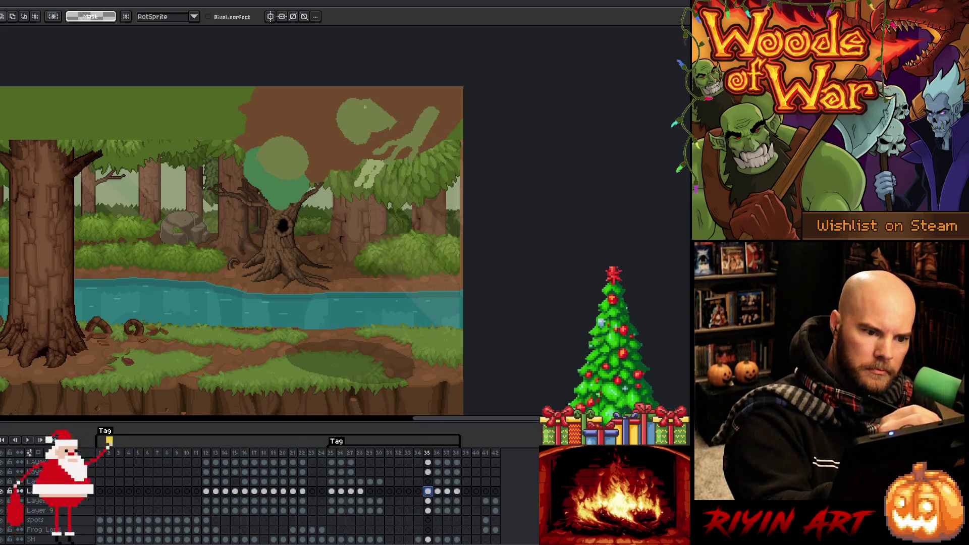
{"action": "mouse_move", "coordinate": [399, 96]}
{"action": "left_mouse_down"}
{"action": "mouse_move", "coordinate": [325, 91]}
{"action": "mouse_move", "coordinate": [399, 84]}
{"action": "left_mouse_up"}
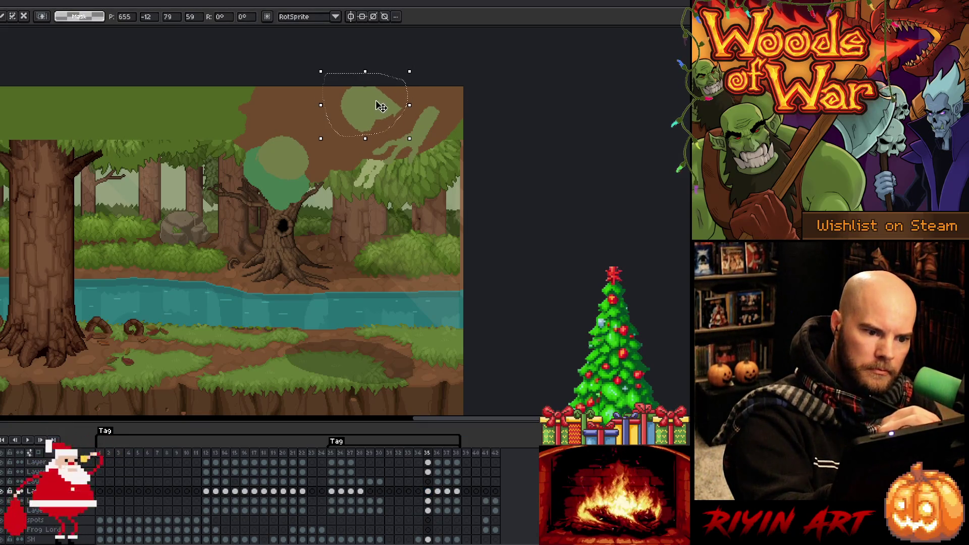
{"action": "key", "text": "ctrl+d"}
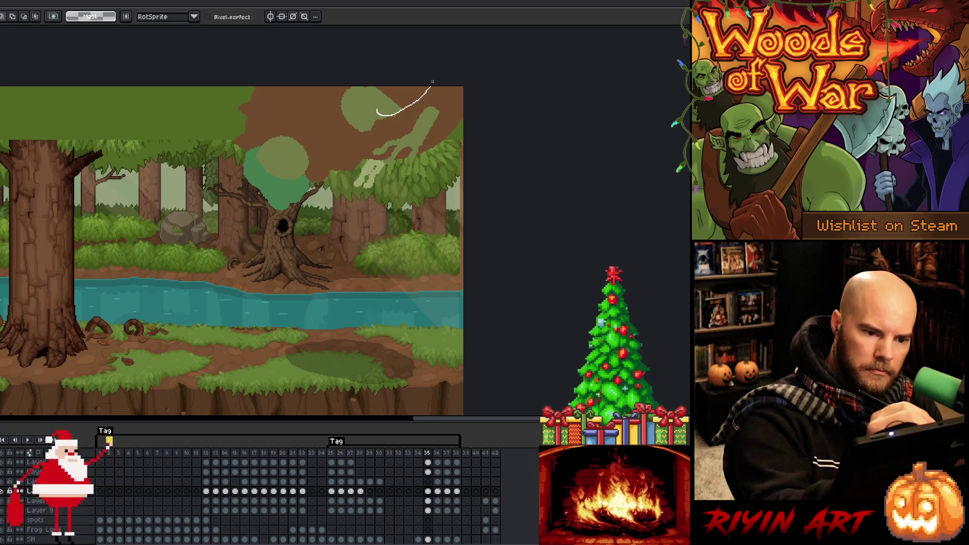
{"action": "left_click_drag", "start_coordinate": [390, 61], "coordinate": [370, 89]}
{"action": "key", "text": "b"}
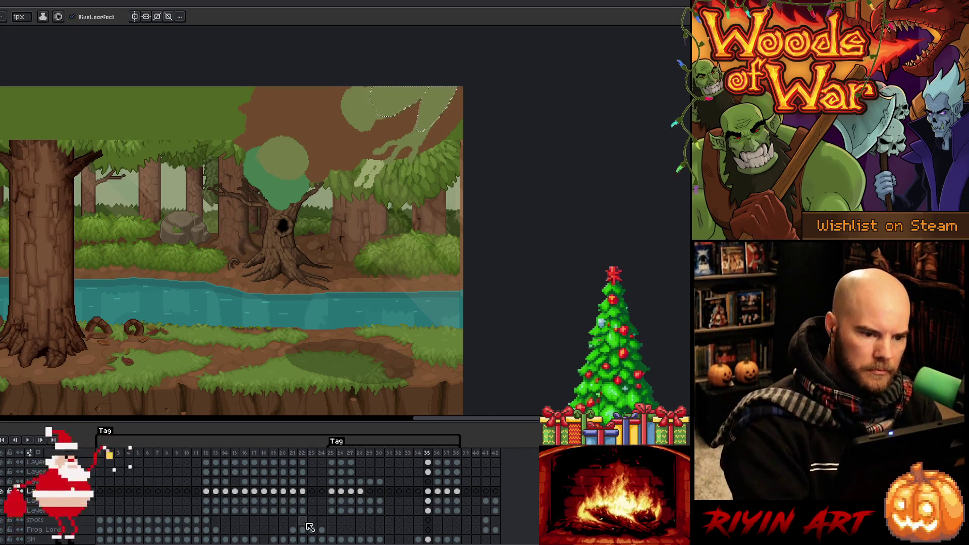
{"action": "key", "text": "ctrl+d"}
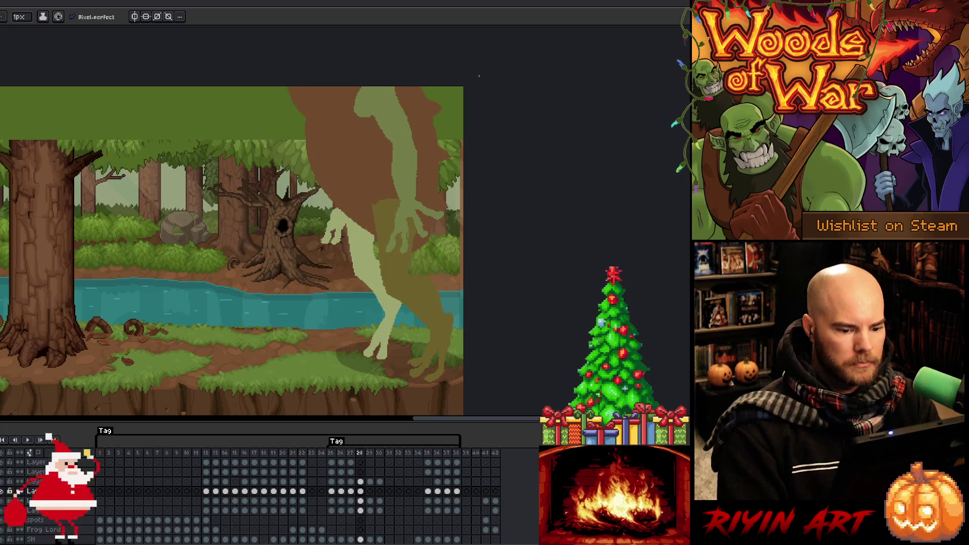
- Rotate frame 35's green head blob and nudge it up-left
{"action": "left_click", "coordinate": [427, 453]}
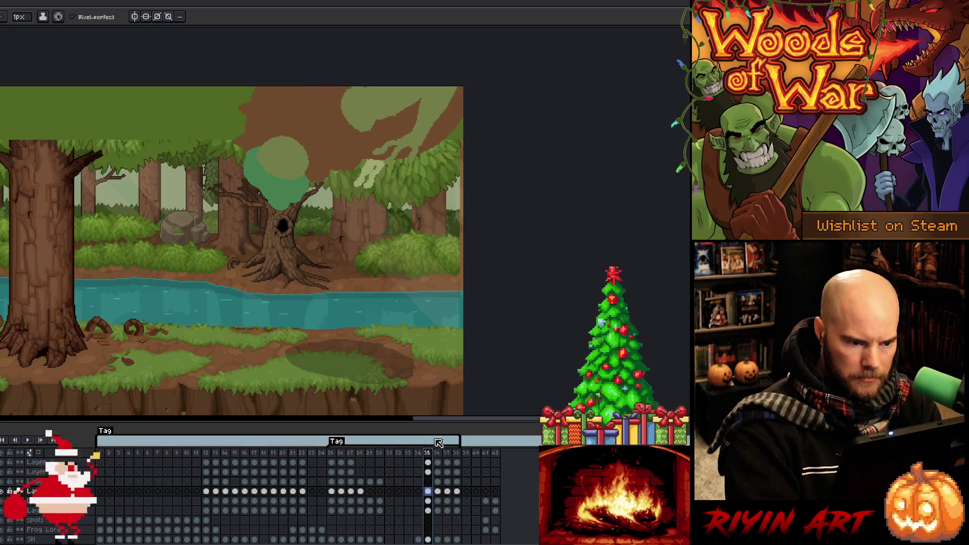
{"action": "left_click", "coordinate": [432, 471]}
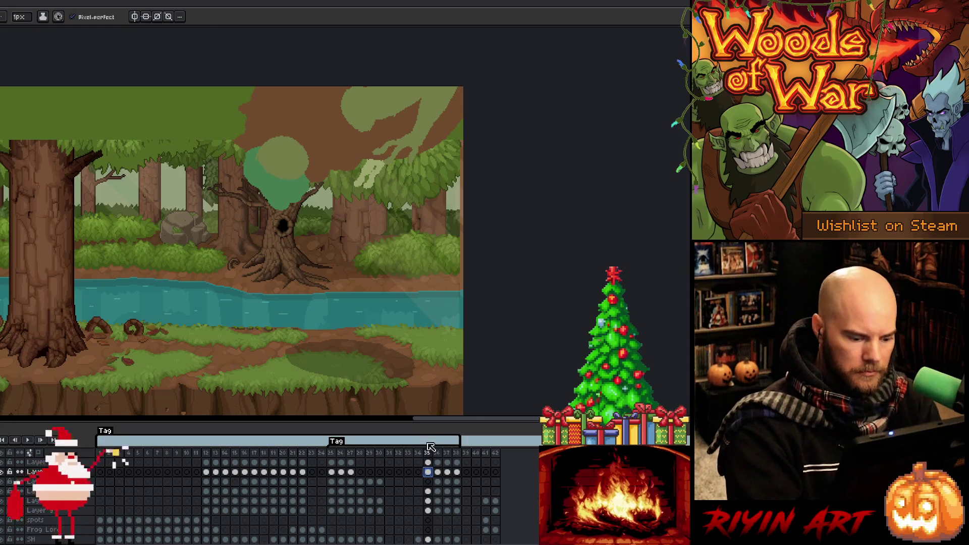
{"action": "key", "text": "ctrl+t"}
{"action": "mouse_move", "coordinate": [318, 217]}
{"action": "left_mouse_down"}
{"action": "mouse_move", "coordinate": [331, 196]}
{"action": "mouse_move", "coordinate": [263, 193]}
{"action": "mouse_move", "coordinate": [272, 208]}
{"action": "left_mouse_up"}
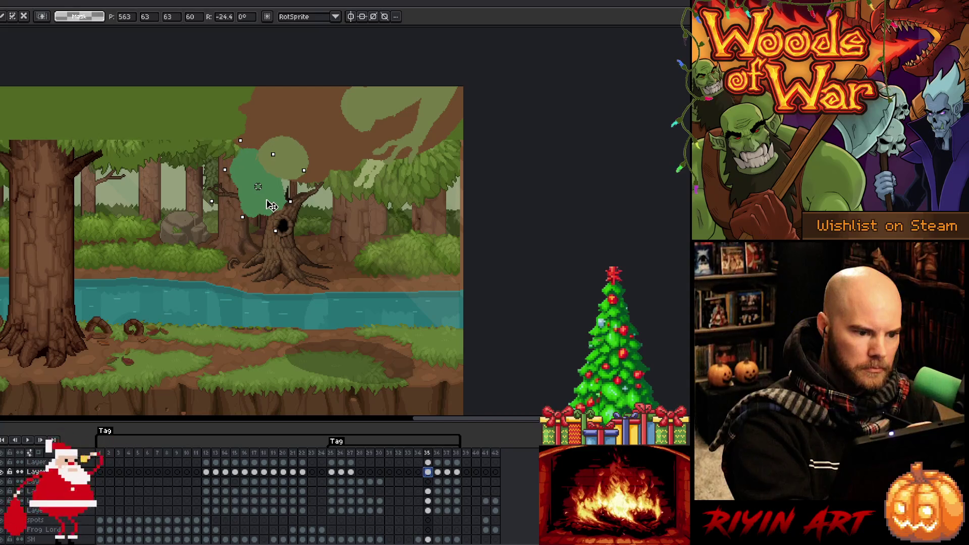
{"action": "left_click", "coordinate": [428, 463]}
- Rotate the olive circle above the blob about 38° and commit it
{"action": "key", "text": "ctrl+z"}
{"action": "mouse_move", "coordinate": [317, 124]}
{"action": "left_mouse_down"}
{"action": "mouse_move", "coordinate": [330, 162]}
{"action": "mouse_move", "coordinate": [323, 176]}
{"action": "left_mouse_up"}
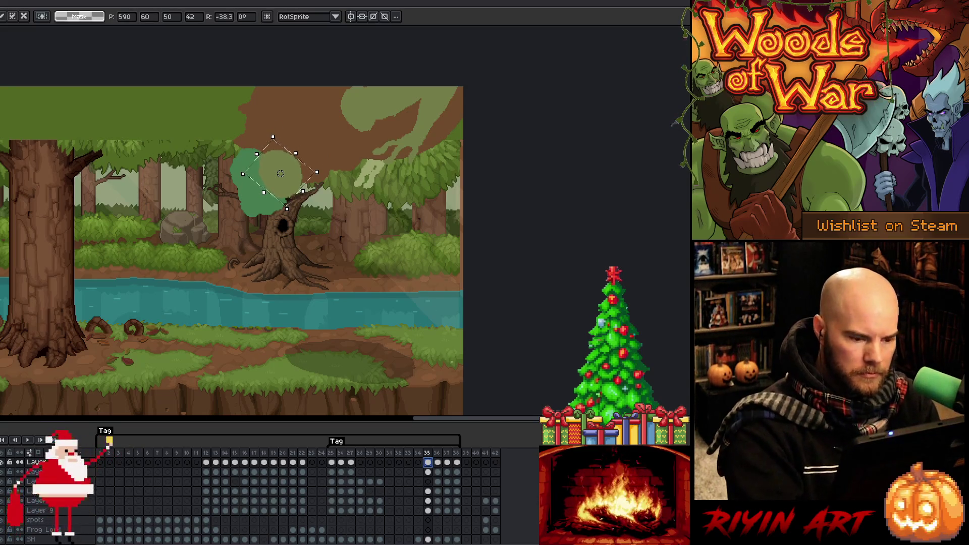
{"action": "key", "text": "Return"}
{"action": "key", "text": "Down"}
{"action": "key", "text": "Down"}
{"action": "key", "text": "Down"}
{"action": "key", "text": "b"}
- Select the rough spit stream region, then clear the selection
{"action": "key", "text": "m"}
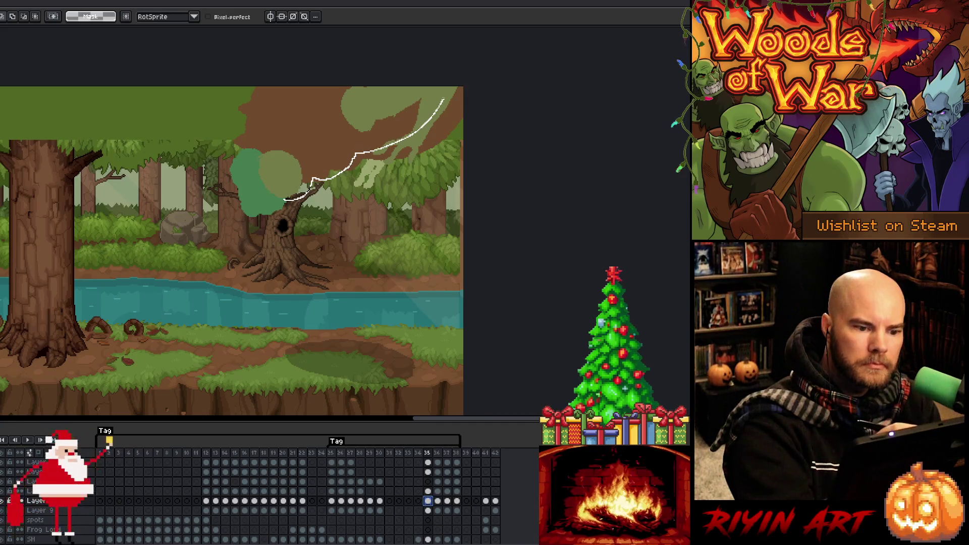
{"action": "left_click_drag", "start_coordinate": [284, 200], "coordinate": [256, 195]}
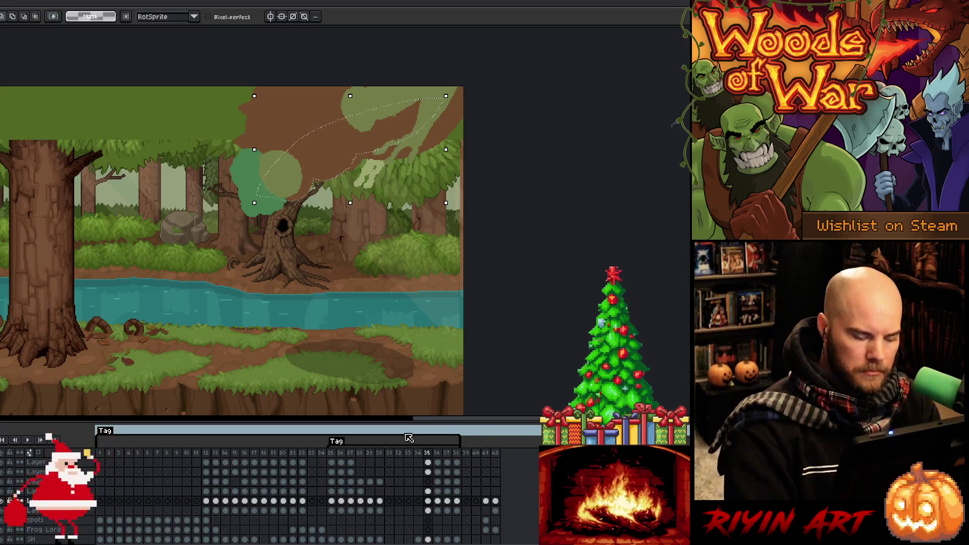
{"action": "key", "text": "b"}
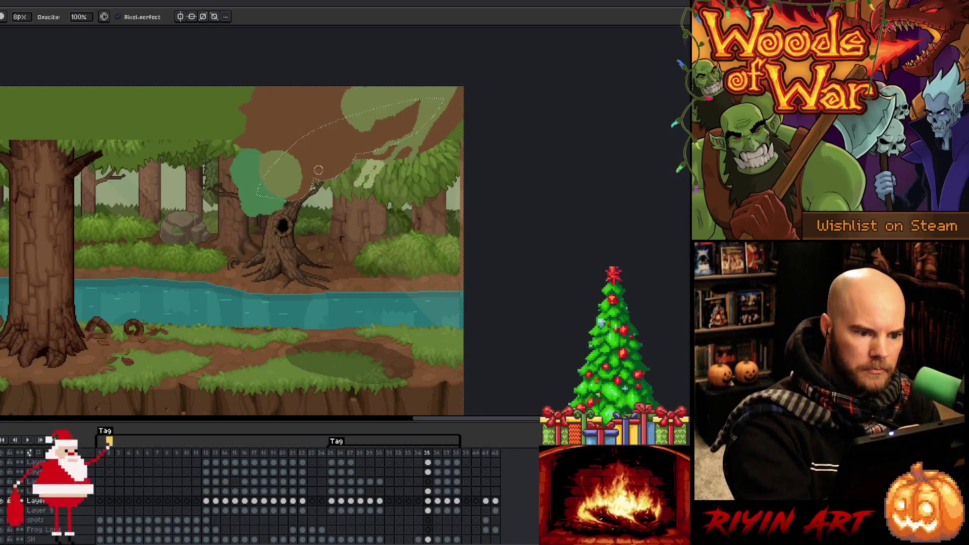
{"action": "key", "text": "v"}
{"action": "key", "text": "ctrl+d"}
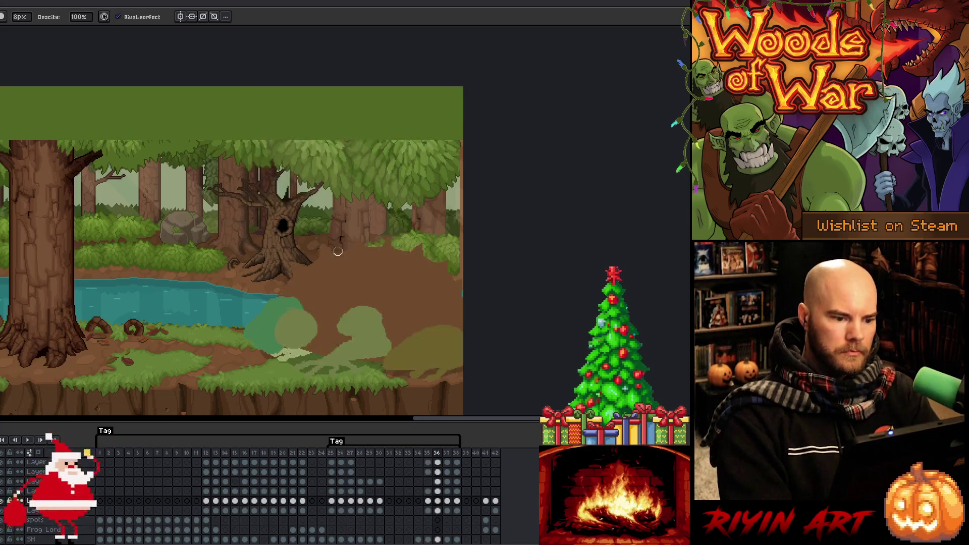
- Preview from frame 36, then save and play the full animation from frame 1
{"action": "key", "text": "period"}
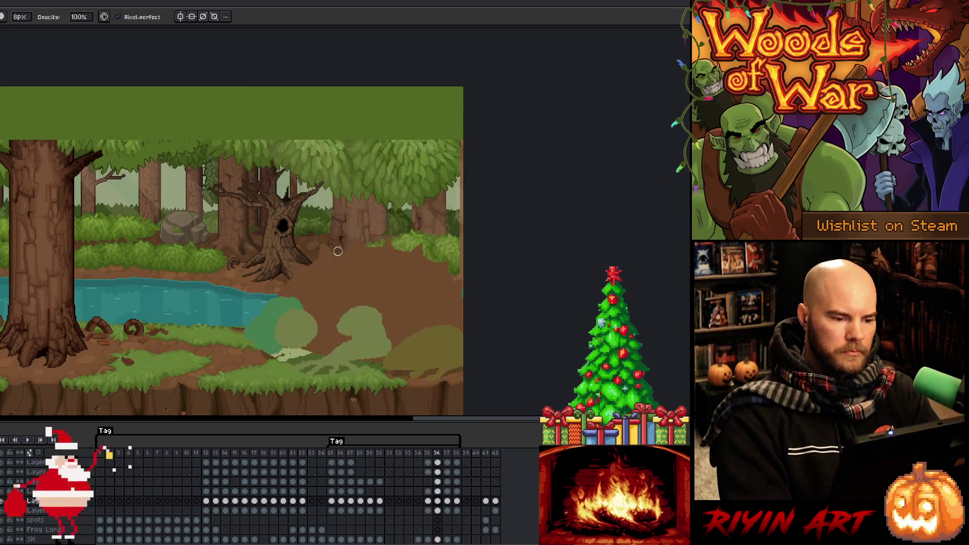
{"action": "key", "text": "Return"}
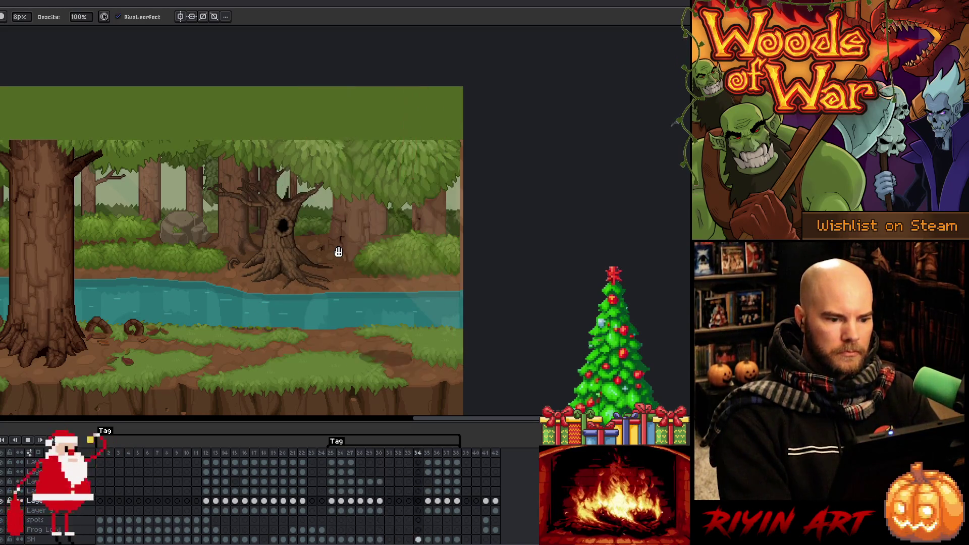
{"action": "key", "text": "Return"}
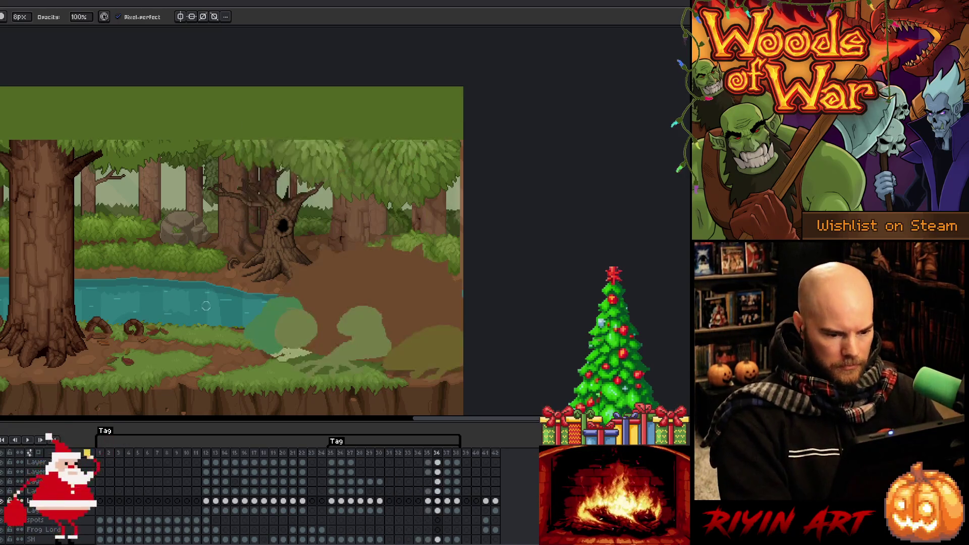
{"action": "left_click", "coordinate": [103, 462]}
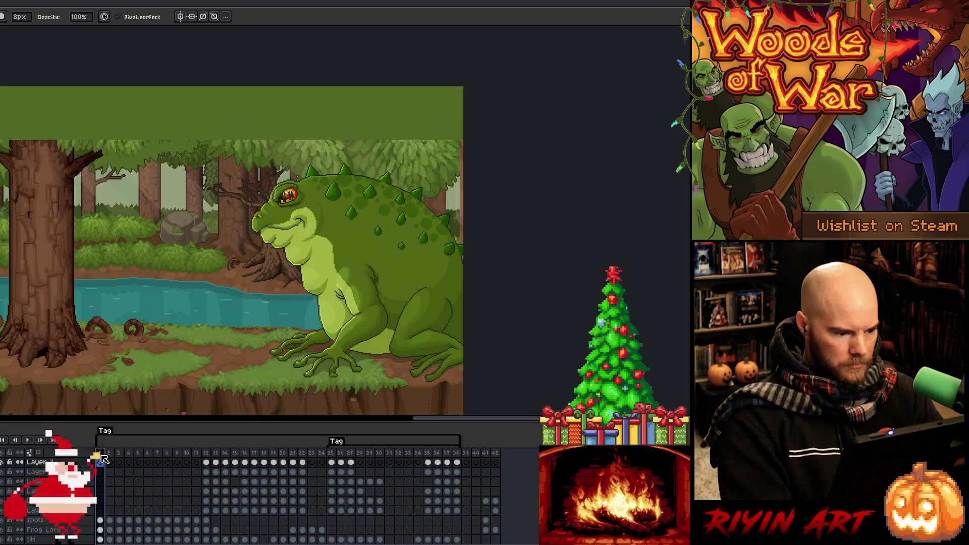
{"action": "key", "text": "ctrl+s"}
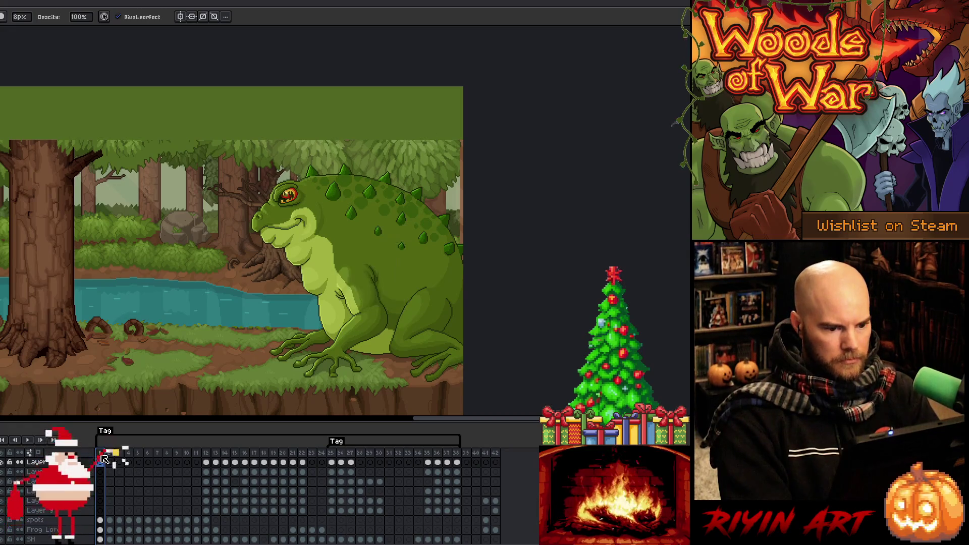
{"action": "key", "text": "Return"}
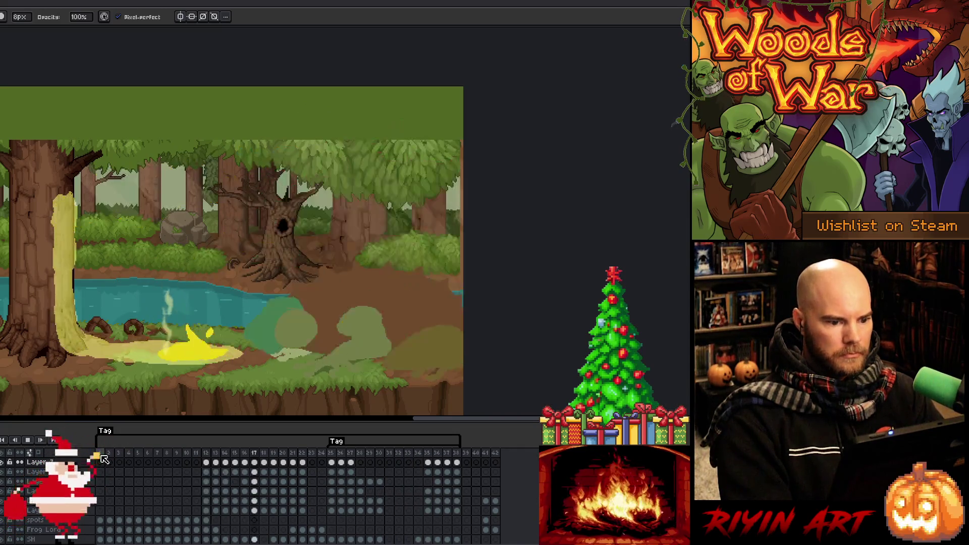
{"action": "key", "text": "v"}
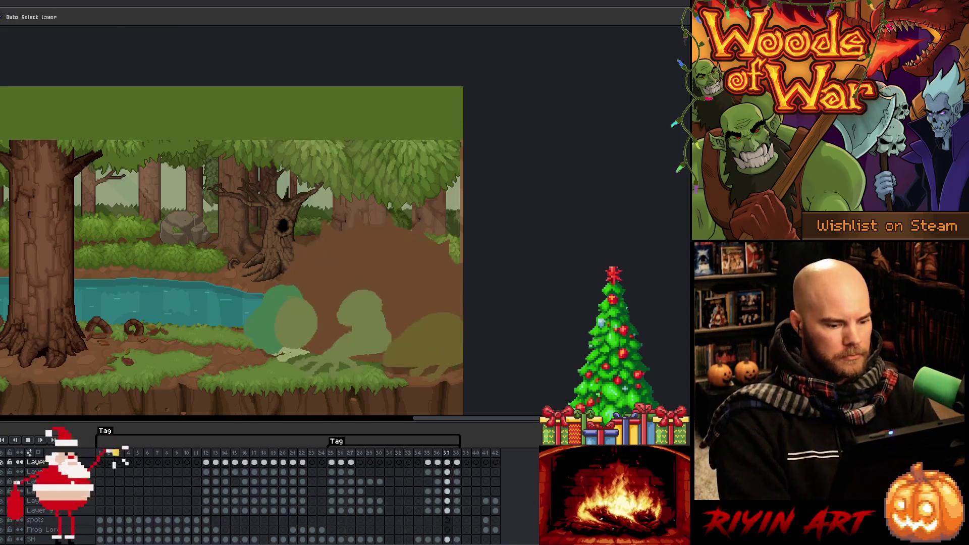
{"action": "key", "text": "b"}
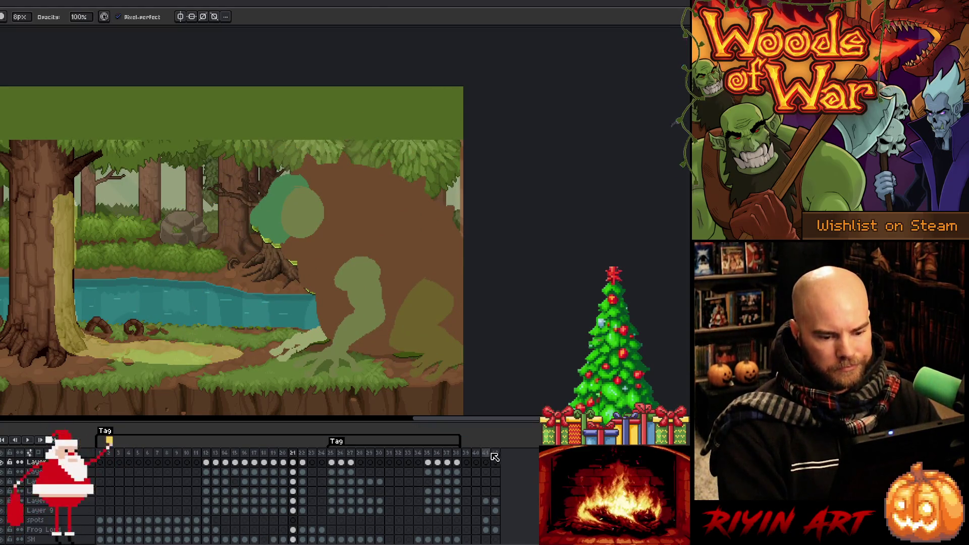
{"action": "left_click", "coordinate": [468, 456]}
- Add a frame after frame 38 and create a new tag starting at frame 39
{"action": "right_click", "coordinate": [457, 455]}
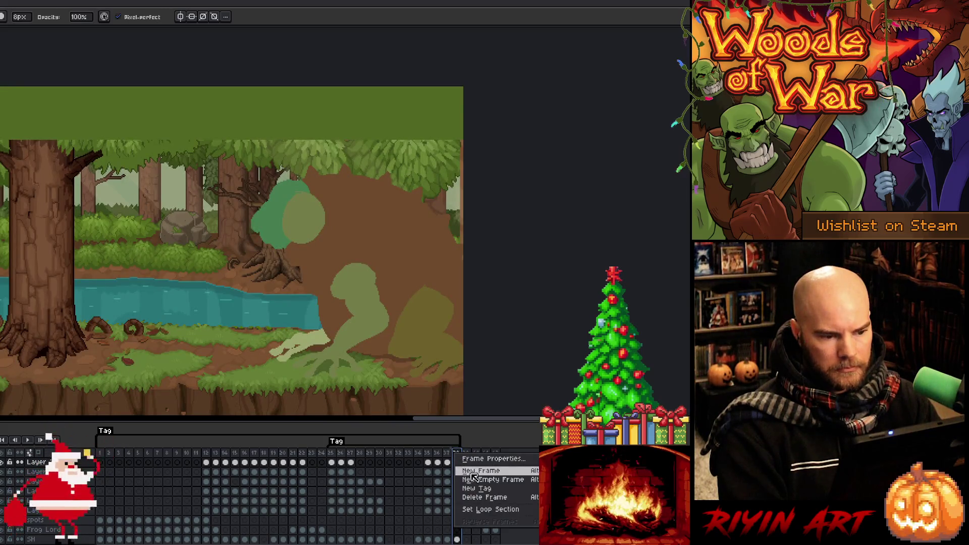
{"action": "left_click", "coordinate": [481, 470]}
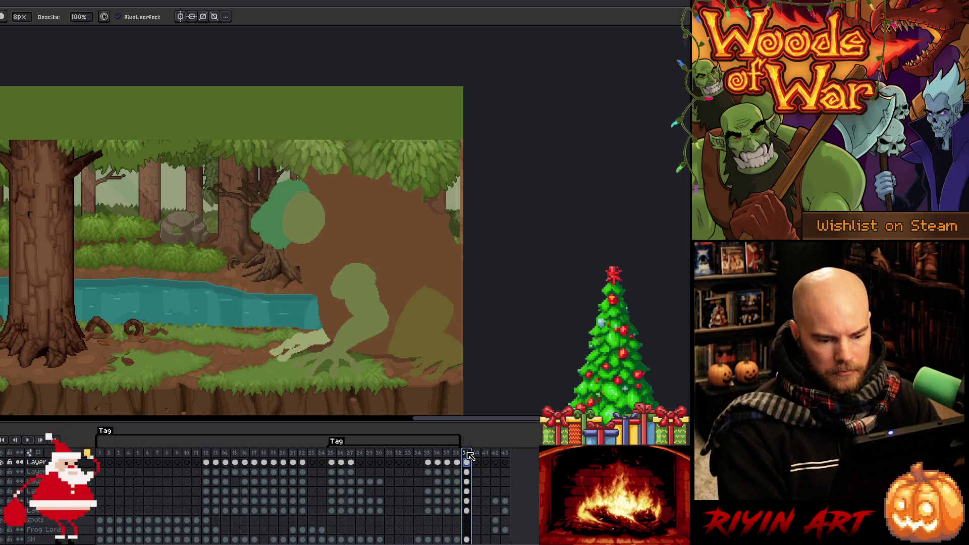
{"action": "right_click", "coordinate": [468, 456]}
{"action": "left_click", "coordinate": [484, 490]}
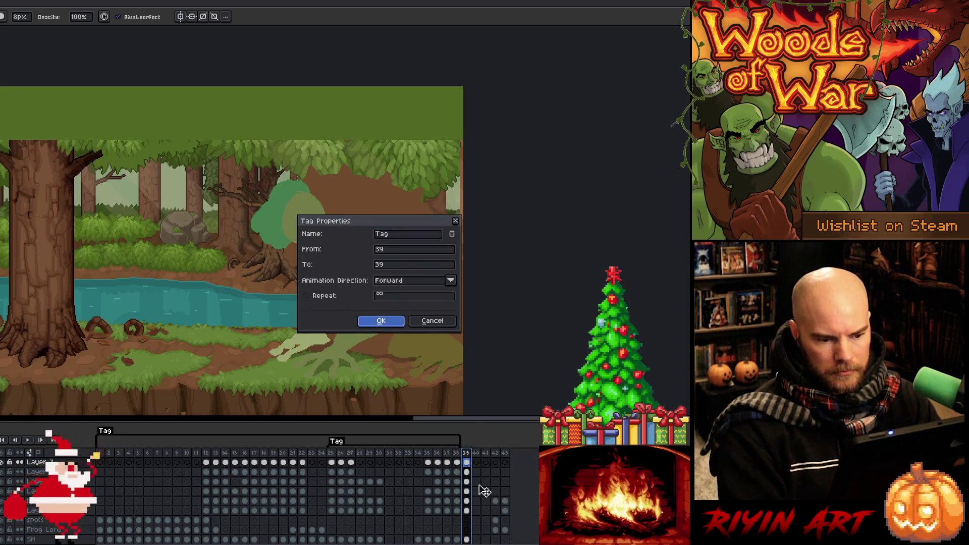
{"action": "key", "text": "Return"}
- Add frames 40 and 41, then pick the Pencil on frame 39's second layer
{"action": "key", "text": "alt+n"}
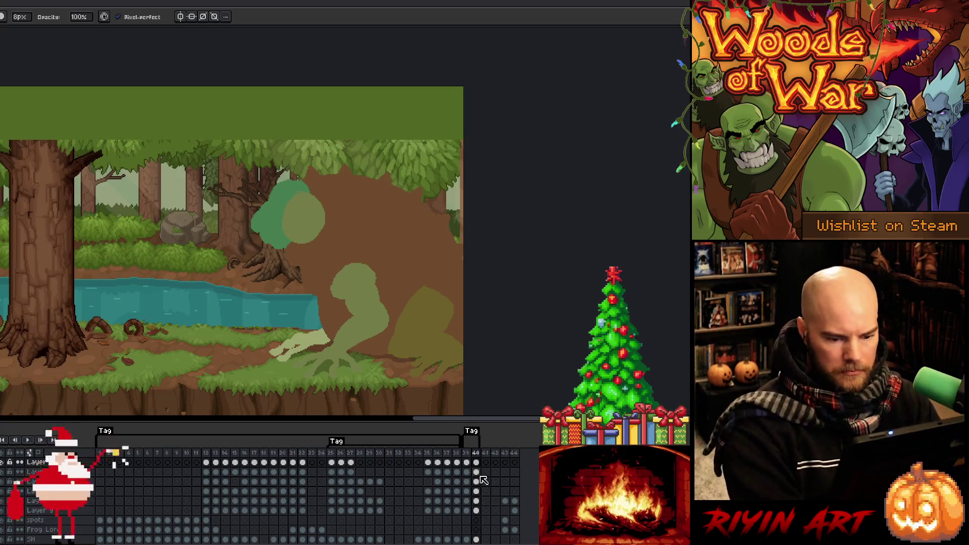
{"action": "key", "text": "alt+n"}
{"action": "left_click", "coordinate": [479, 465]}
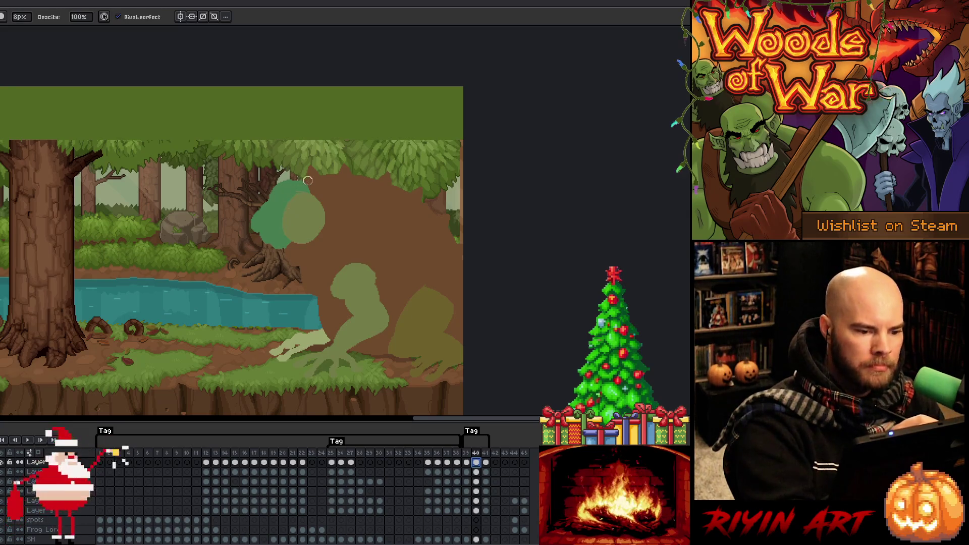
{"action": "key", "text": "b"}
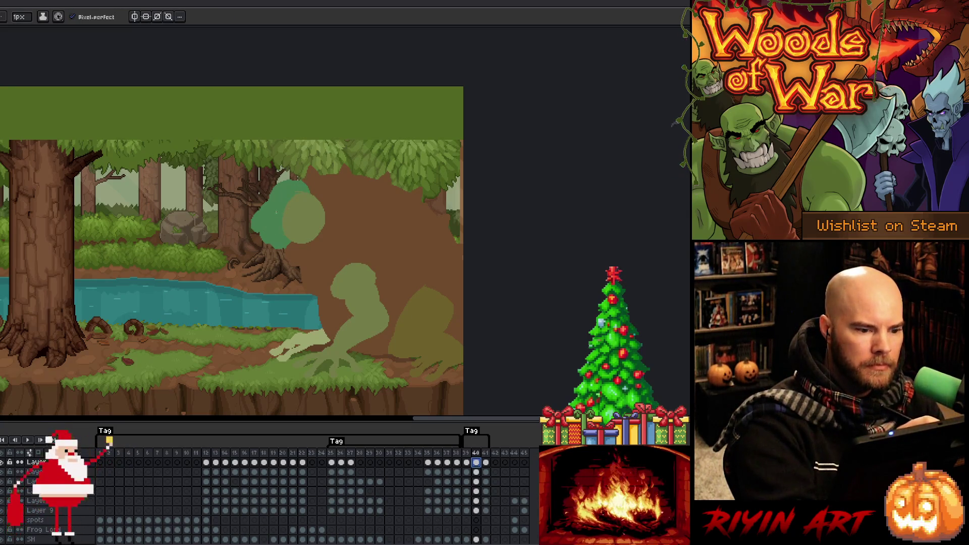
{"action": "key", "text": "i"}
{"action": "key", "text": "b"}
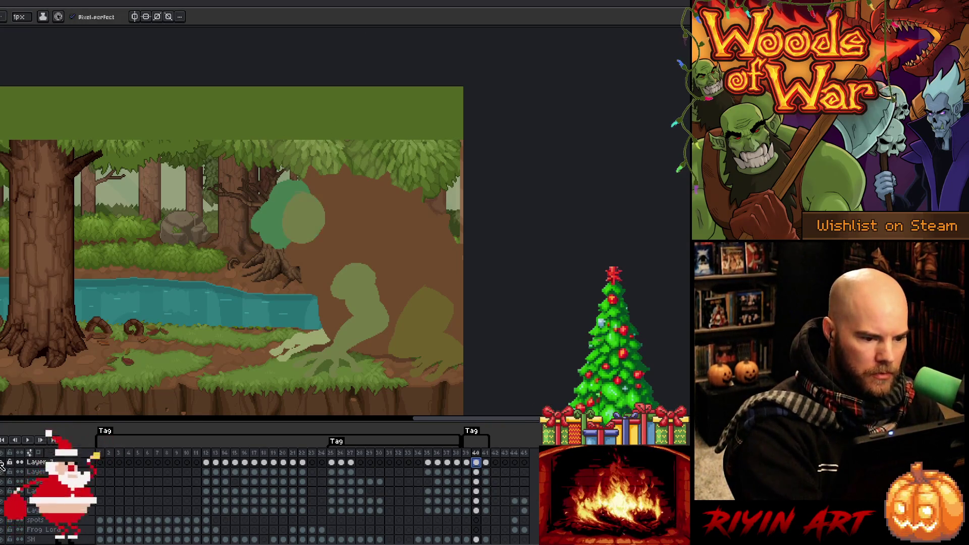
{"action": "left_click", "coordinate": [467, 473]}
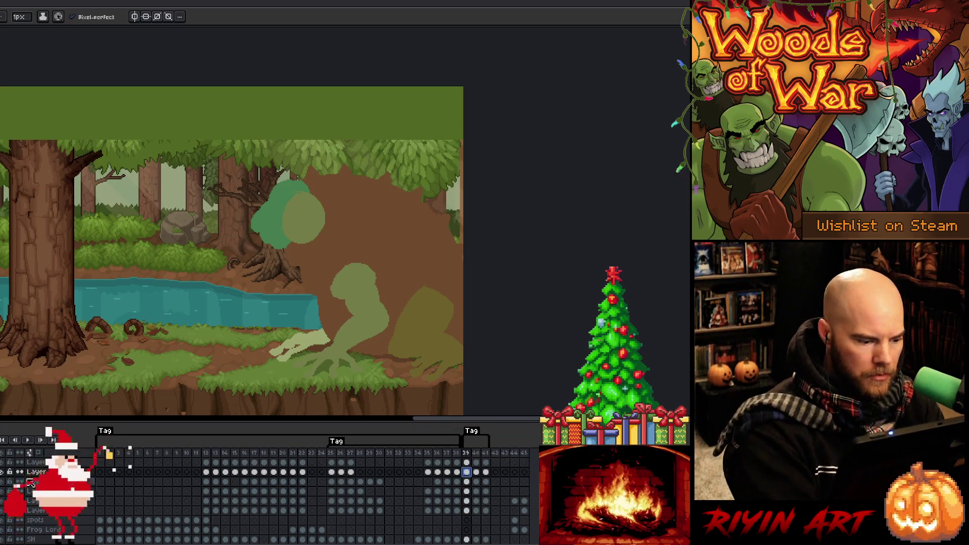